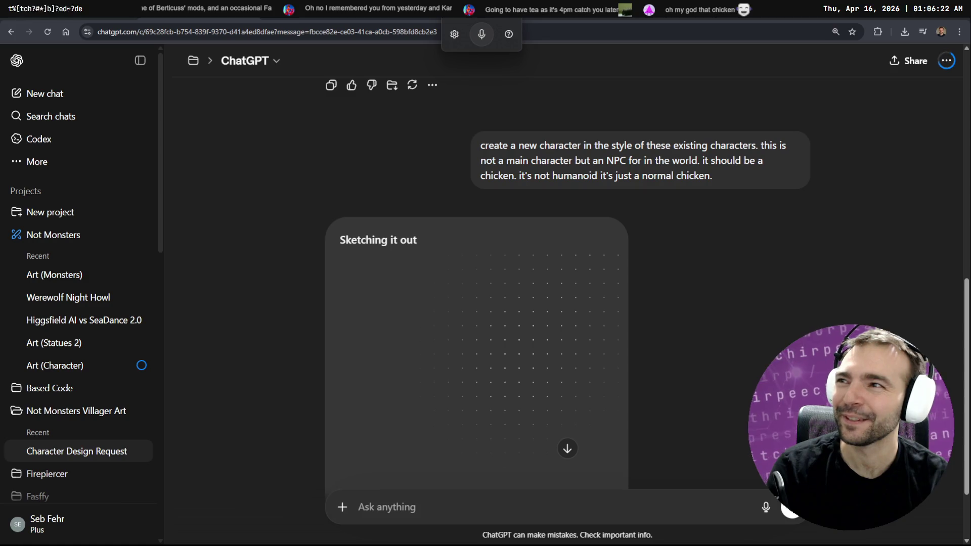
Drag the Seedance 2 window over the chat and maximize it to full screen.
{"action": "left_click_drag", "start_coordinate": [0, 62], "coordinate": [244, 62]}
{"action": "double_click", "coordinate": [245, 59]}
Upload the werewolf PNG as the Seedance reference image.
{"action": "left_click", "coordinate": [258, 360]}
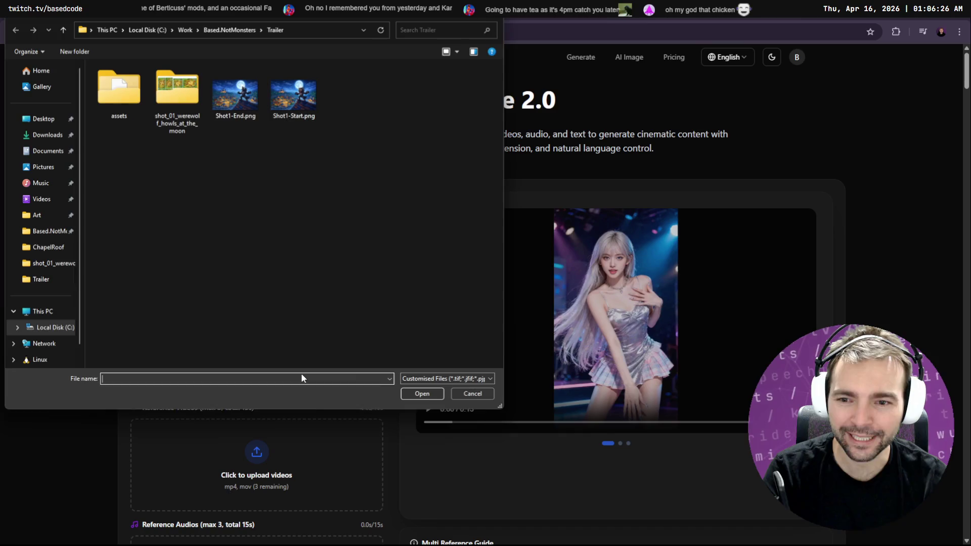
{"action": "double_click", "coordinate": [234, 96]}
{"action": "scroll", "coordinate": [293, 355], "scroll_direction": "down", "scroll_amount": 3}
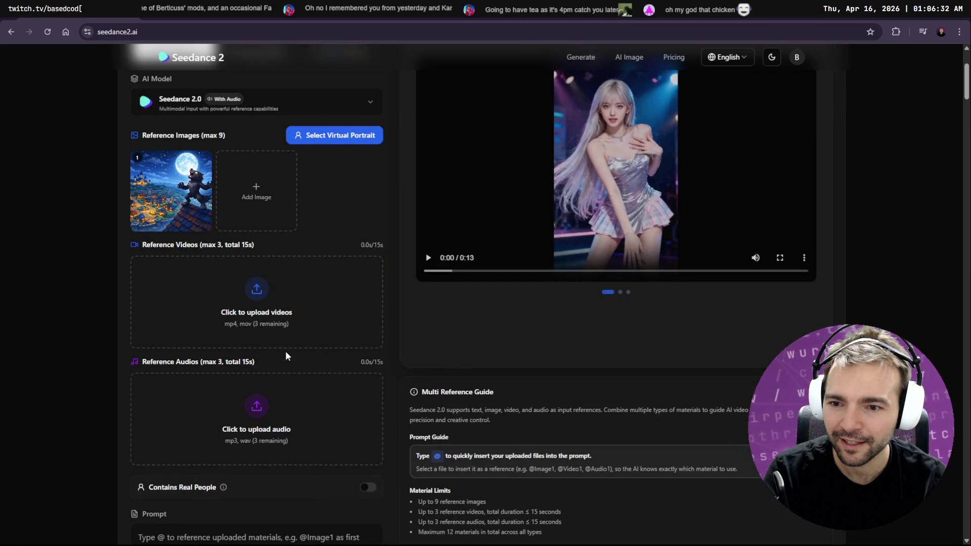
{"action": "scroll", "coordinate": [282, 310], "scroll_direction": "down", "scroll_amount": 4}
Dictate the werewolf-howling-at-the-moon prompt, choose 16:9, generate, and return to ChatGPT.
{"action": "left_click", "coordinate": [243, 365]}
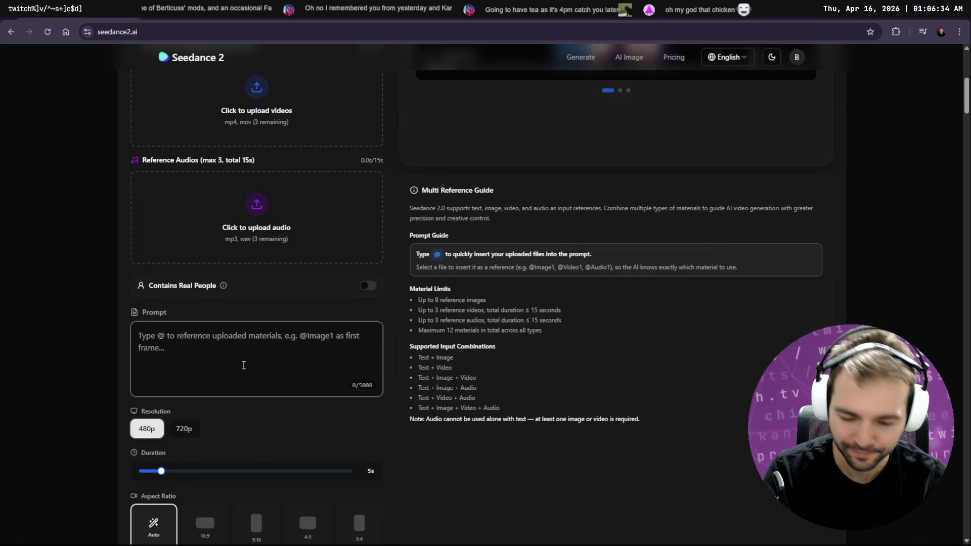
{"action": "key", "text": "super+h"}
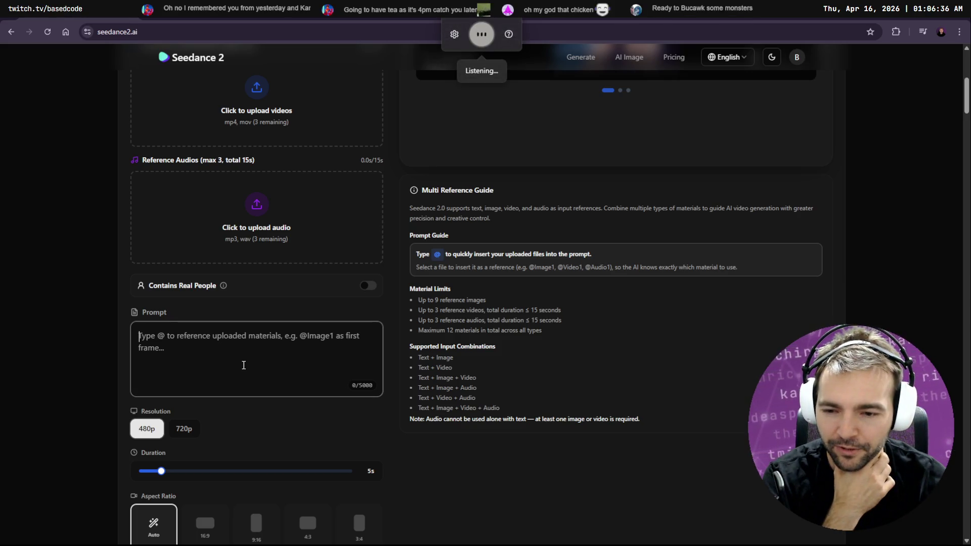
{"action": "left_click", "coordinate": [185, 430]}
{"action": "scroll", "coordinate": [178, 433], "scroll_direction": "down", "scroll_amount": 7}
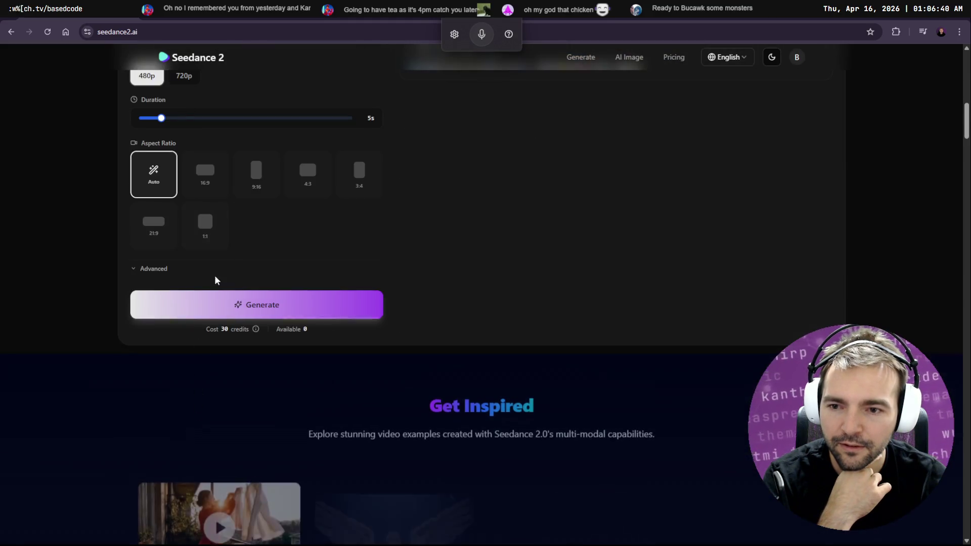
{"action": "left_click", "coordinate": [208, 184]}
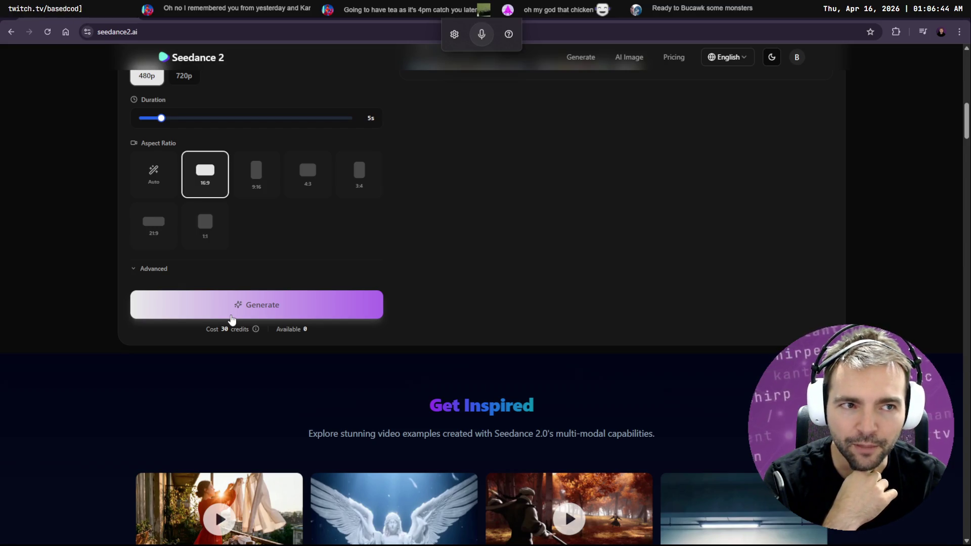
{"action": "left_click", "coordinate": [231, 317]}
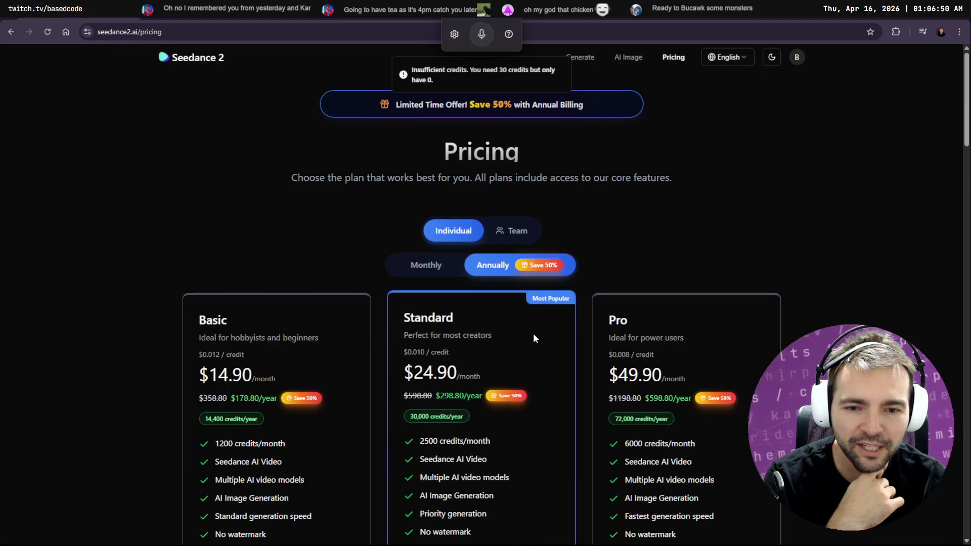
{"action": "key", "text": "alt+Tab"}
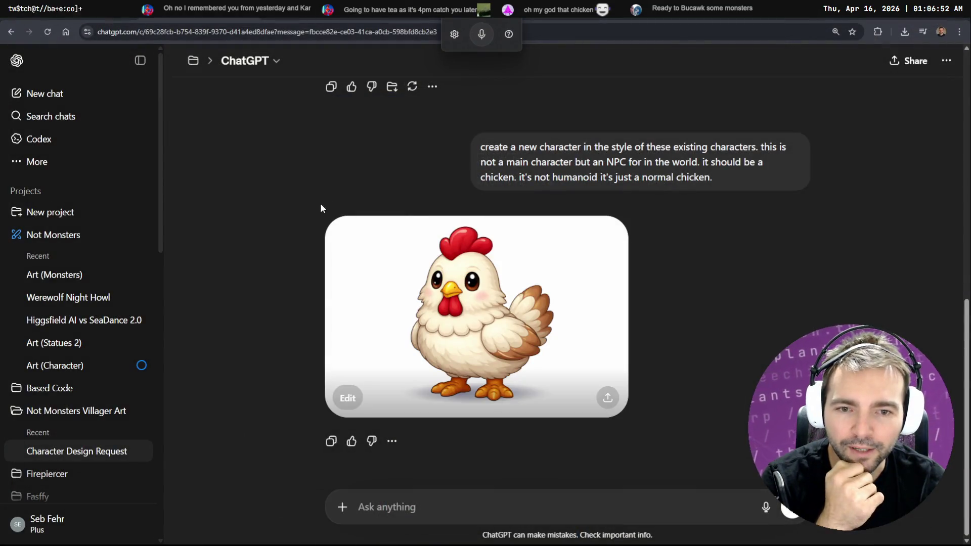
Open the cartoon chicken image full-size and copy it with Copy image.
{"action": "left_click", "coordinate": [505, 284]}
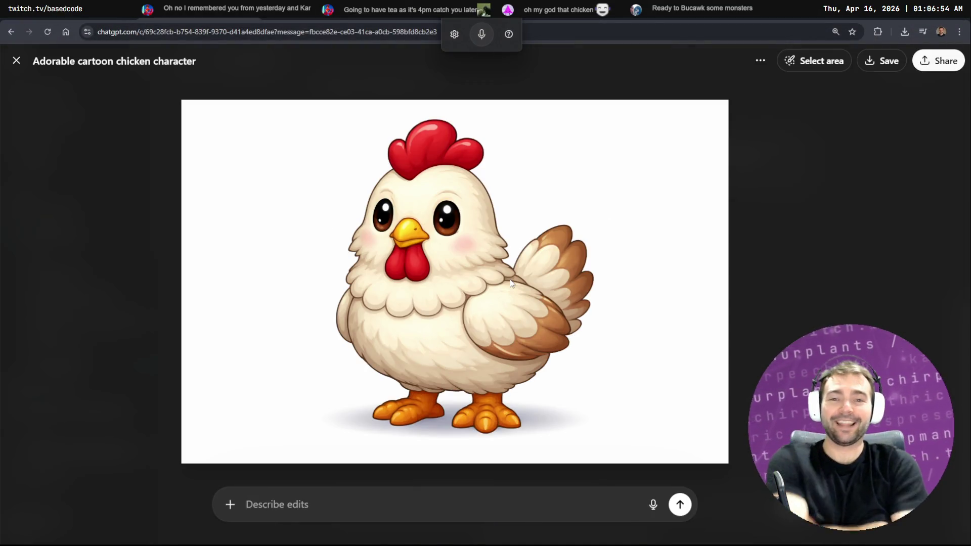
{"action": "right_click", "coordinate": [517, 189]}
{"action": "left_click", "coordinate": [573, 226]}
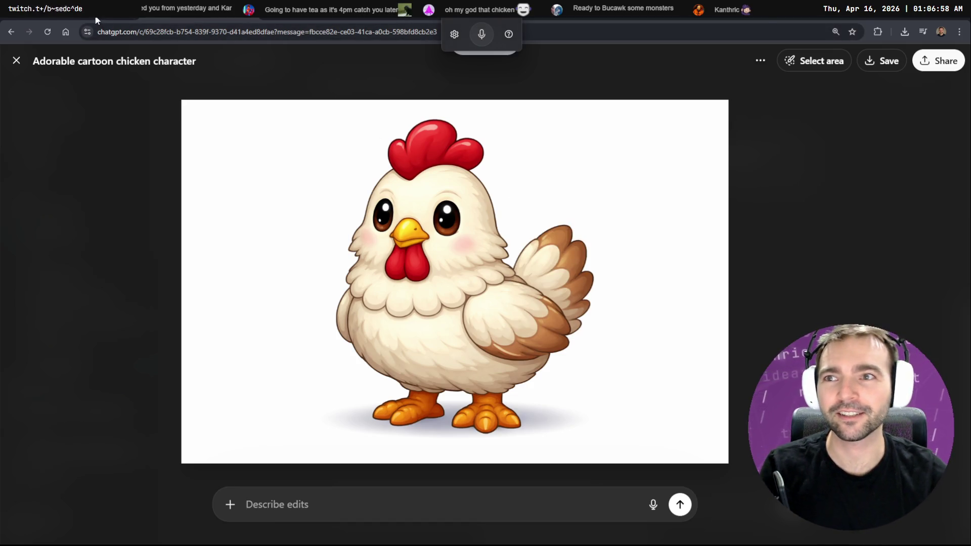
Flip between the Not Monsters page, the chicken image and the tldraw storyboard canvas.
{"action": "key", "text": "alt+Left"}
{"action": "key", "text": "alt+Right"}
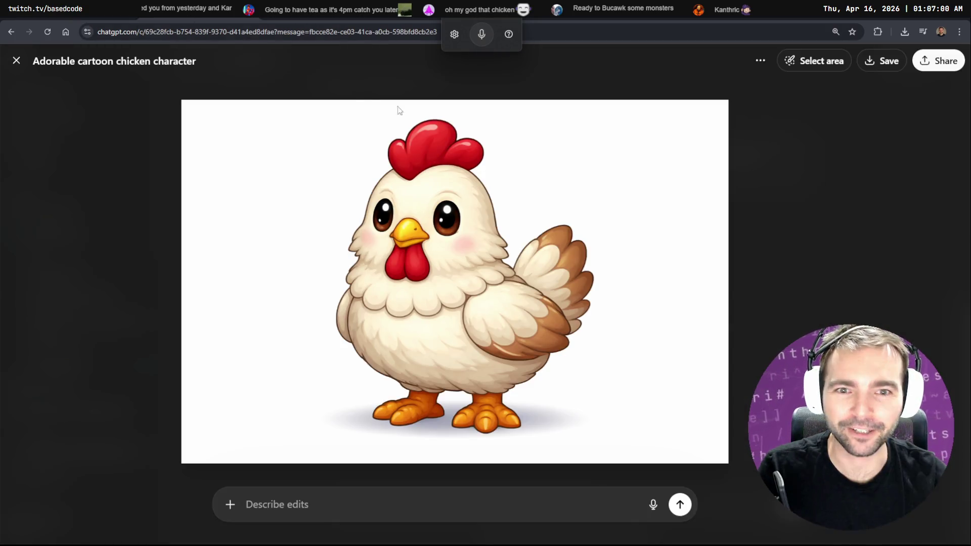
{"action": "key", "text": "alt+Tab"}
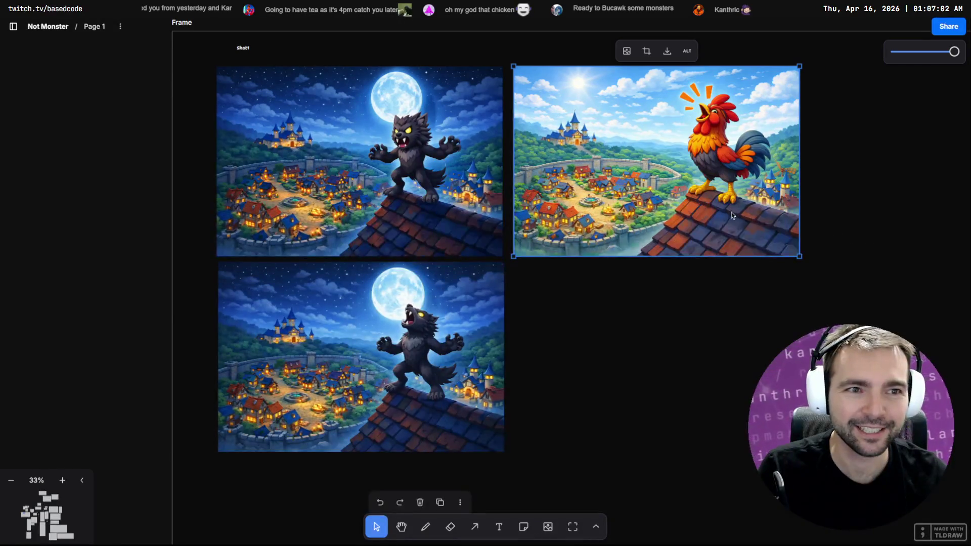
{"action": "scroll", "coordinate": [768, 212], "scroll_direction": "down", "scroll_amount": 5}
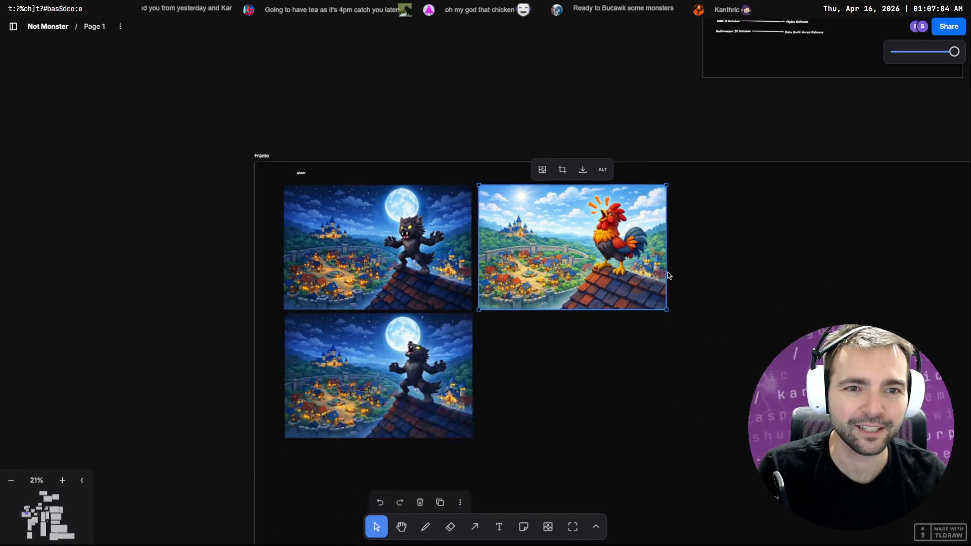
{"action": "scroll", "coordinate": [411, 351], "scroll_direction": "up", "scroll_amount": 5}
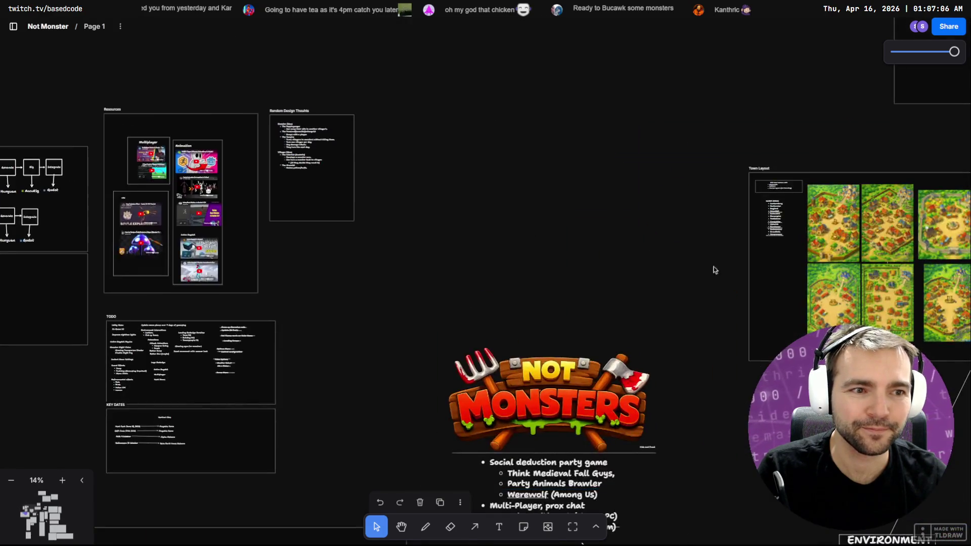
{"action": "scroll", "coordinate": [665, 250], "scroll_direction": "down", "scroll_amount": 3}
Return to the Not Monsters project chats and go to ChatGPT's Images gallery.
{"action": "key", "text": "alt+Tab"}
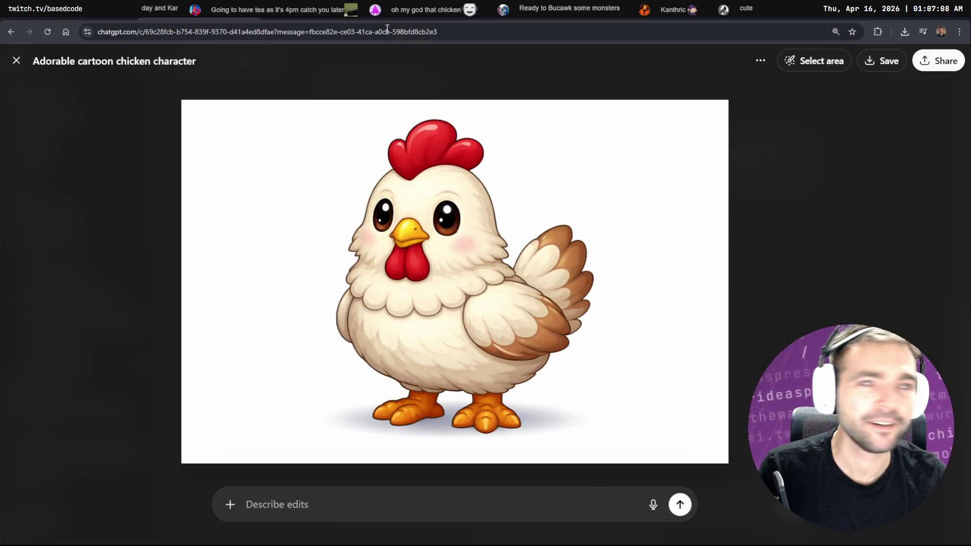
{"action": "key", "text": "alt+Left"}
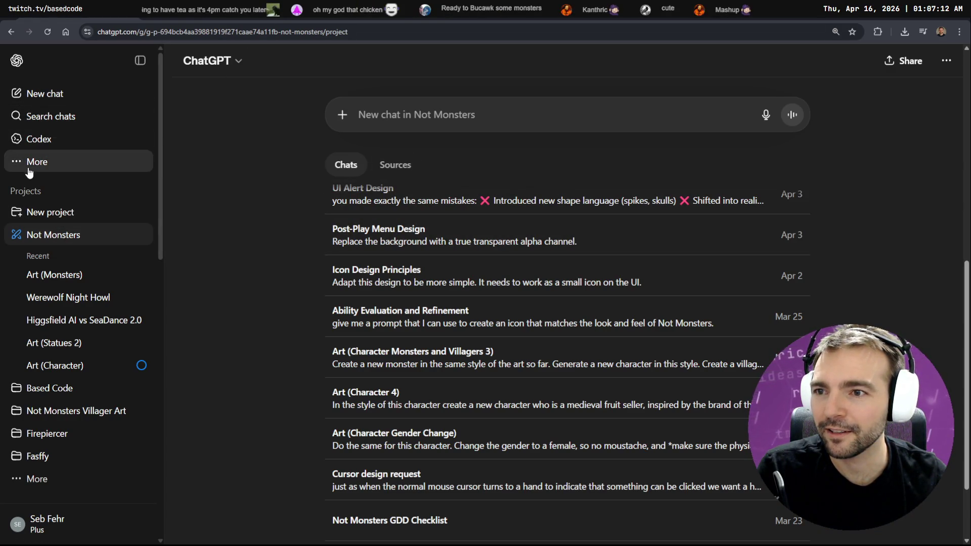
{"action": "left_click", "coordinate": [30, 164]}
{"action": "left_click", "coordinate": [218, 170]}
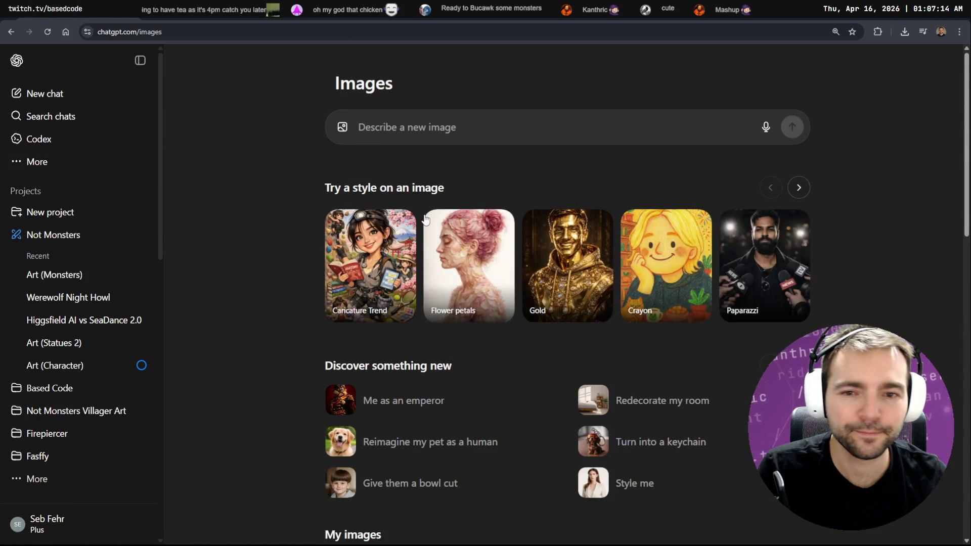
{"action": "scroll", "coordinate": [506, 292], "scroll_direction": "down", "scroll_amount": 5}
Open the daytime rooster image in its Werewolf Night Howl chat.
{"action": "left_click", "coordinate": [506, 292]}
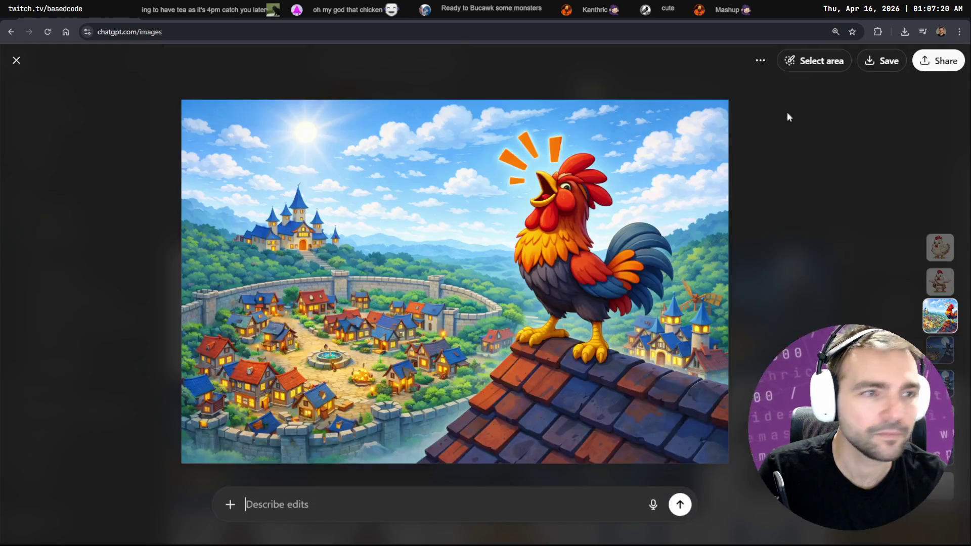
{"action": "left_click", "coordinate": [759, 60]}
{"action": "left_click", "coordinate": [810, 94]}
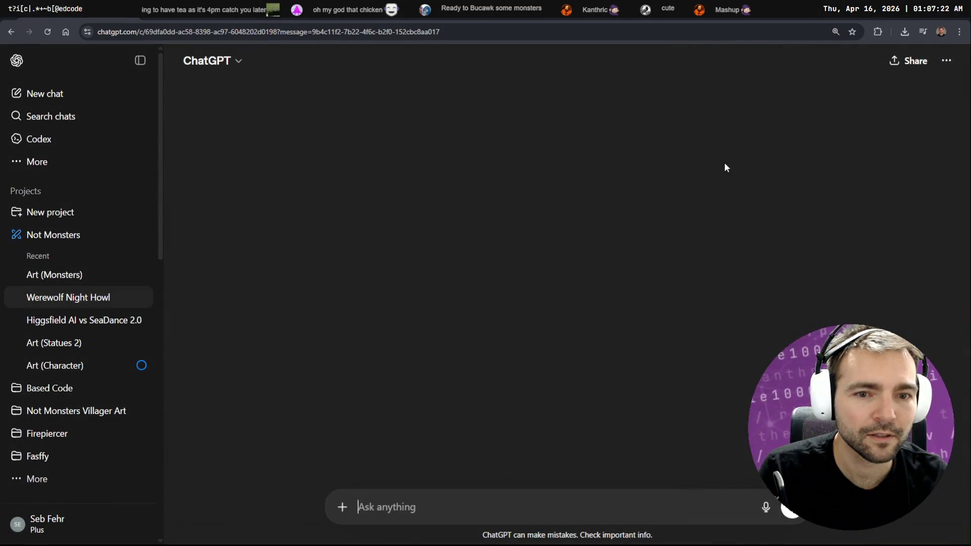
{"action": "scroll", "coordinate": [663, 196], "scroll_direction": "down", "scroll_amount": 5}
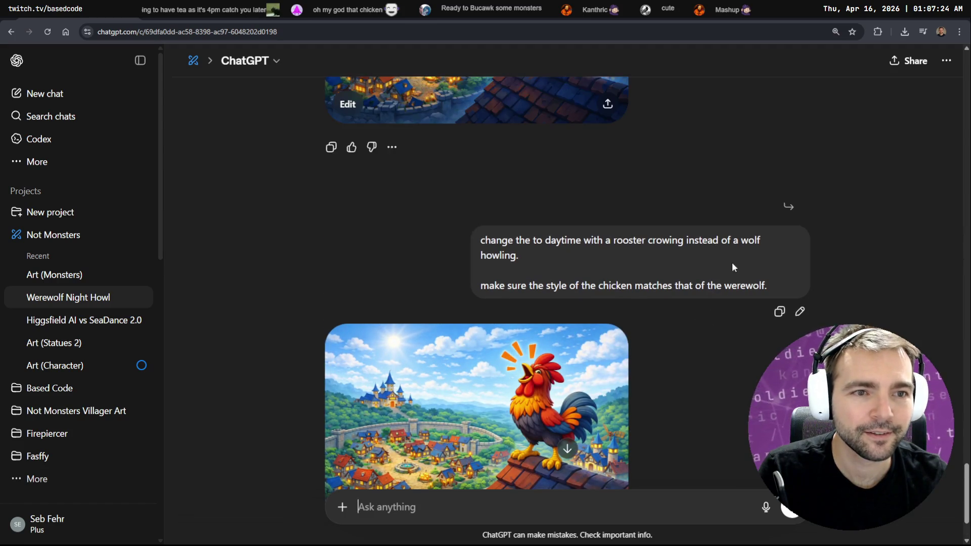
Start editing the rooster prompt, select all its text, then cancel the edit.
{"action": "left_click", "coordinate": [799, 312]}
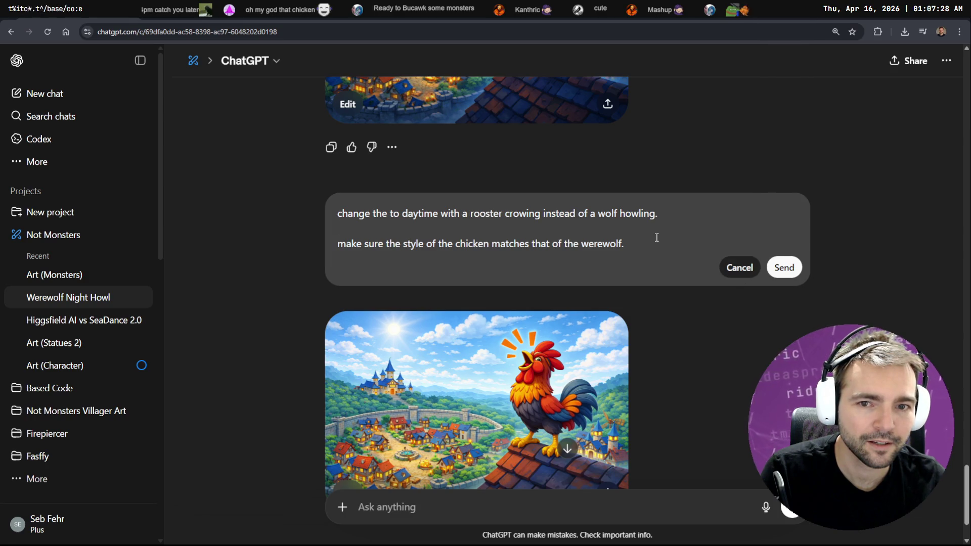
{"action": "key", "text": "ctrl+a"}
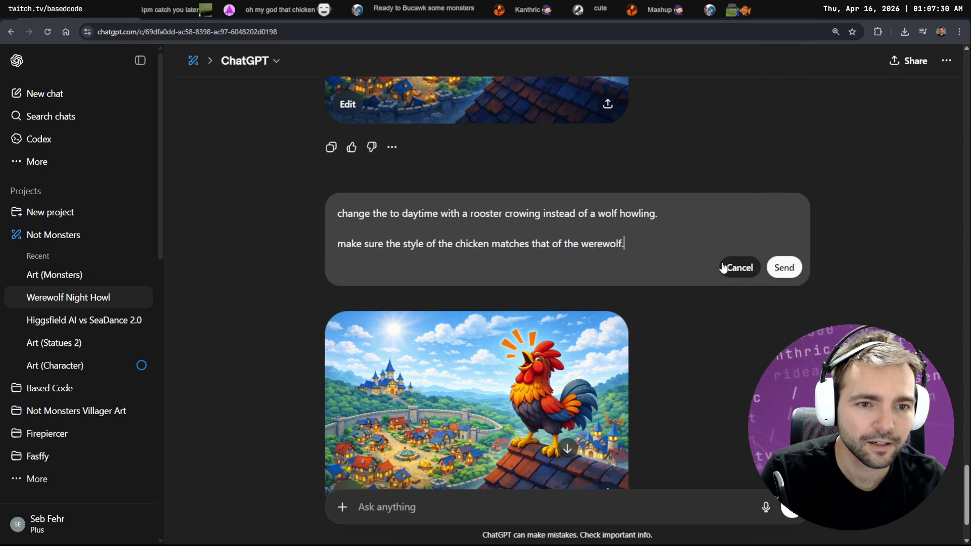
{"action": "left_click", "coordinate": [722, 267]}
Paste the chicken image and send 'use the attached chicken instead'.
{"action": "left_click", "coordinate": [614, 496]}
{"action": "key", "text": "ctrl+v"}
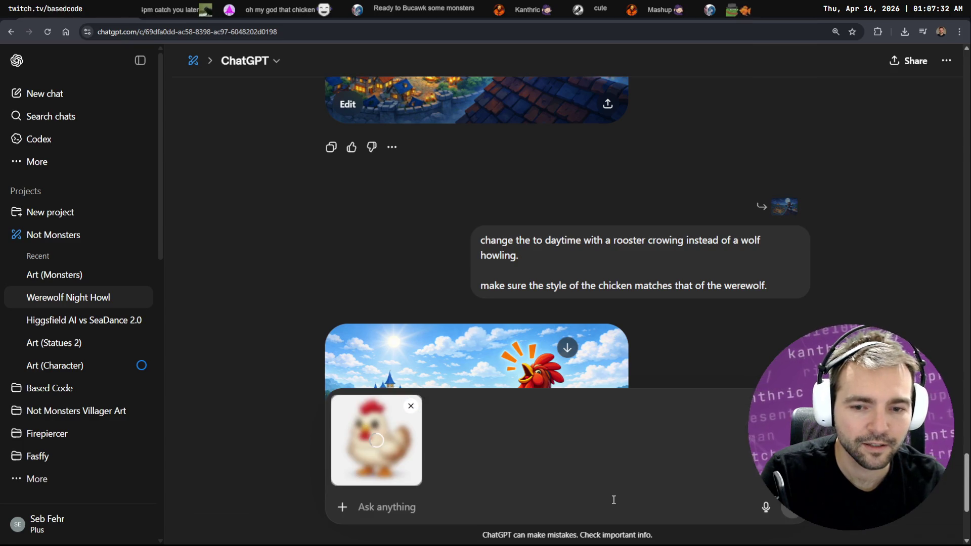
{"action": "key", "text": "super+h"}
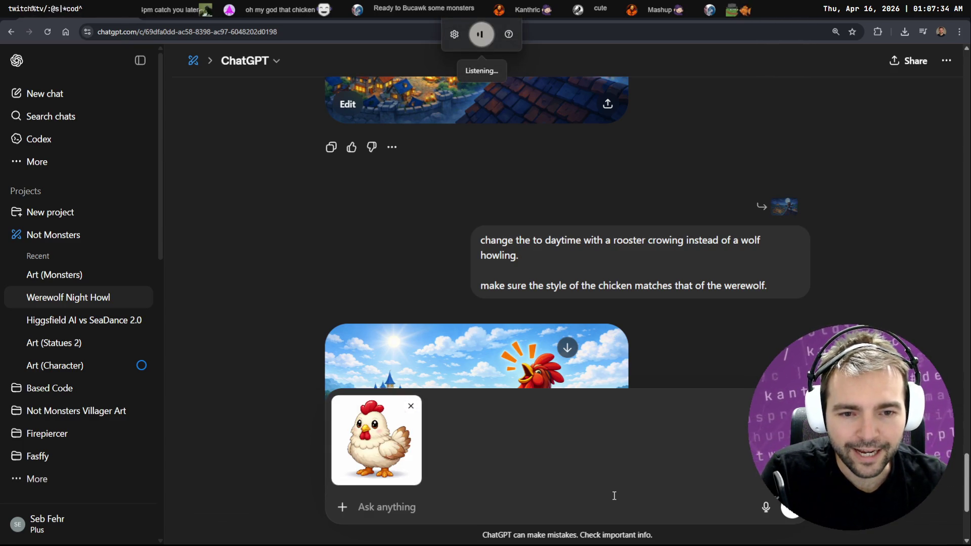
{"action": "type", "text": "use the attached chicken instead"}
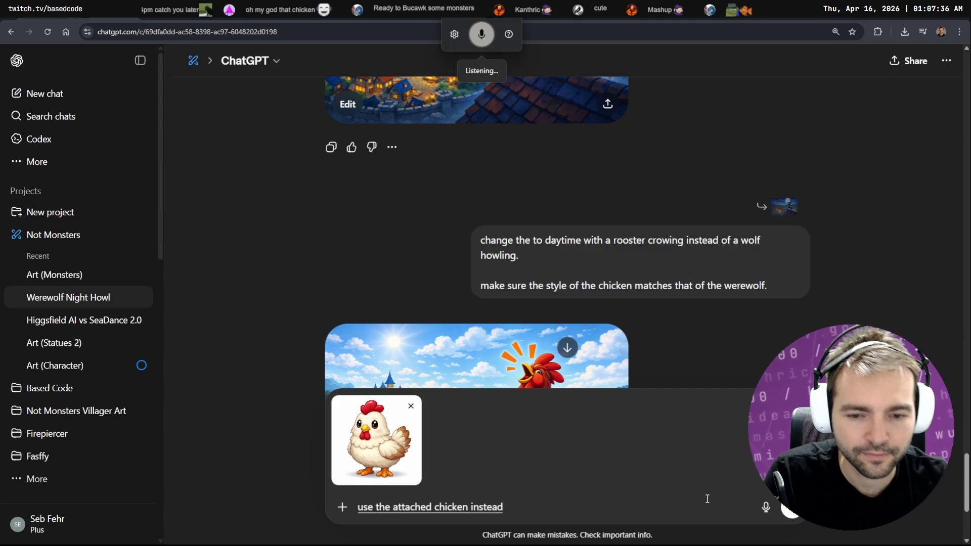
{"action": "left_click", "coordinate": [792, 507]}
{"action": "scroll", "coordinate": [731, 335], "scroll_direction": "up", "scroll_amount": 5}
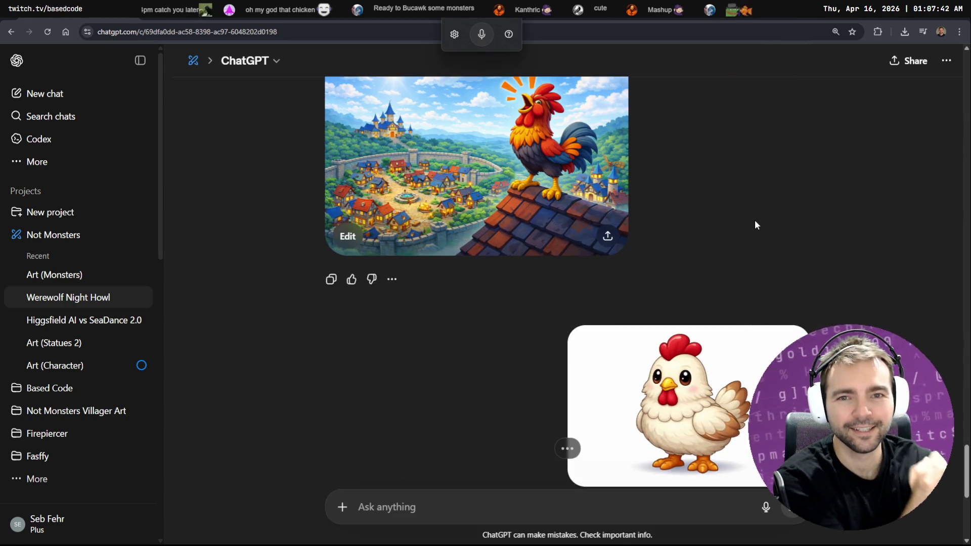
{"action": "scroll", "coordinate": [760, 202], "scroll_direction": "up", "scroll_amount": 9}
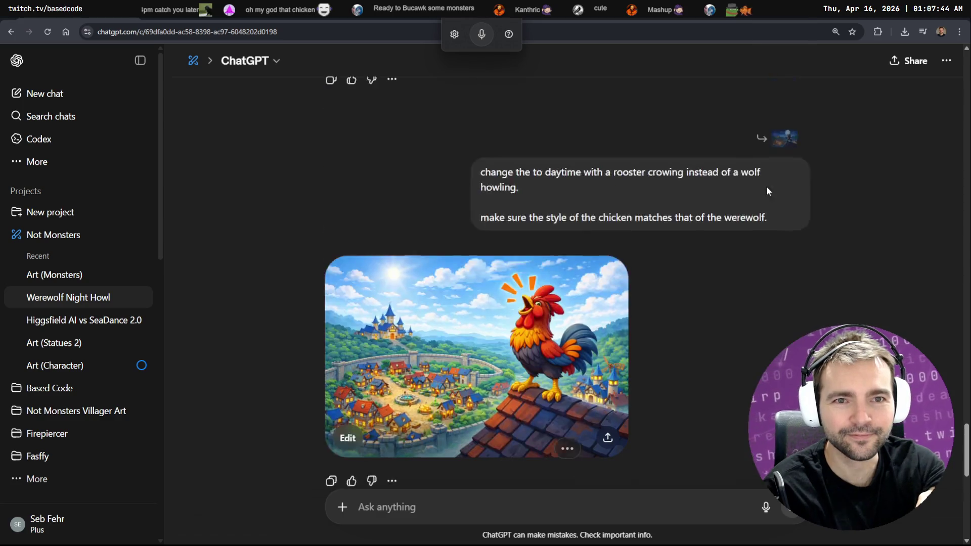
{"action": "scroll", "coordinate": [794, 170], "scroll_direction": "down", "scroll_amount": 12}
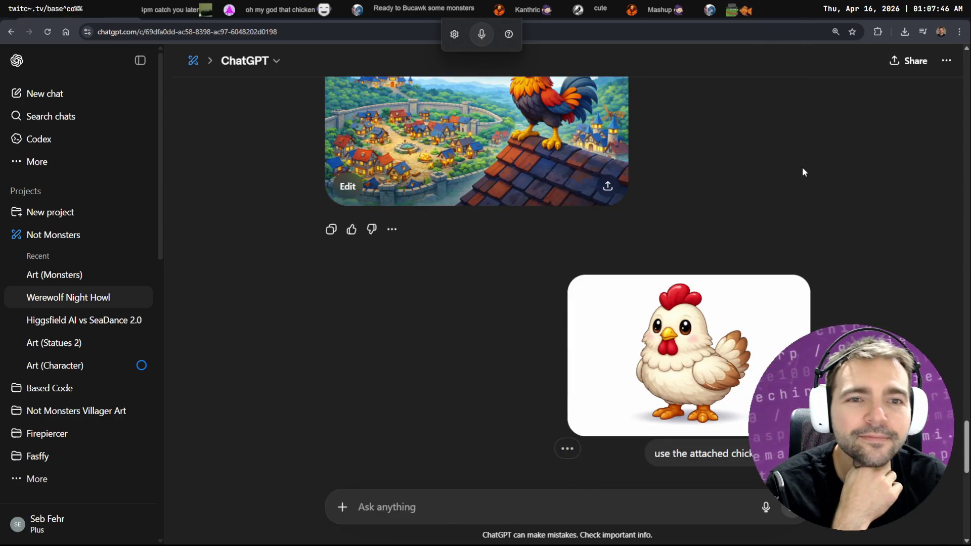
{"action": "scroll", "coordinate": [808, 183], "scroll_direction": "down", "scroll_amount": 1}
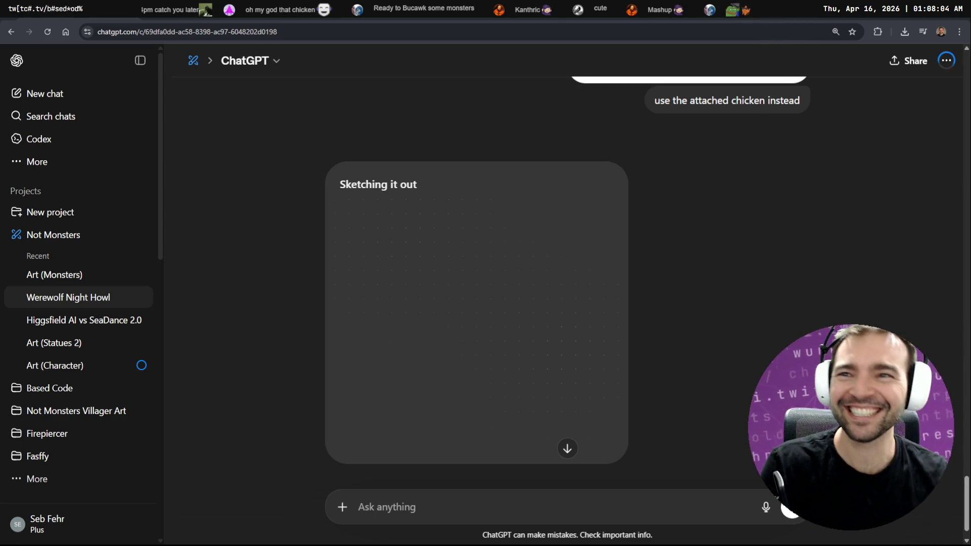
Open the cartoon chicken image full-size in the other conversation and copy it.
{"action": "left_click", "coordinate": [221, 17]}
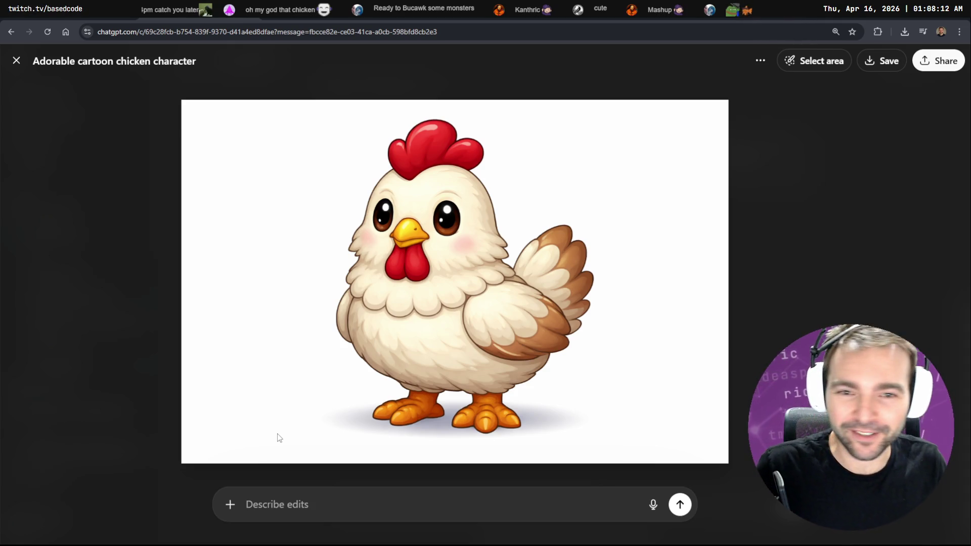
{"action": "key", "text": "alt+Left"}
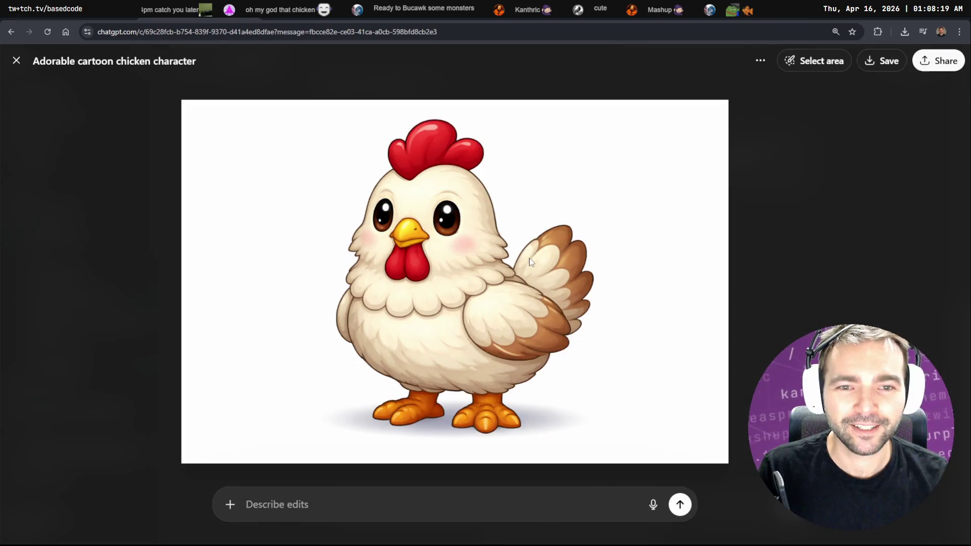
{"action": "right_click", "coordinate": [530, 261]}
{"action": "left_click", "coordinate": [598, 297]}
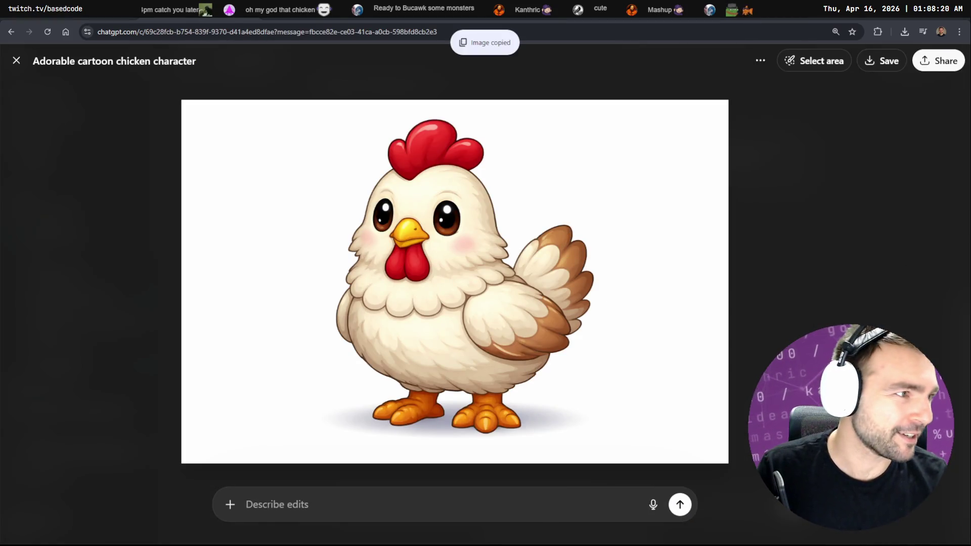
Pan and zoom around the Not Monster board toward the trees and props boards.
{"action": "scroll", "coordinate": [548, 219], "scroll_direction": "down", "scroll_amount": 10}
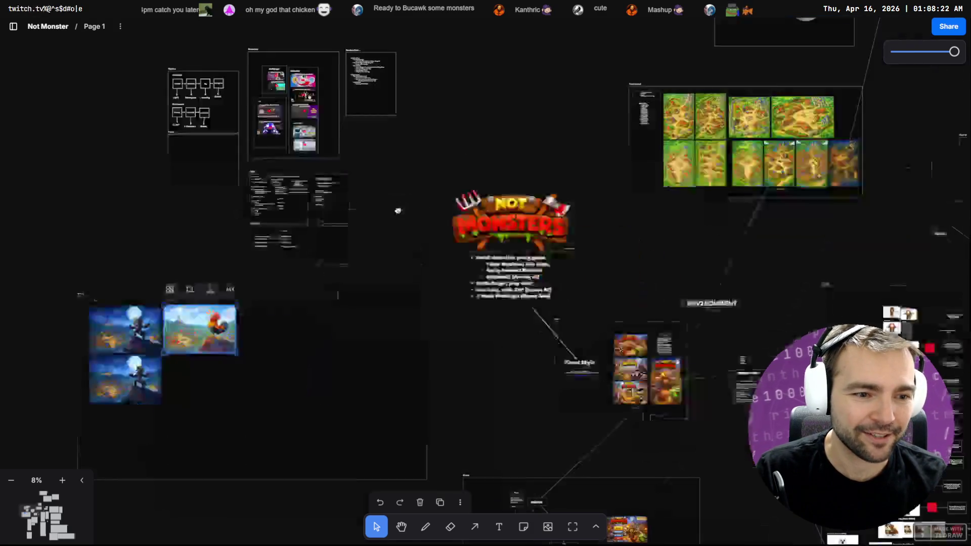
{"action": "scroll", "coordinate": [549, 219], "scroll_direction": "right", "scroll_amount": 7}
{"action": "scroll", "coordinate": [482, 336], "scroll_direction": "down", "scroll_amount": 4}
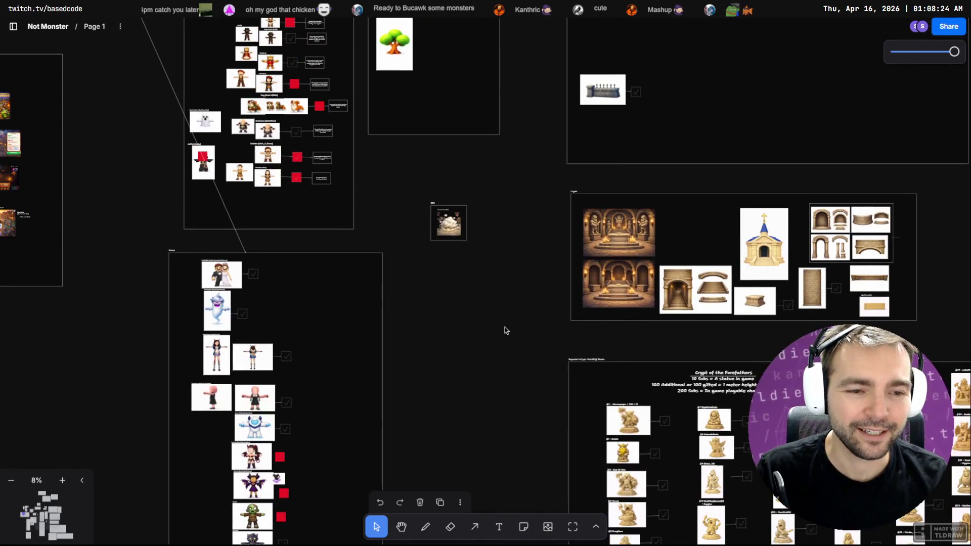
{"action": "scroll", "coordinate": [504, 327], "scroll_direction": "down", "scroll_amount": 3}
{"action": "scroll", "coordinate": [482, 262], "scroll_direction": "down", "scroll_amount": 8}
{"action": "scroll", "coordinate": [355, 193], "scroll_direction": "right", "scroll_amount": 3}
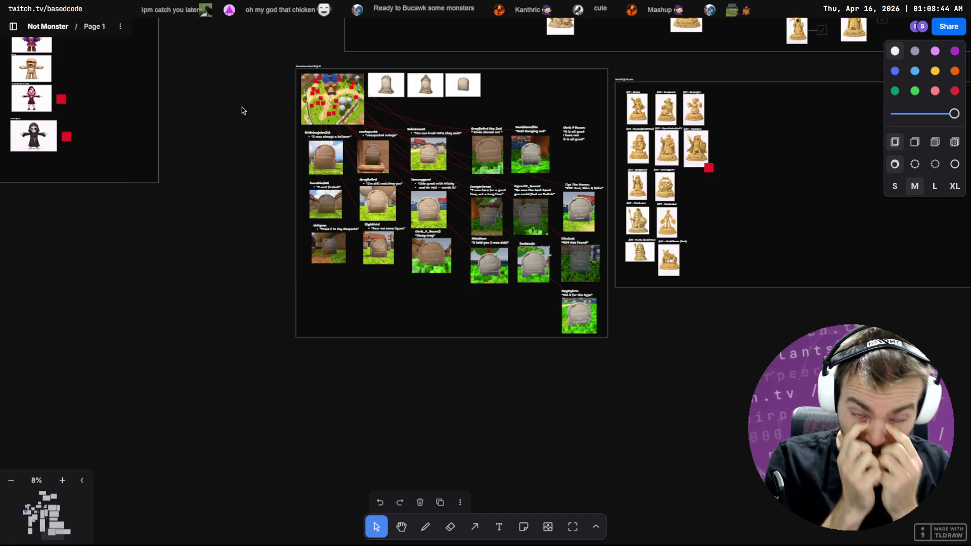
{"action": "scroll", "coordinate": [271, 135], "scroll_direction": "up", "scroll_amount": 5}
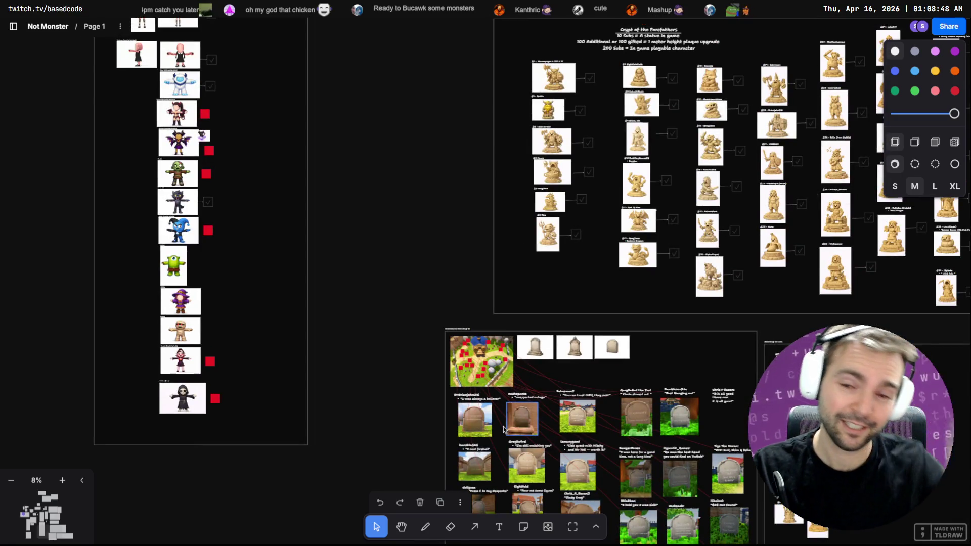
{"action": "scroll", "coordinate": [462, 310], "scroll_direction": "up", "scroll_amount": 5}
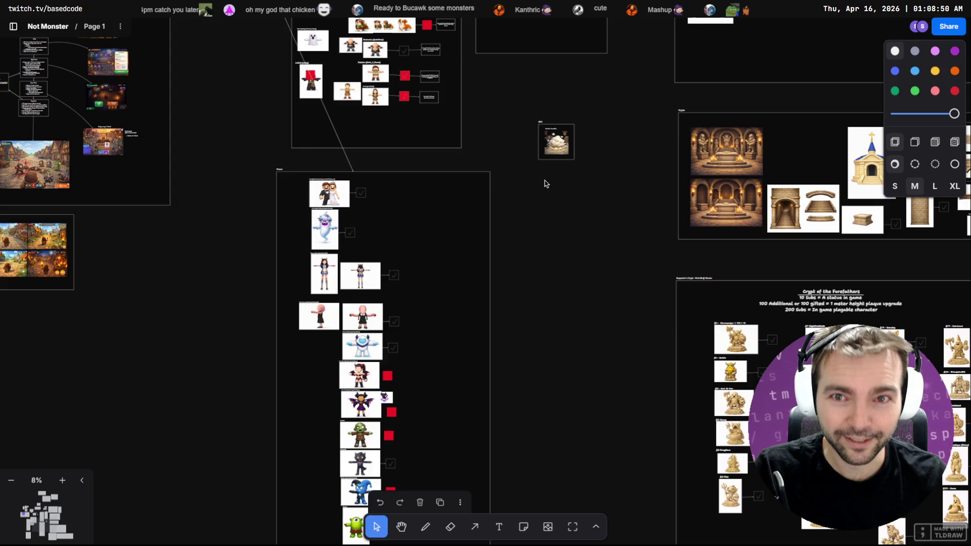
{"action": "mouse_move", "coordinate": [546, 184]}
{"action": "left_mouse_down"}
{"action": "mouse_move", "coordinate": [600, 336]}
{"action": "mouse_move", "coordinate": [550, 497]}
{"action": "left_mouse_up"}
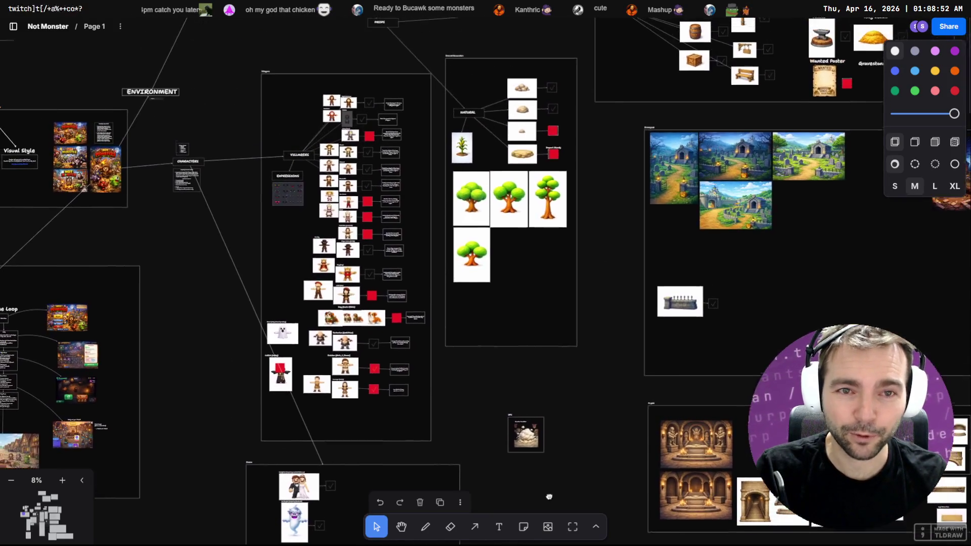
{"action": "scroll", "coordinate": [549, 498], "scroll_direction": "up", "scroll_amount": 5}
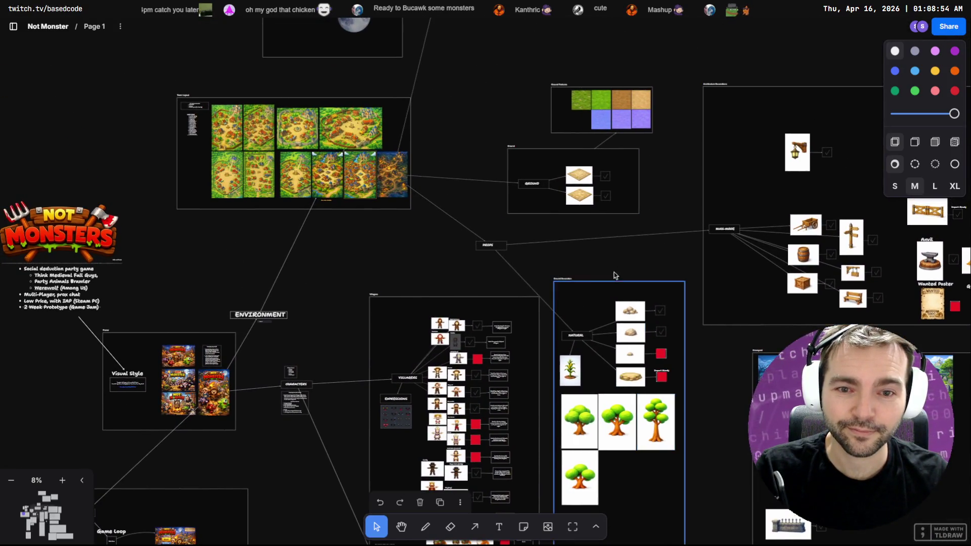
{"action": "scroll", "coordinate": [445, 282], "scroll_direction": "up", "scroll_amount": 4}
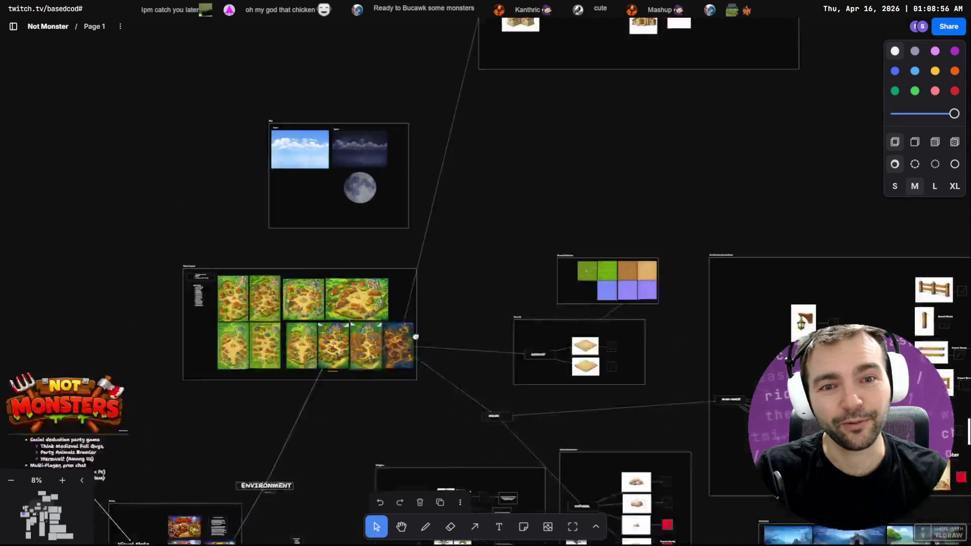
{"action": "scroll", "coordinate": [416, 337], "scroll_direction": "down", "scroll_amount": 7}
{"action": "scroll", "coordinate": [281, 404], "scroll_direction": "down", "scroll_amount": 6}
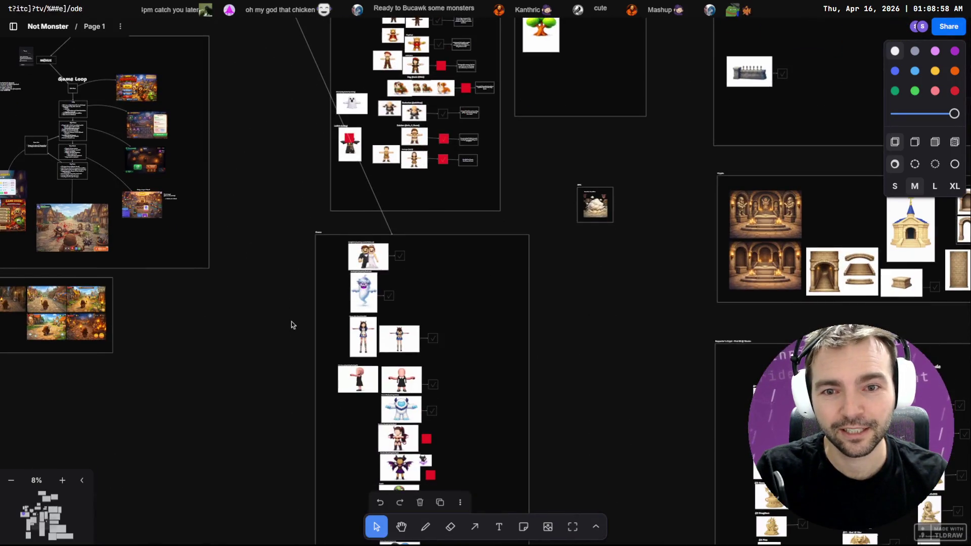
{"action": "scroll", "coordinate": [291, 322], "scroll_direction": "down", "scroll_amount": 5}
{"action": "scroll", "coordinate": [303, 364], "scroll_direction": "up", "scroll_amount": 5}
{"action": "scroll", "coordinate": [303, 364], "scroll_direction": "down", "scroll_amount": 5}
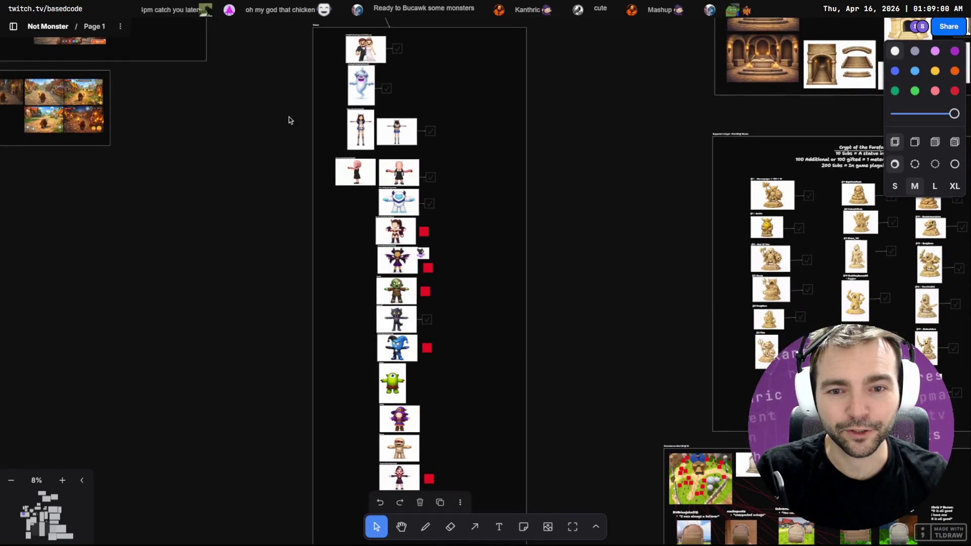
{"action": "scroll", "coordinate": [342, 401], "scroll_direction": "up", "scroll_amount": 7}
{"action": "scroll", "coordinate": [348, 278], "scroll_direction": "up", "scroll_amount": 3}
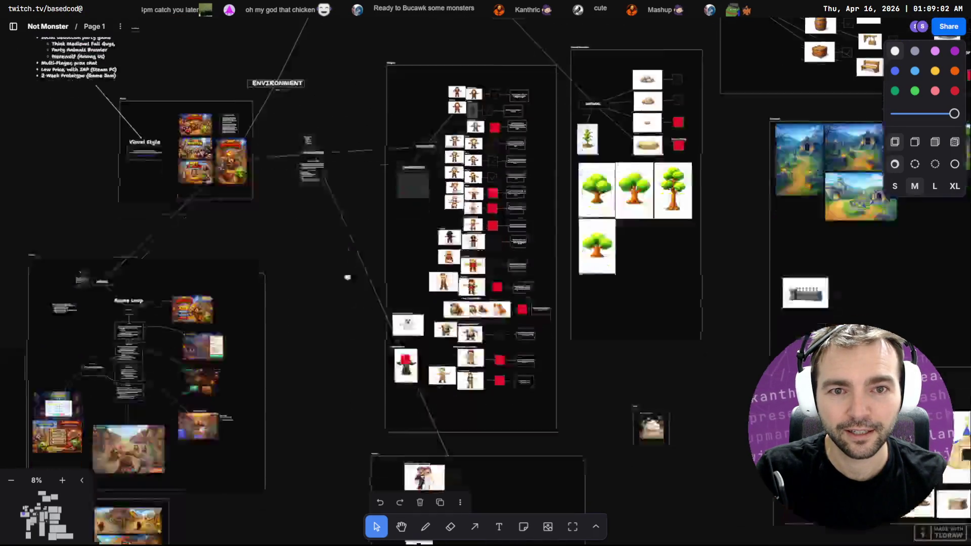
{"action": "scroll", "coordinate": [315, 256], "scroll_direction": "down", "scroll_amount": 15}
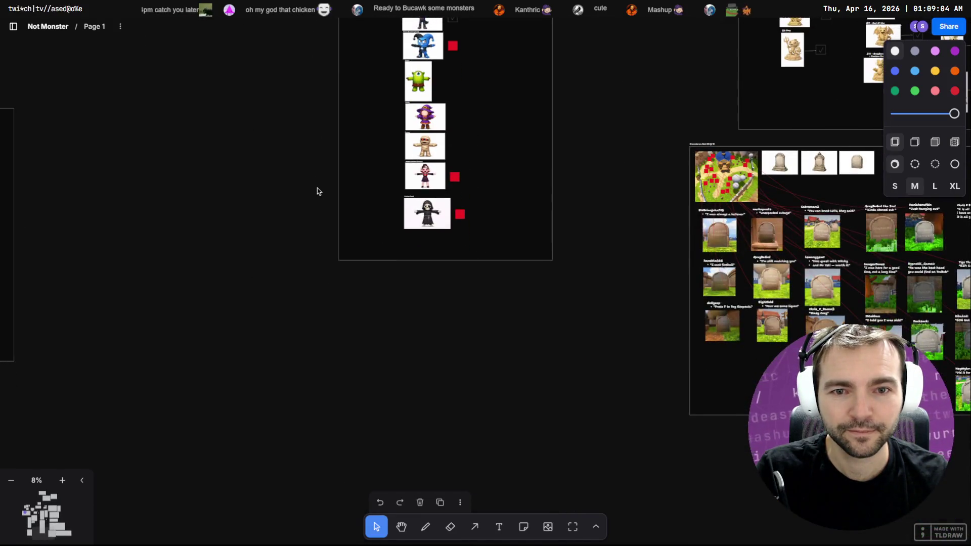
{"action": "scroll", "coordinate": [317, 191], "scroll_direction": "up", "scroll_amount": 6}
{"action": "scroll", "coordinate": [318, 191], "scroll_direction": "left", "scroll_amount": 5}
Draw a large new frame in empty space beside the Monsters board and zoom in.
{"action": "left_click", "coordinate": [573, 526]}
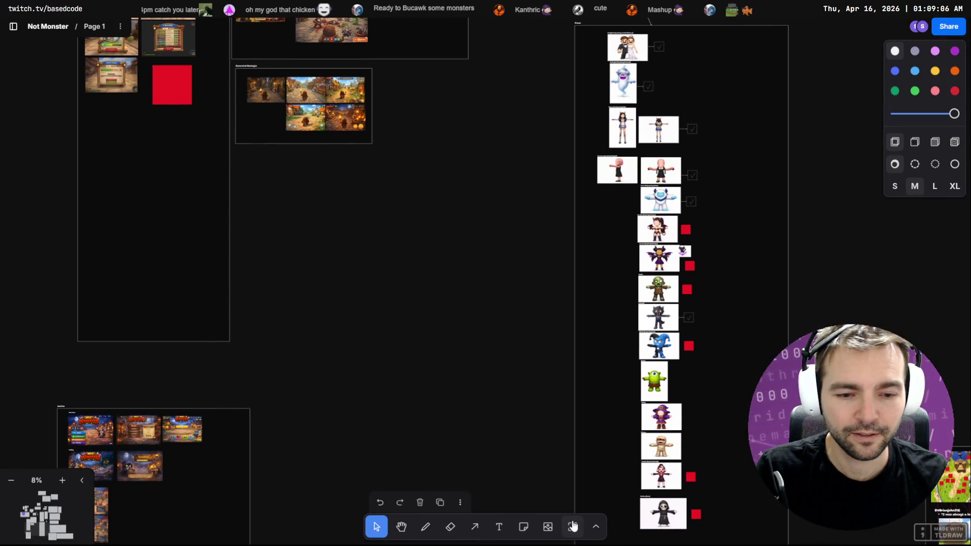
{"action": "scroll", "coordinate": [551, 453], "scroll_direction": "down", "scroll_amount": 5}
{"action": "mouse_move", "coordinate": [331, 195]}
{"action": "left_mouse_down"}
{"action": "mouse_move", "coordinate": [551, 454]}
{"action": "mouse_move", "coordinate": [538, 410]}
{"action": "mouse_move", "coordinate": [544, 362]}
{"action": "left_mouse_up"}
{"action": "scroll", "coordinate": [484, 229], "scroll_direction": "up", "scroll_amount": 8}
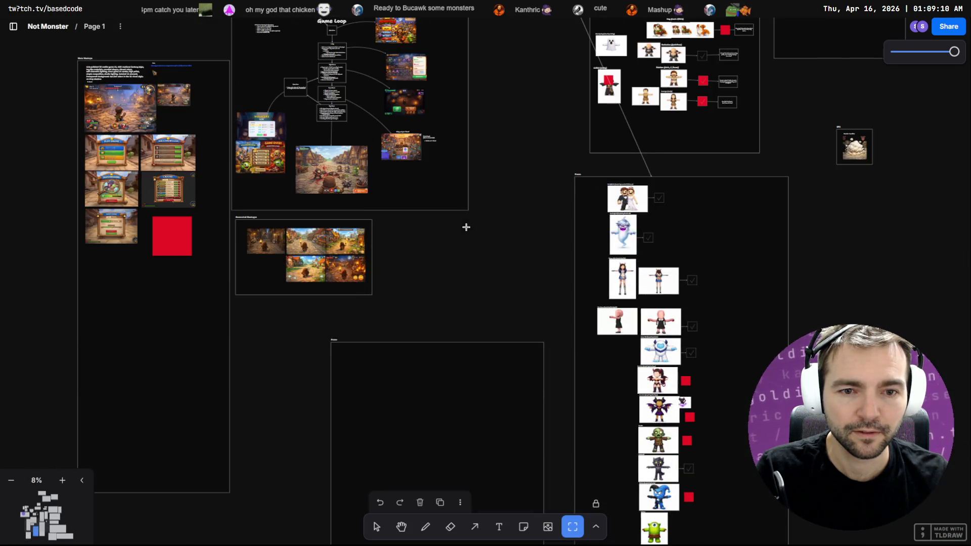
{"action": "left_click", "coordinate": [376, 527]}
{"action": "scroll", "coordinate": [364, 375], "scroll_direction": "up", "scroll_amount": 2}
{"action": "scroll", "coordinate": [363, 379], "scroll_direction": "up", "scroll_amount": 5}
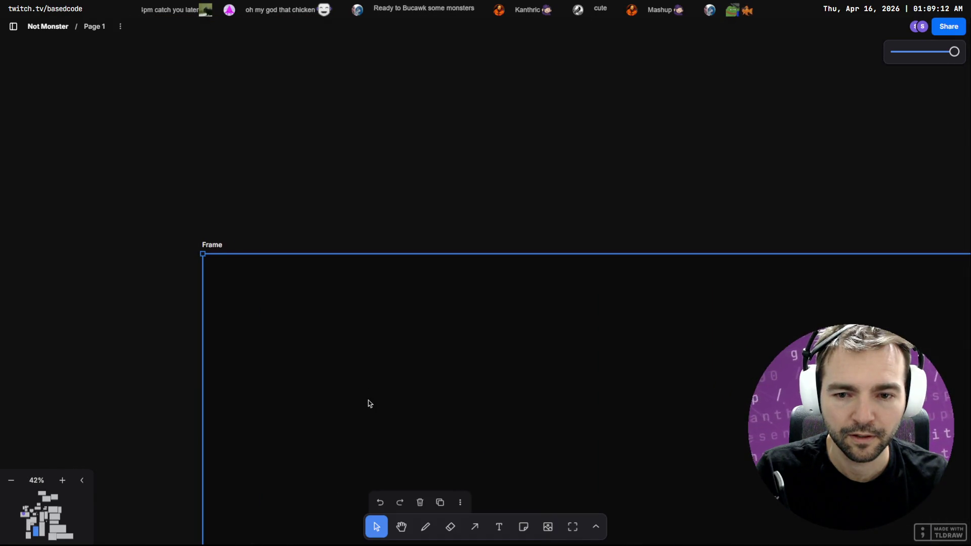
Paste the cartoon chicken into the frame, move it top-left and shrink it.
{"action": "key", "text": "ctrl+v"}
{"action": "mouse_move", "coordinate": [475, 382]}
{"action": "left_mouse_down"}
{"action": "mouse_move", "coordinate": [398, 536]}
{"action": "mouse_move", "coordinate": [393, 482]}
{"action": "left_mouse_up"}
{"action": "scroll", "coordinate": [570, 401], "scroll_direction": "down", "scroll_amount": 5}
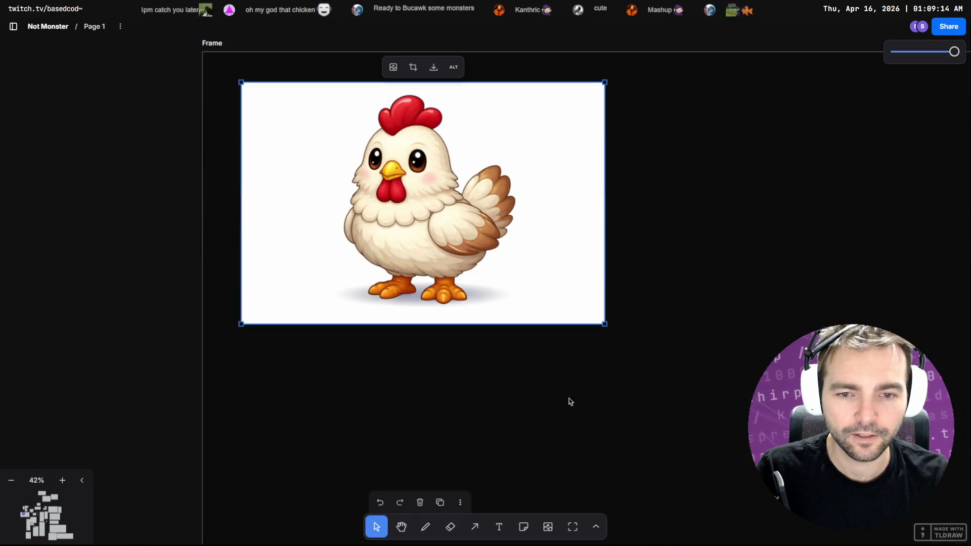
{"action": "left_click_drag", "start_coordinate": [602, 326], "coordinate": [508, 264]}
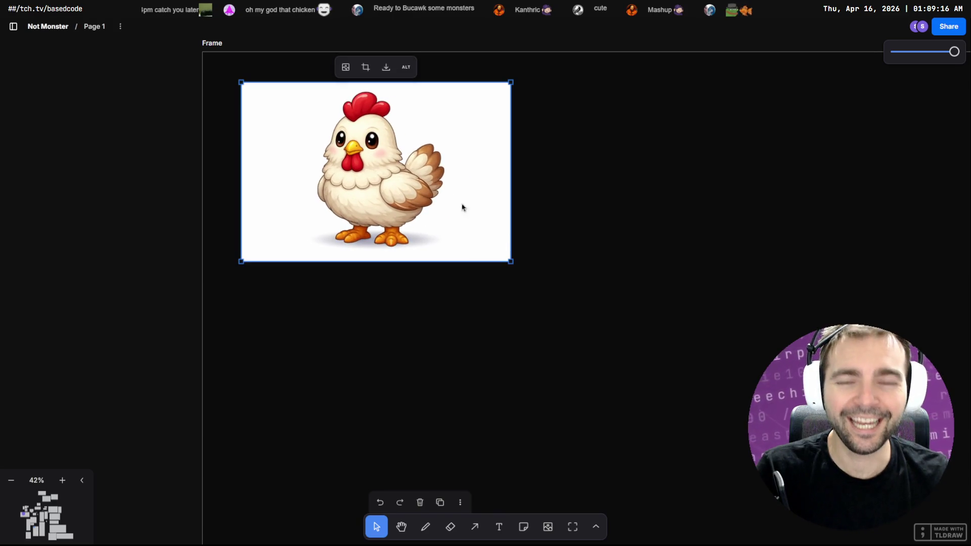
{"action": "left_click", "coordinate": [618, 246]}
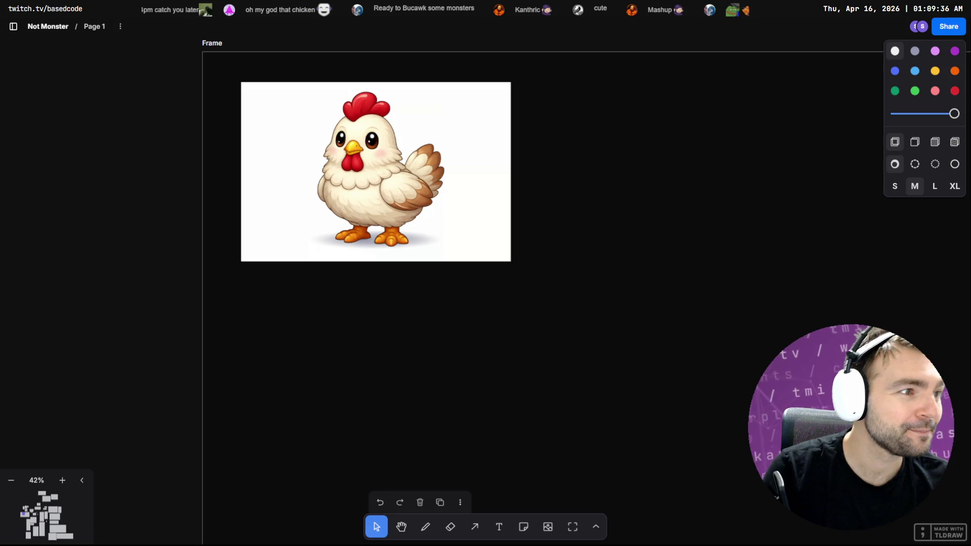
Copy ChatGPT's crowing chicken village image and return to the tldraw board.
{"action": "key", "text": "alt+Tab"}
{"action": "key", "text": "Escape"}
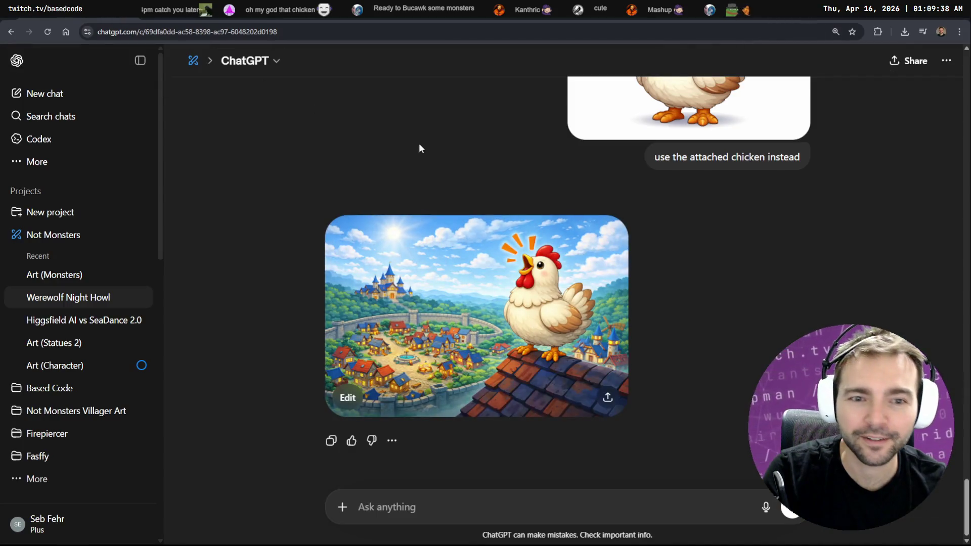
{"action": "left_click", "coordinate": [443, 261]}
{"action": "right_click", "coordinate": [545, 253]}
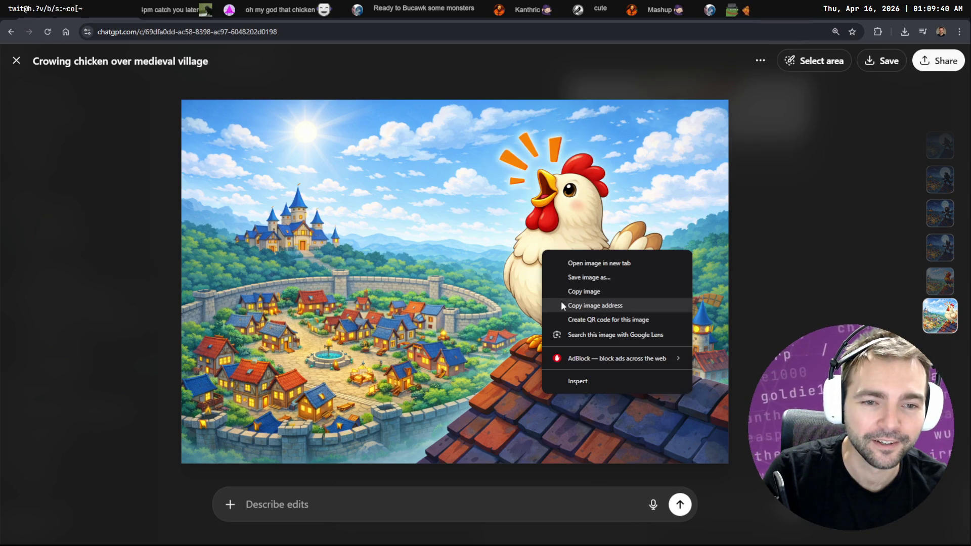
{"action": "left_click", "coordinate": [563, 292]}
{"action": "key", "text": "alt+Tab"}
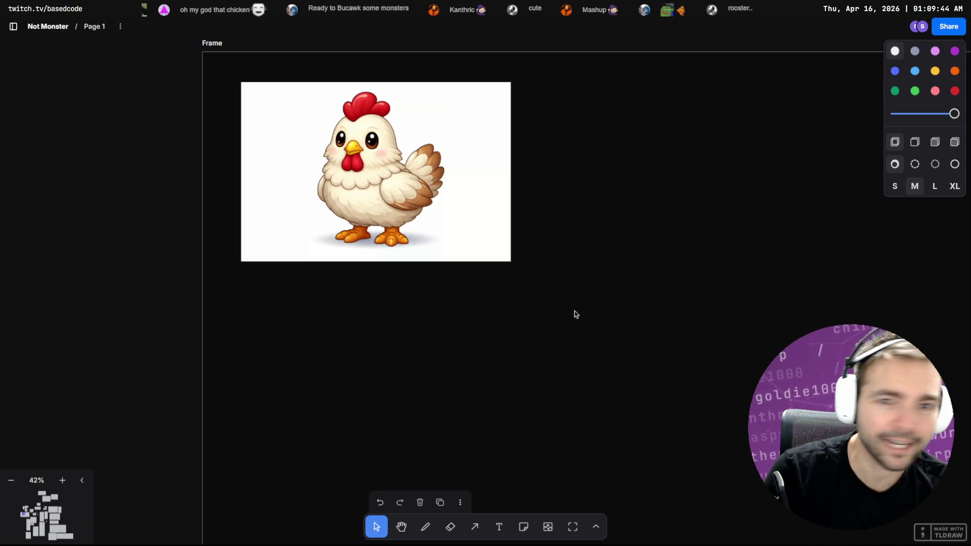
Replace the old rooster with the crowing chicken village image beside the top werewolf.
{"action": "scroll", "coordinate": [575, 315], "scroll_direction": "down", "scroll_amount": 10}
{"action": "scroll", "coordinate": [362, 187], "scroll_direction": "up", "scroll_amount": 3}
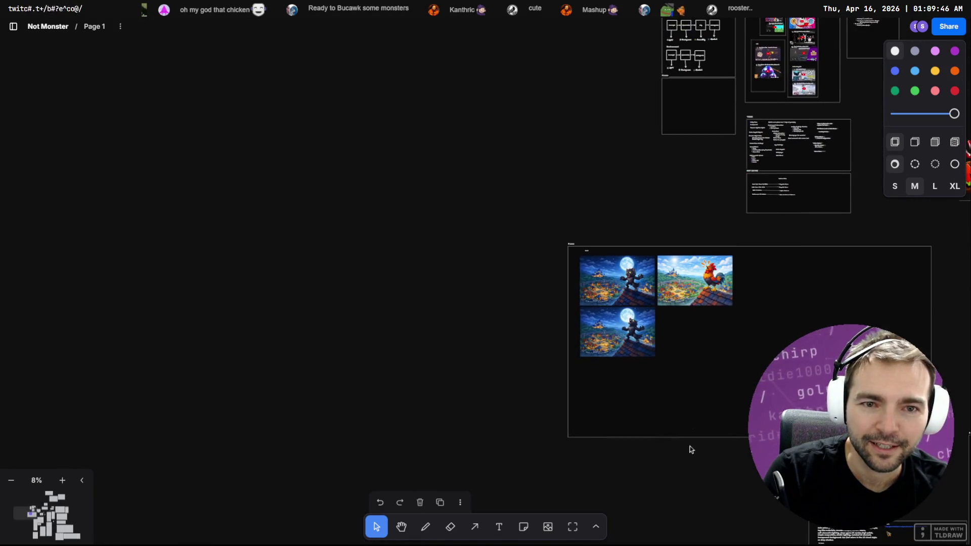
{"action": "scroll", "coordinate": [748, 360], "scroll_direction": "up", "scroll_amount": 5}
{"action": "left_click", "coordinate": [612, 155]}
{"action": "key", "text": "Delete"}
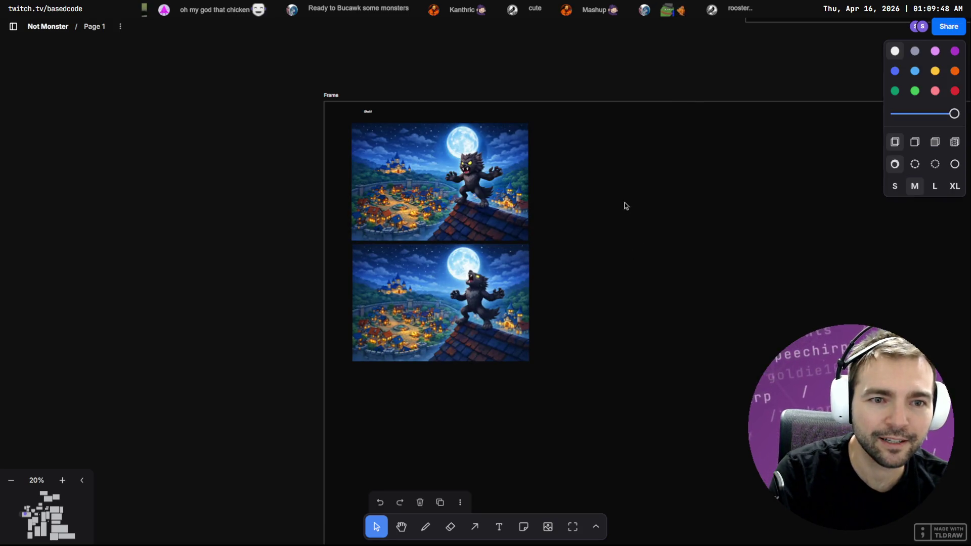
{"action": "key", "text": "ctrl+v"}
{"action": "mouse_move", "coordinate": [533, 270]}
{"action": "left_mouse_down"}
{"action": "mouse_move", "coordinate": [689, 177]}
{"action": "mouse_move", "coordinate": [675, 174]}
{"action": "left_mouse_up"}
{"action": "left_click", "coordinate": [679, 296]}
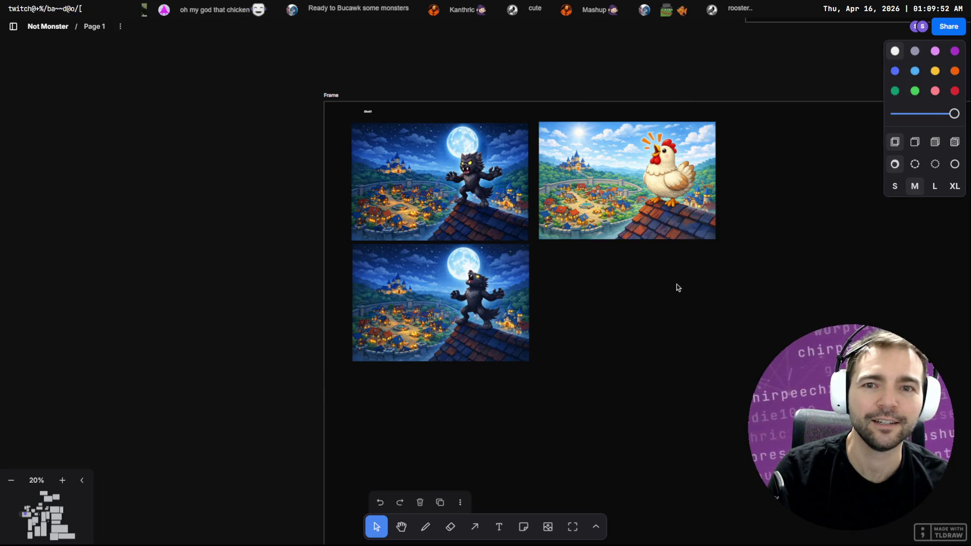
Duplicate the small label from the top werewolf to sit above the chicken image.
{"action": "left_click", "coordinate": [368, 114]}
{"action": "left_click", "coordinate": [556, 114]}
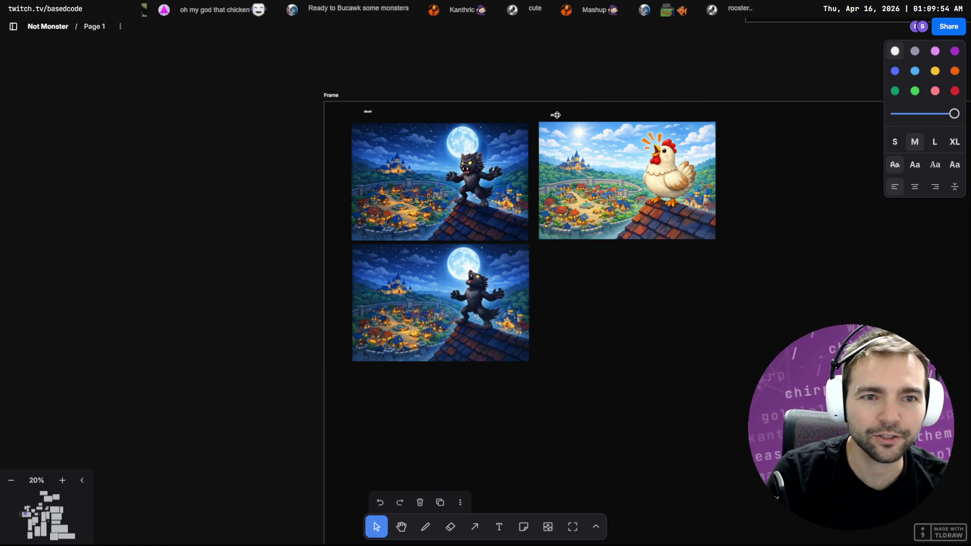
{"action": "left_click", "coordinate": [669, 263]}
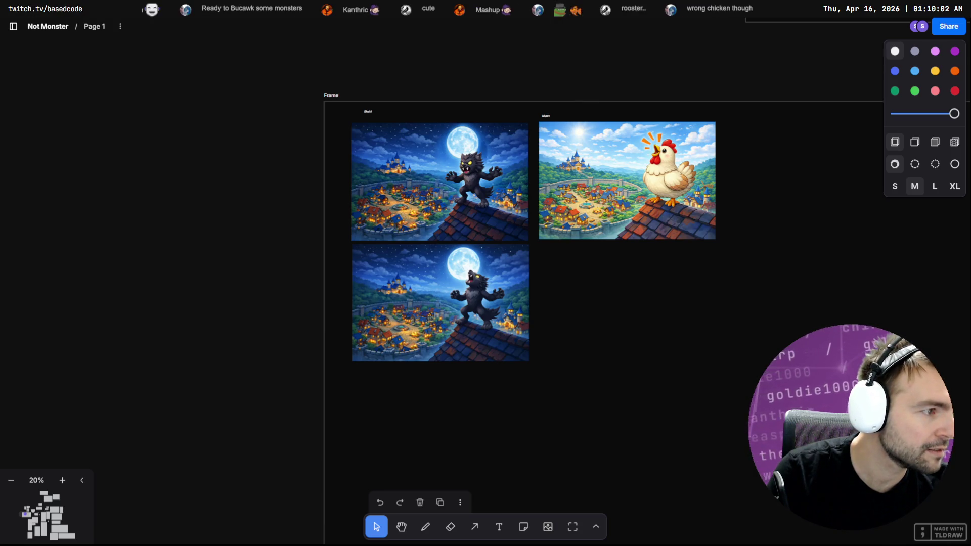
{"action": "key", "text": "alt+Tab"}
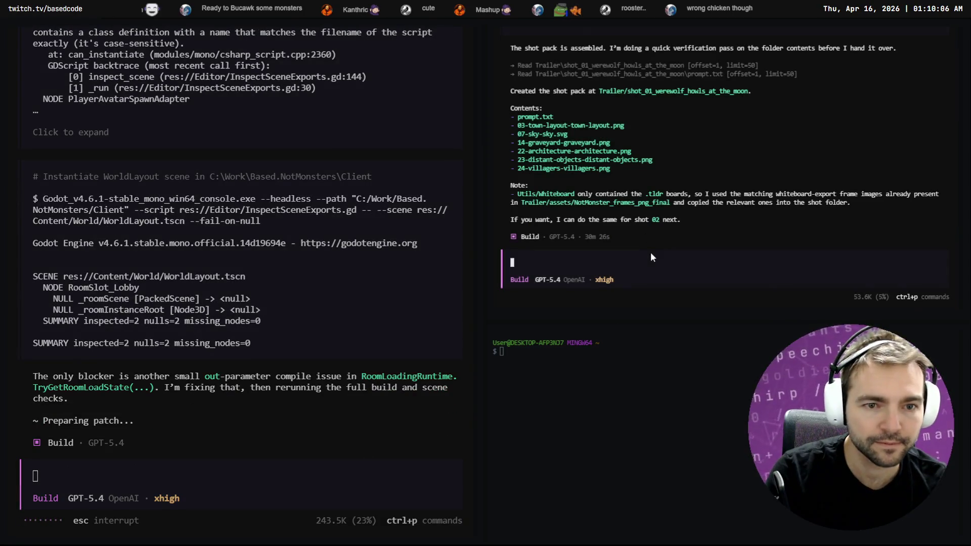
Dictate and send the right OpenCode pane's agent the request to start shot three likewise.
{"action": "left_click", "coordinate": [651, 257]}
{"action": "key", "text": "super+h"}
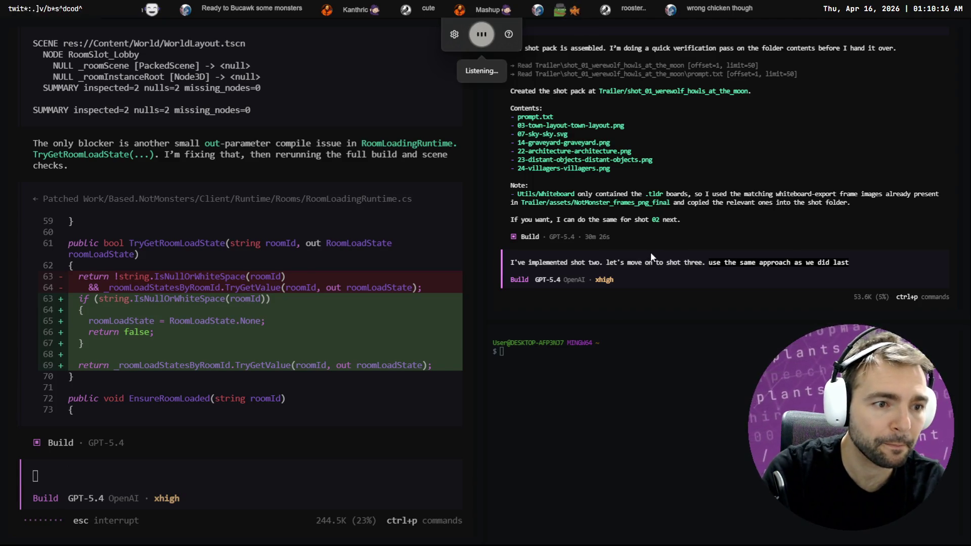
{"action": "key", "text": "Return"}
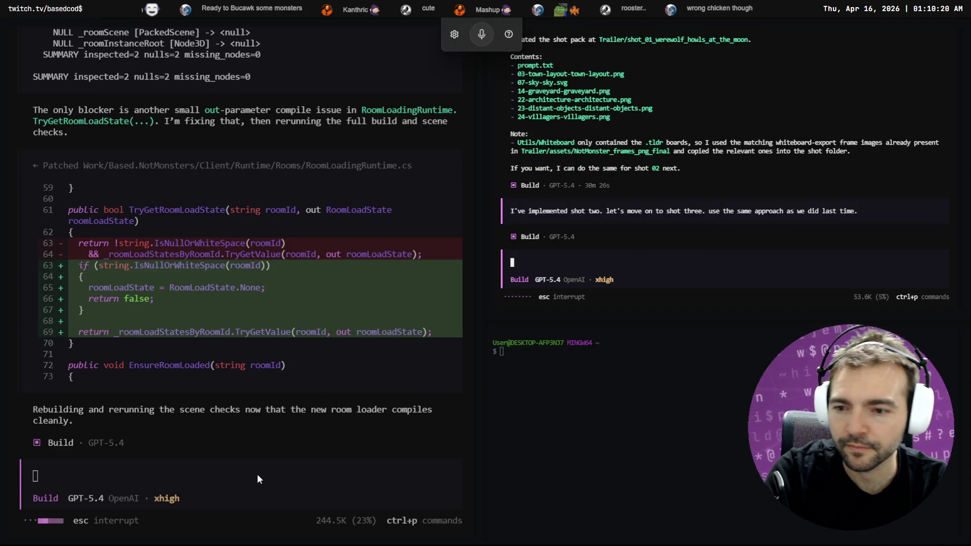
Review the Fork diffs of RoomLoadingRuntime.cs, WorldLayout.tscn and WorldLayout.cs.uid, then return to tldraw.
{"action": "key", "text": "alt+Tab"}
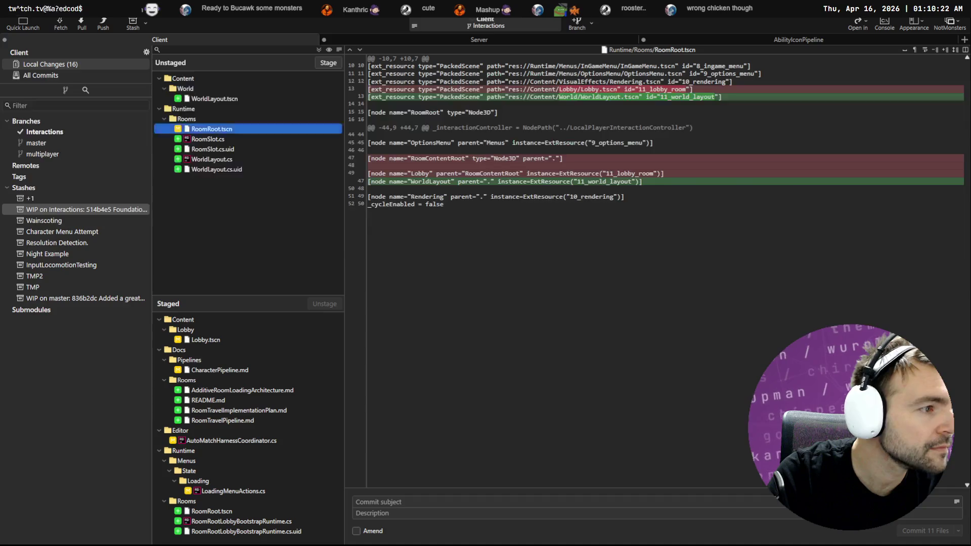
{"action": "left_click", "coordinate": [213, 131]}
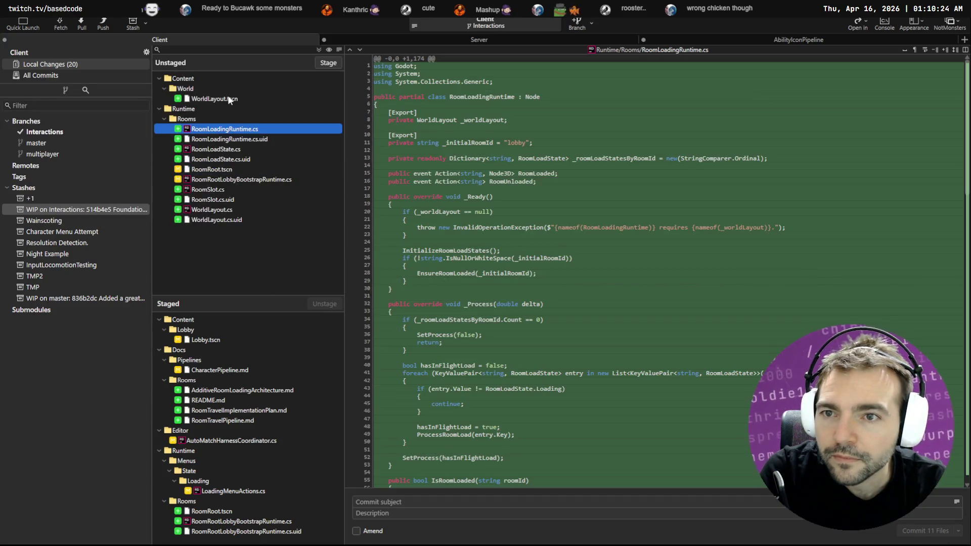
{"action": "left_click", "coordinate": [229, 99]}
{"action": "left_click", "coordinate": [241, 220]}
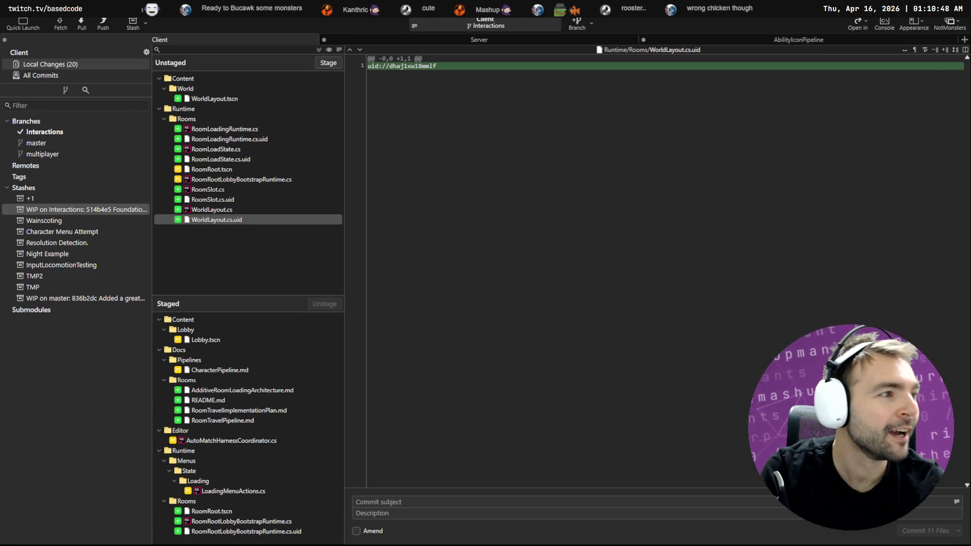
{"action": "key", "text": "alt+Tab"}
{"action": "scroll", "coordinate": [509, 177], "scroll_direction": "up", "scroll_amount": 5}
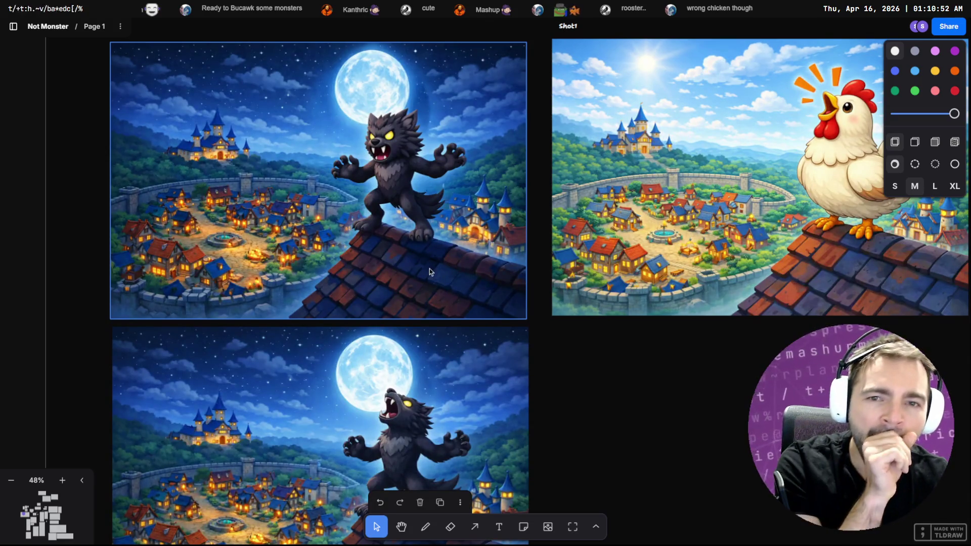
Swap the werewolf shots: howling werewolf aligned beside the chicken, angry werewolf directly beneath it.
{"action": "left_click", "coordinate": [413, 238]}
{"action": "scroll", "coordinate": [412, 239], "scroll_direction": "down", "scroll_amount": 3}
{"action": "mouse_move", "coordinate": [410, 222]}
{"action": "left_mouse_down"}
{"action": "mouse_move", "coordinate": [479, 401]}
{"action": "mouse_move", "coordinate": [693, 419]}
{"action": "left_mouse_up"}
{"action": "left_click_drag", "start_coordinate": [445, 374], "coordinate": [447, 223]}
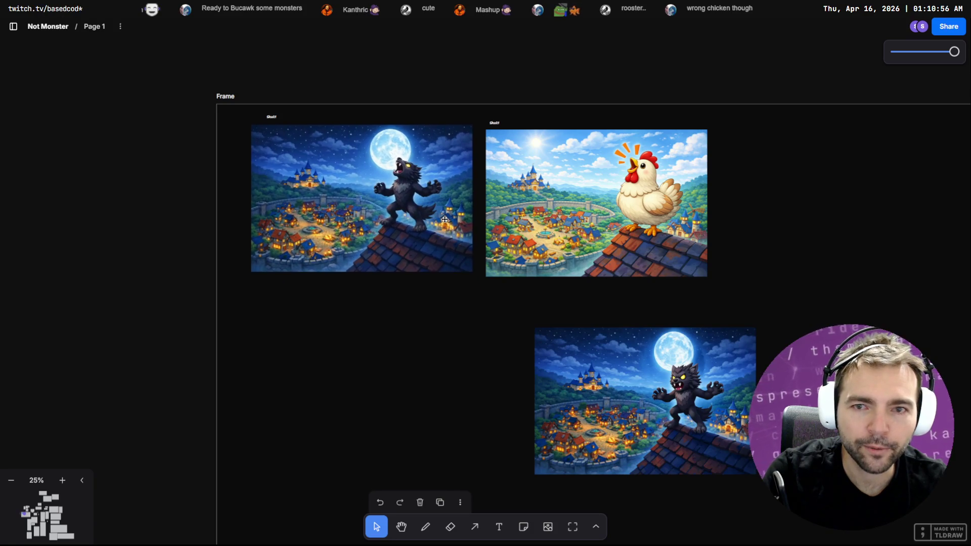
{"action": "left_click", "coordinate": [514, 286]}
{"action": "mouse_move", "coordinate": [645, 402]}
{"action": "left_mouse_down"}
{"action": "mouse_move", "coordinate": [420, 379]}
{"action": "mouse_move", "coordinate": [358, 361]}
{"action": "left_mouse_up"}
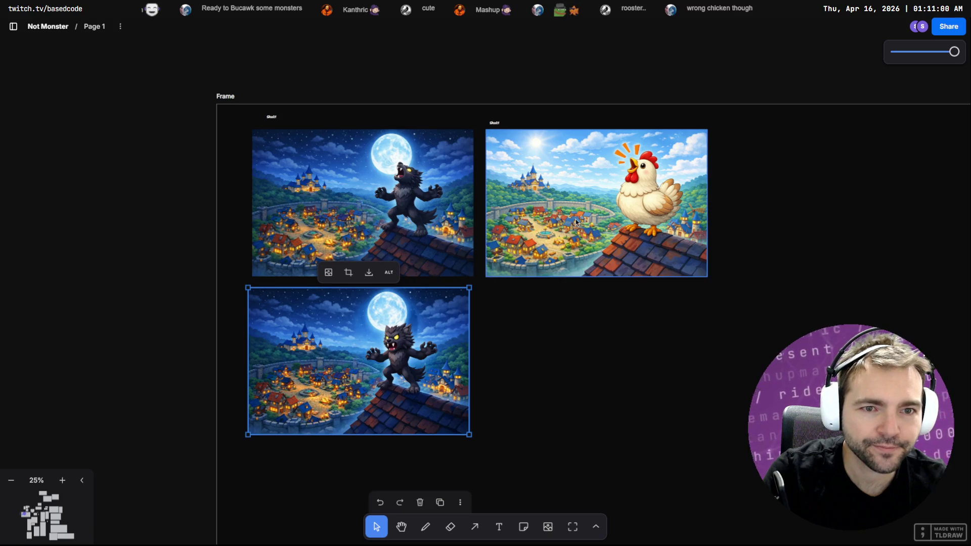
{"action": "scroll", "coordinate": [588, 190], "scroll_direction": "up", "scroll_amount": 3}
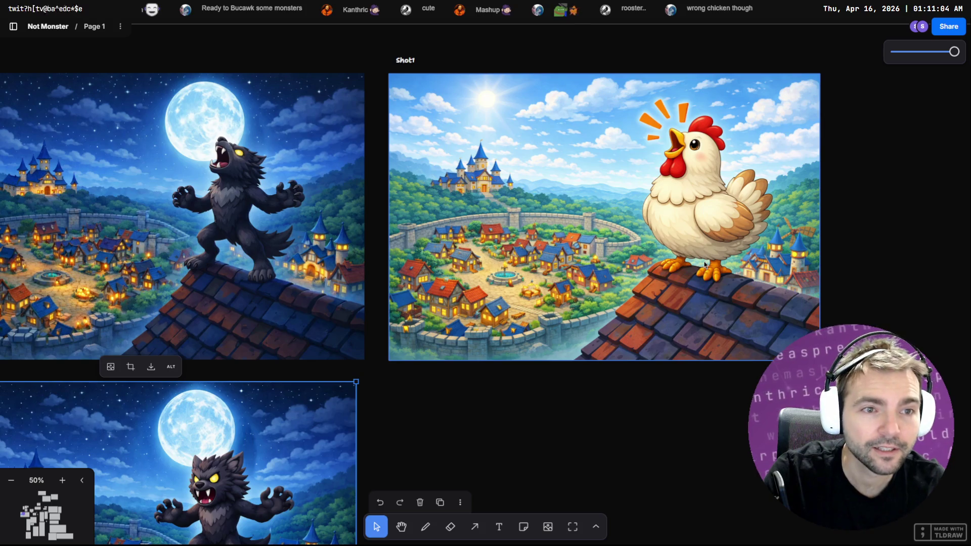
Dictate and submit 'change the lighting to dawn.' as an edit to the chicken village image.
{"action": "key", "text": "alt+Tab"}
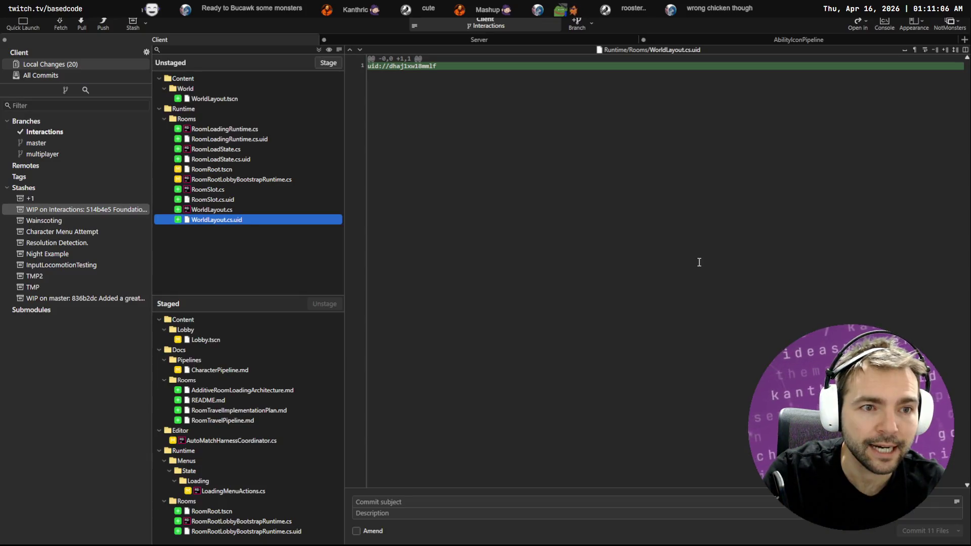
{"action": "key", "text": "alt+Tab"}
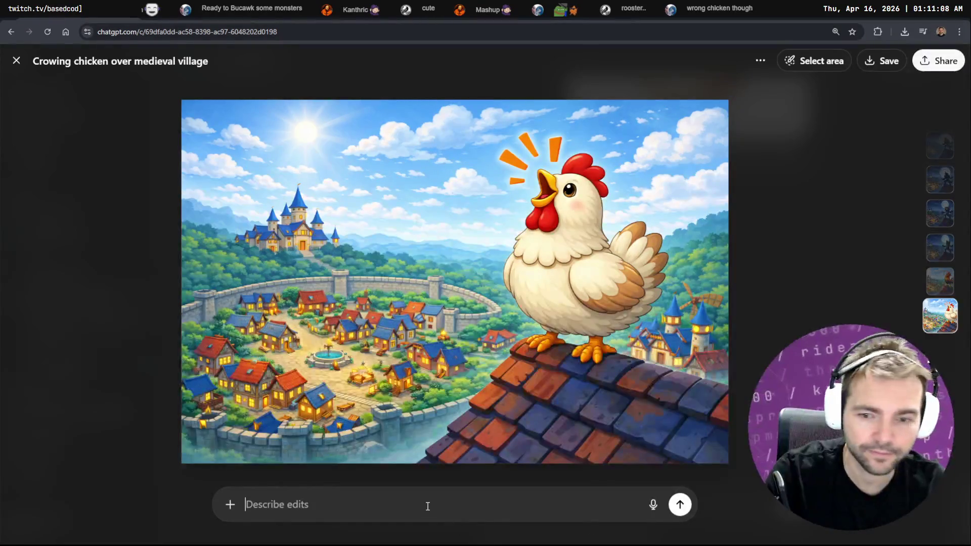
{"action": "key", "text": "ctrl+super"}
{"action": "type", "text": "change"}
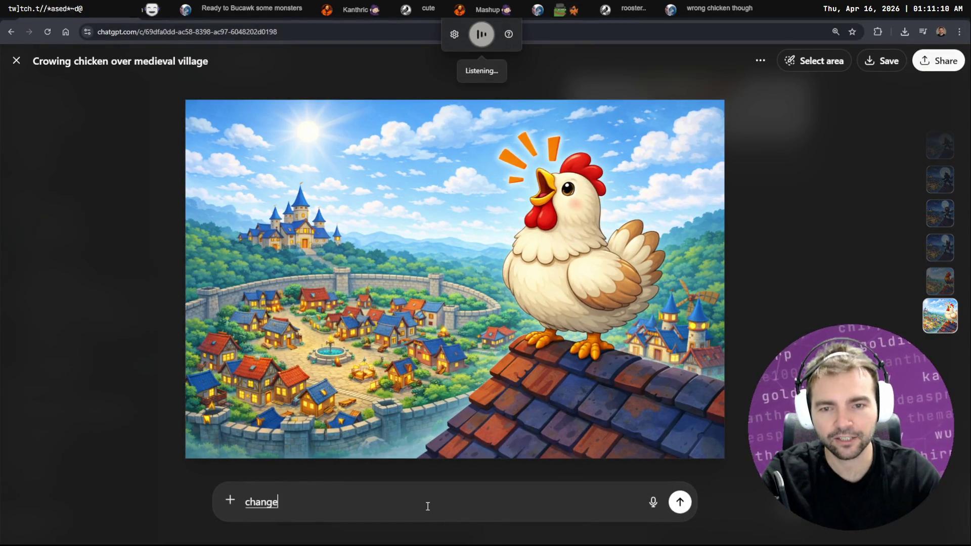
{"action": "type", "text": " the lighting to dawn."}
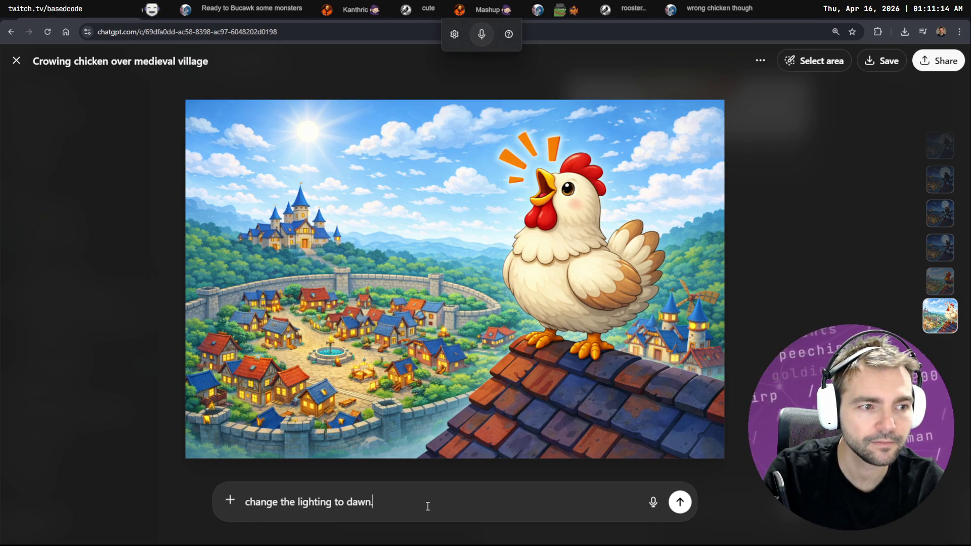
{"action": "key", "text": "Return"}
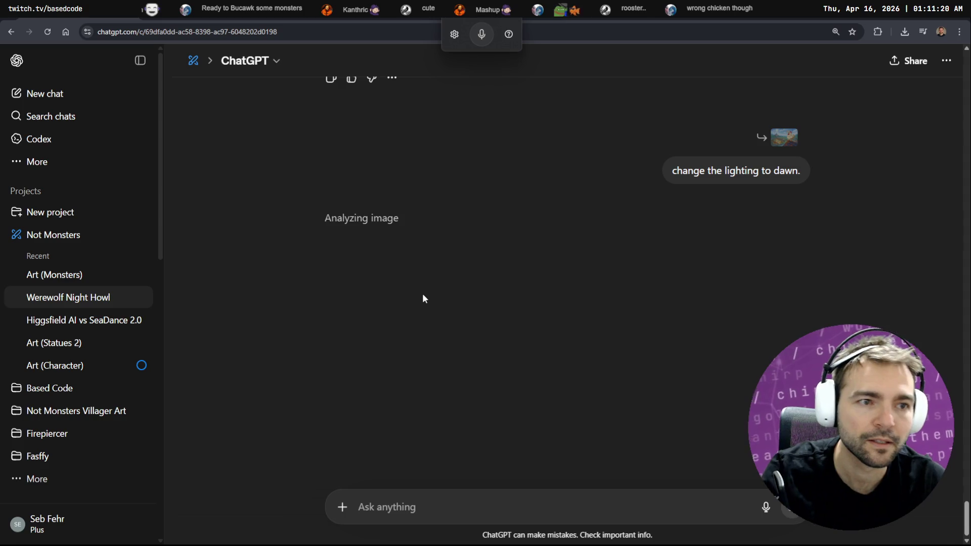
{"action": "key", "text": "alt+Tab"}
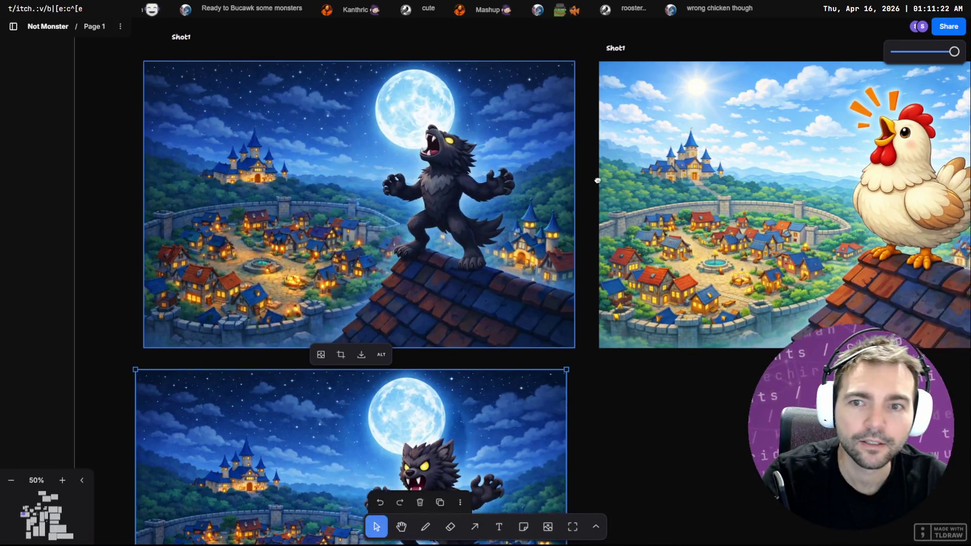
Rename the chicken image's Shot1 label to Shot2 and place a copy at the image's top right.
{"action": "scroll", "coordinate": [597, 181], "scroll_direction": "left", "scroll_amount": 2}
{"action": "scroll", "coordinate": [563, 185], "scroll_direction": "right", "scroll_amount": 8}
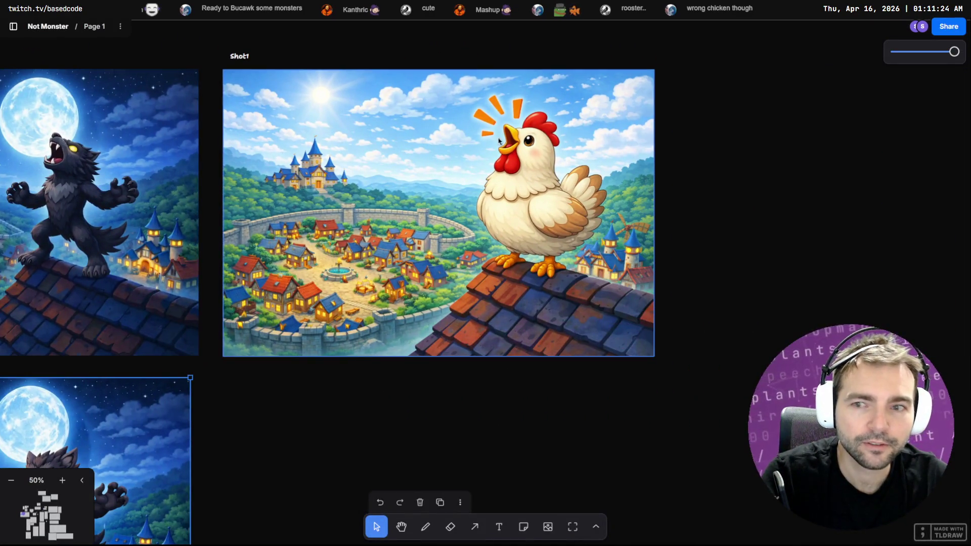
{"action": "scroll", "coordinate": [329, 194], "scroll_direction": "left", "scroll_amount": 8}
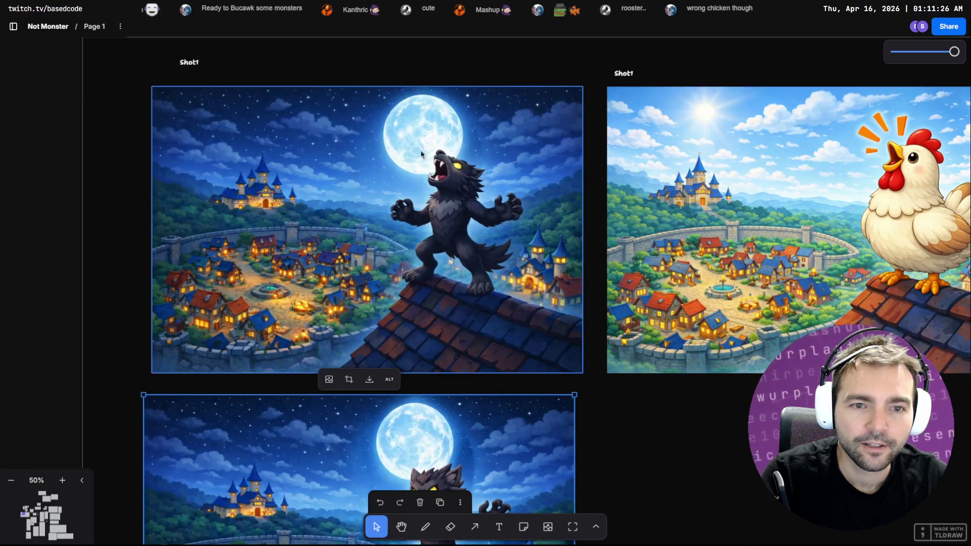
{"action": "scroll", "coordinate": [590, 193], "scroll_direction": "right", "scroll_amount": 7}
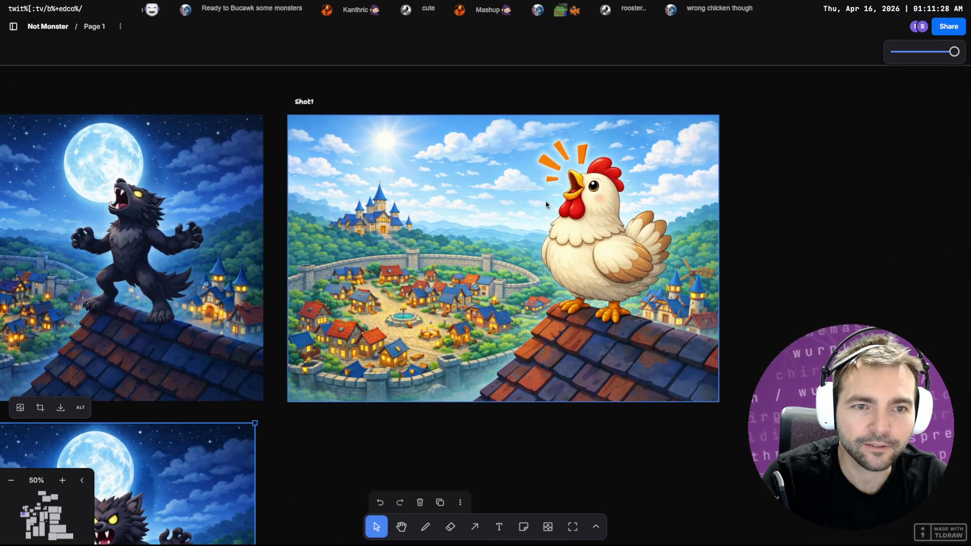
{"action": "left_click", "coordinate": [305, 102]}
{"action": "left_click", "coordinate": [305, 103]}
{"action": "type", "text": "2"}
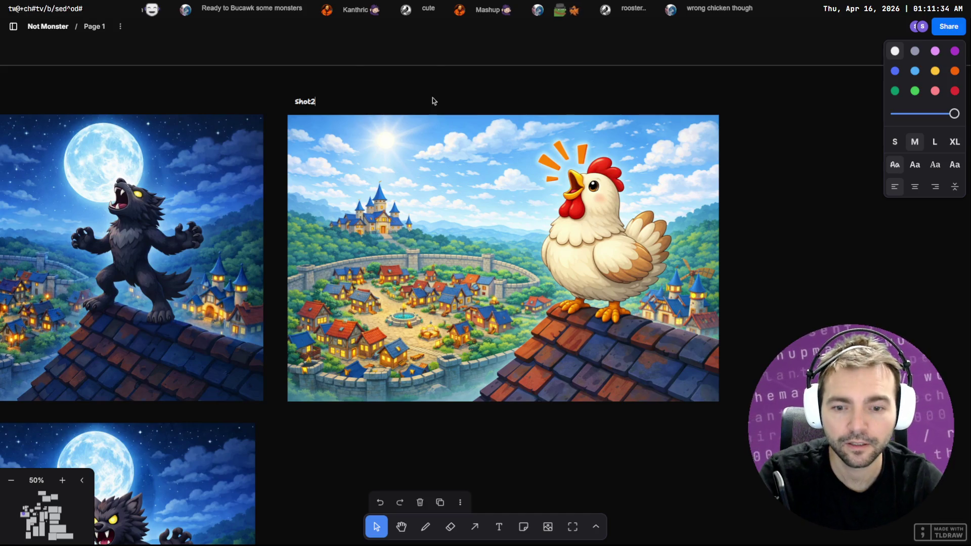
{"action": "left_click", "coordinate": [305, 102]}
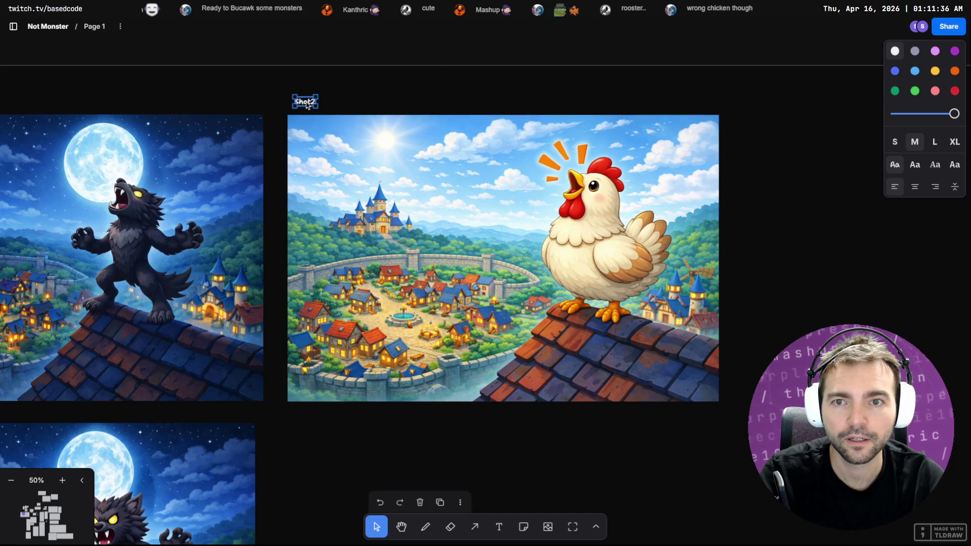
{"action": "mouse_move", "coordinate": [306, 102]}
{"action": "left_mouse_down"}
{"action": "mouse_move", "coordinate": [788, 101]}
{"action": "mouse_move", "coordinate": [740, 97]}
{"action": "left_mouse_up"}
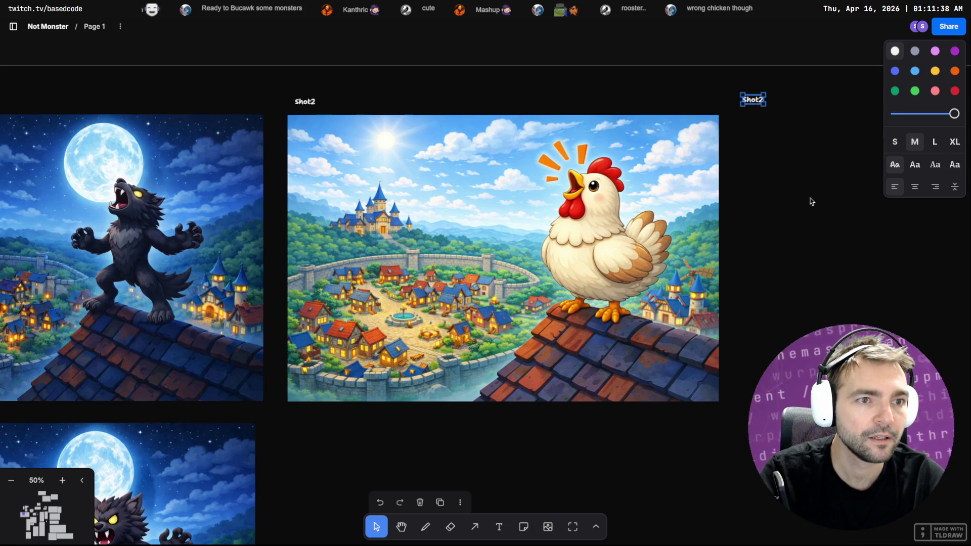
Check the dawn generation in ChatGPT, close the full-size image, and move on to OpenCode.
{"action": "key", "text": "alt+Tab"}
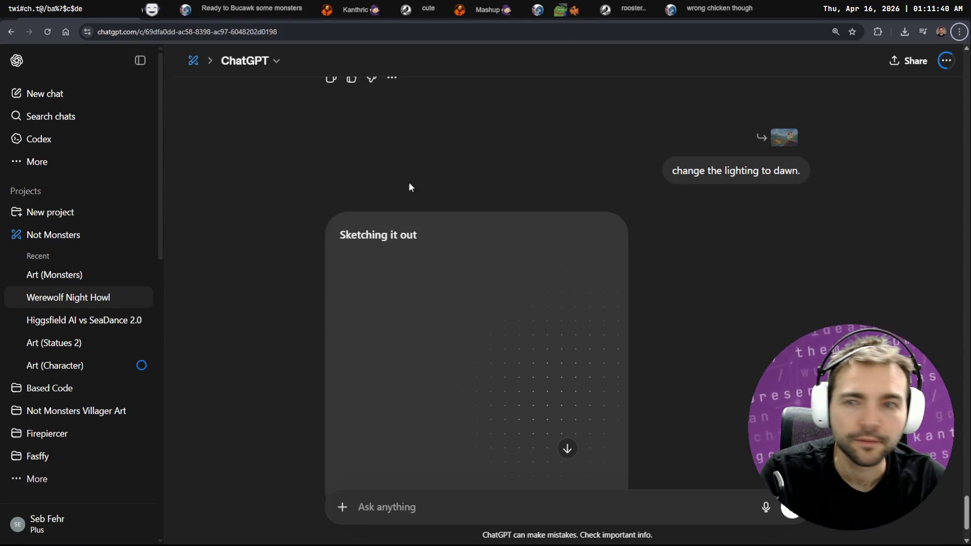
{"action": "key", "text": "Escape"}
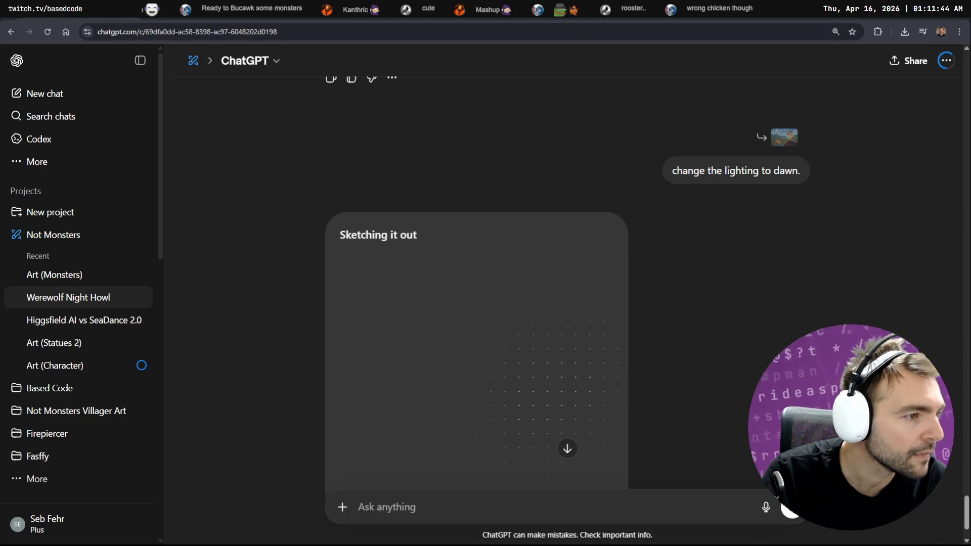
{"action": "key", "text": "alt+Tab"}
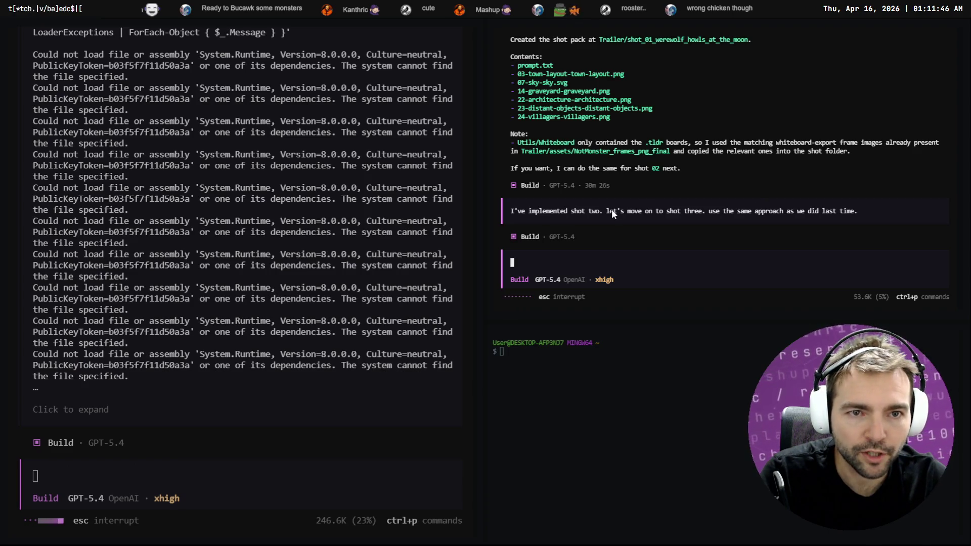
Read back through the agent's shot-one pack summary, its cp commands and contents list.
{"action": "scroll", "coordinate": [607, 203], "scroll_direction": "up", "scroll_amount": 1}
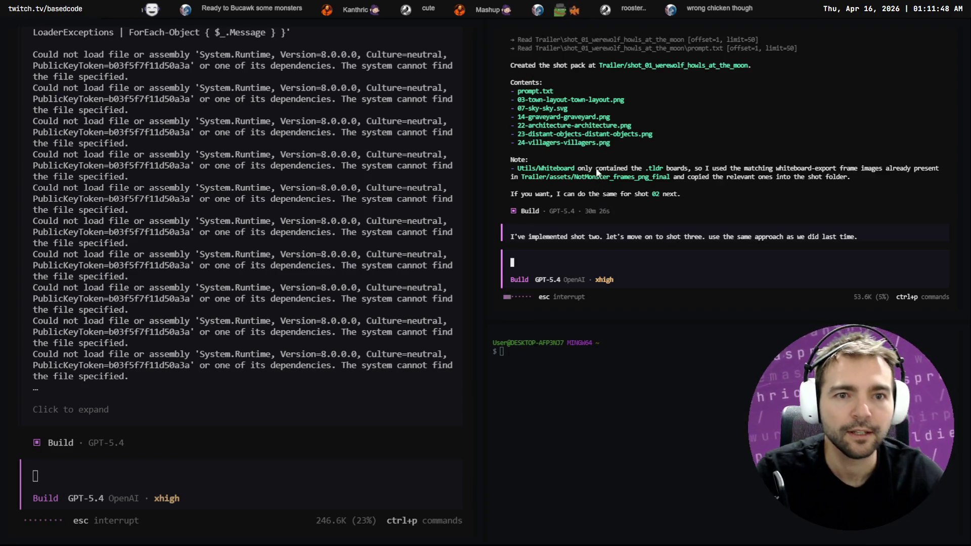
{"action": "scroll", "coordinate": [616, 209], "scroll_direction": "up", "scroll_amount": 2}
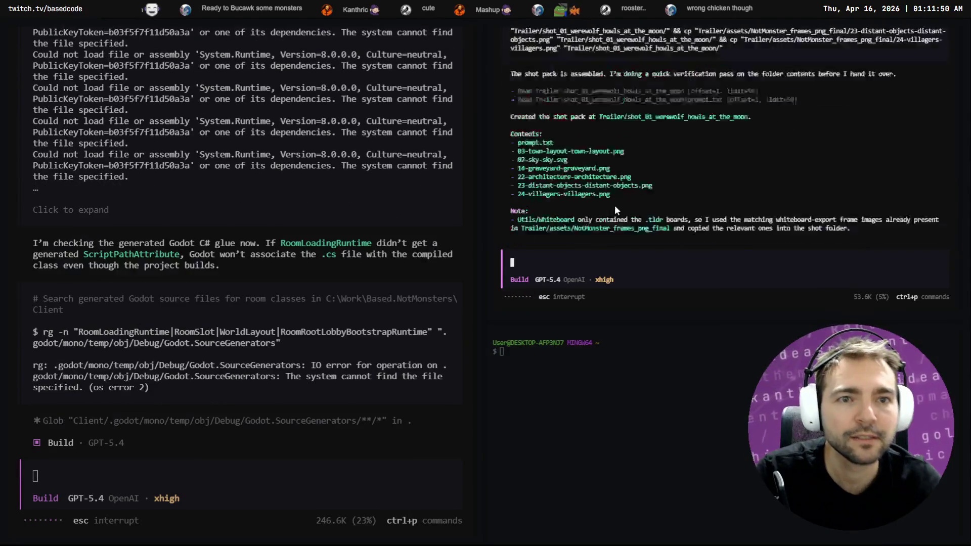
{"action": "scroll", "coordinate": [615, 204], "scroll_direction": "up", "scroll_amount": 4}
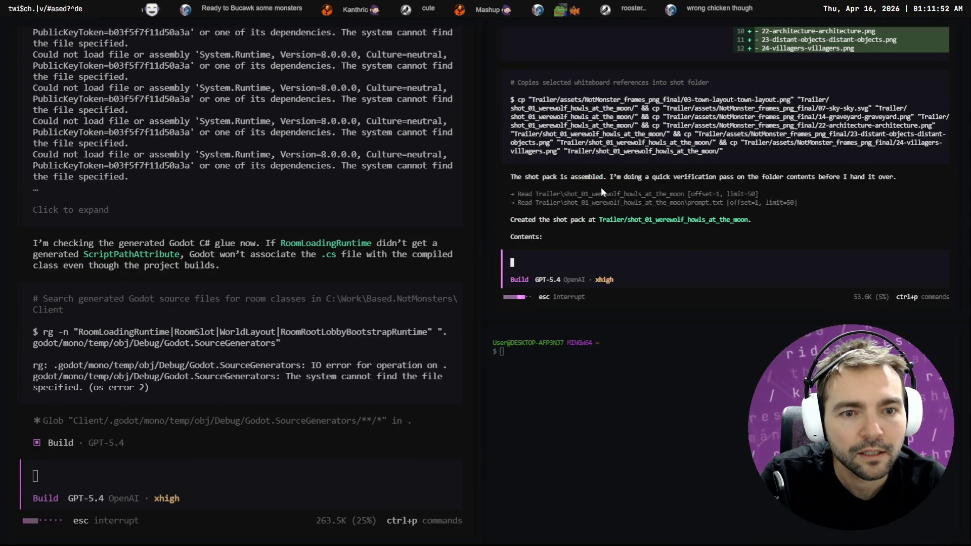
{"action": "scroll", "coordinate": [601, 187], "scroll_direction": "down", "scroll_amount": 7}
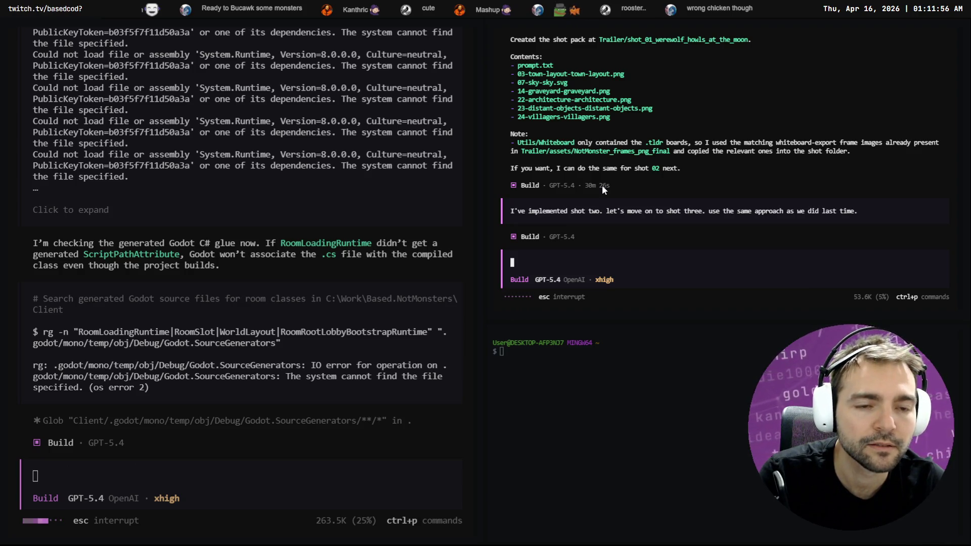
{"action": "key", "text": "alt+Tab"}
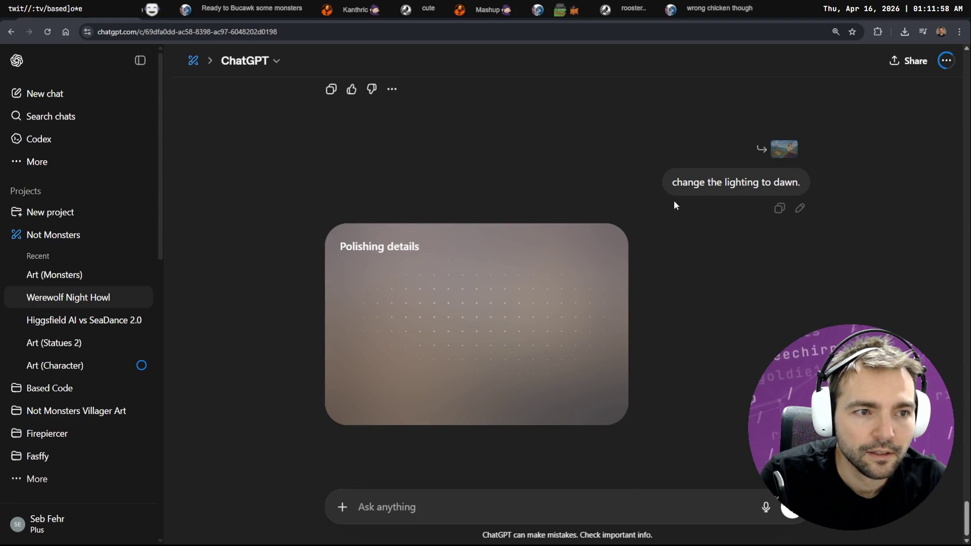
View the earlier rooftop chicken image full size, then close it.
{"action": "scroll", "coordinate": [662, 177], "scroll_direction": "up", "scroll_amount": 10}
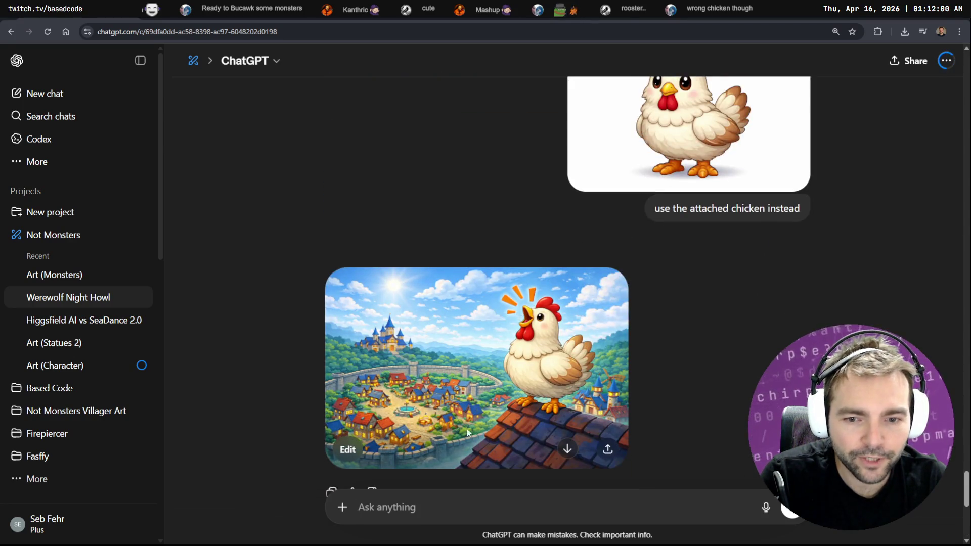
{"action": "left_click", "coordinate": [438, 415]}
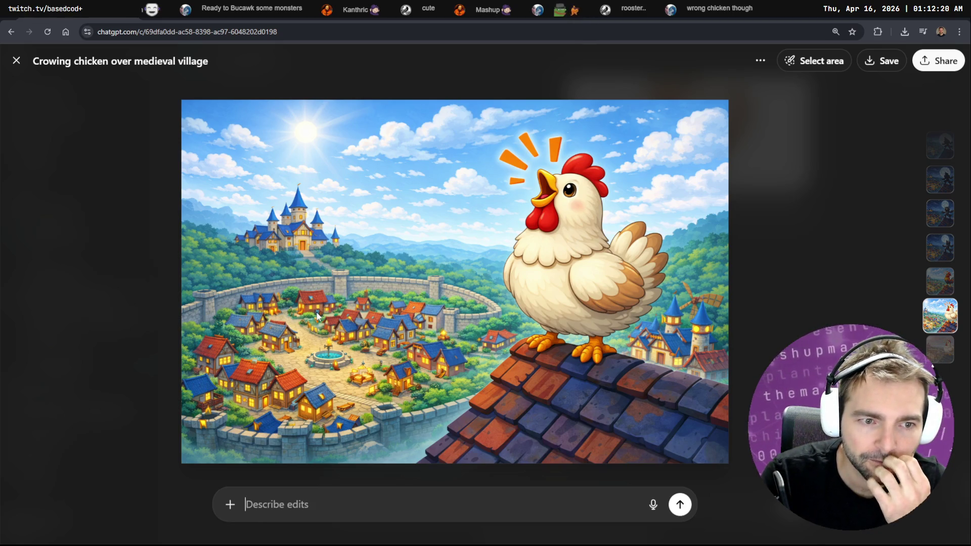
{"action": "left_click", "coordinate": [54, 173]}
{"action": "scroll", "coordinate": [455, 248], "scroll_direction": "down", "scroll_amount": 5}
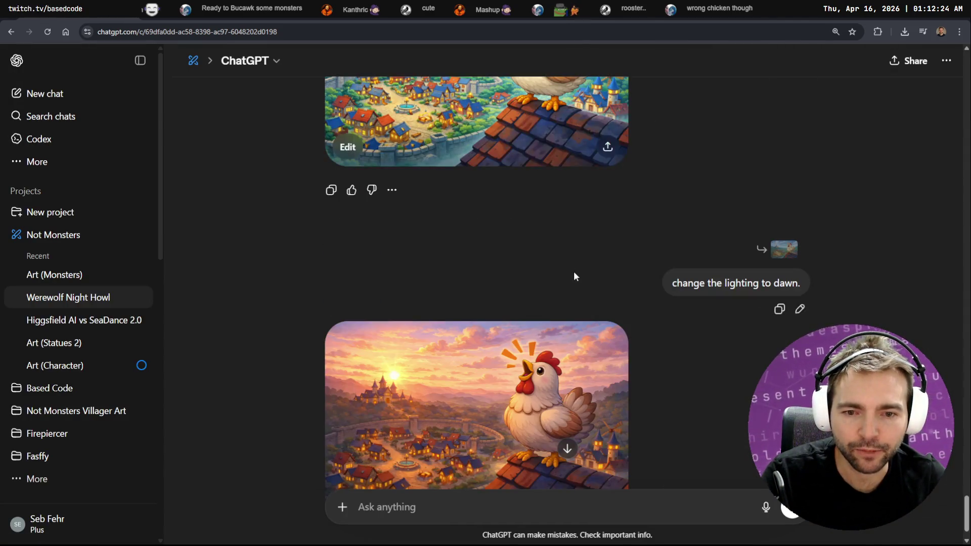
{"action": "scroll", "coordinate": [574, 277], "scroll_direction": "down", "scroll_amount": 2}
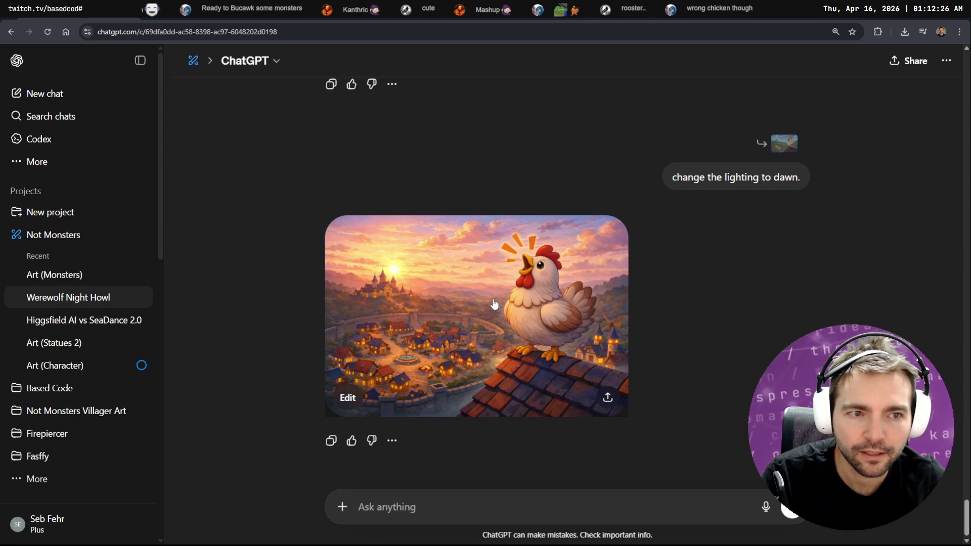
Copy the dawn-lit chicken image to the clipboard and open its dawn prompt for editing.
{"action": "left_click", "coordinate": [521, 282]}
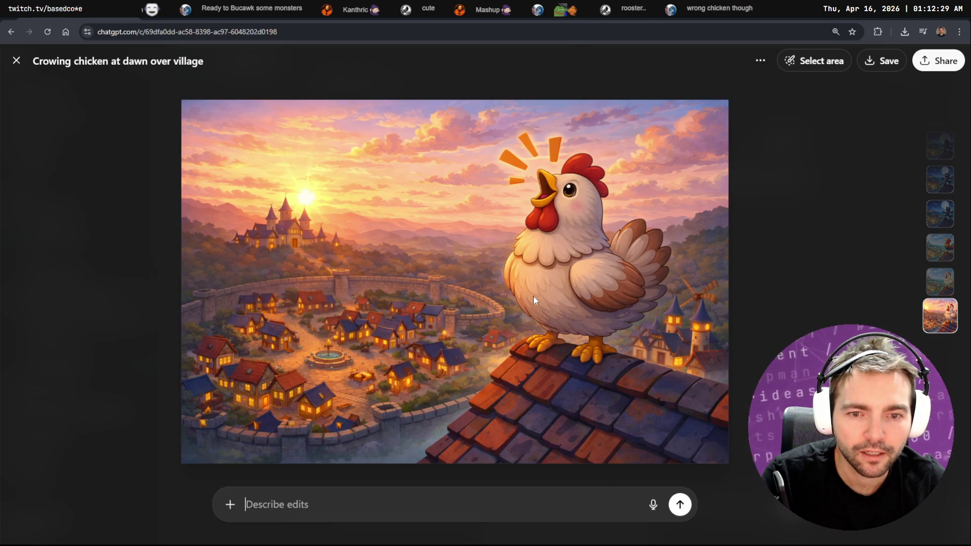
{"action": "right_click", "coordinate": [506, 290]}
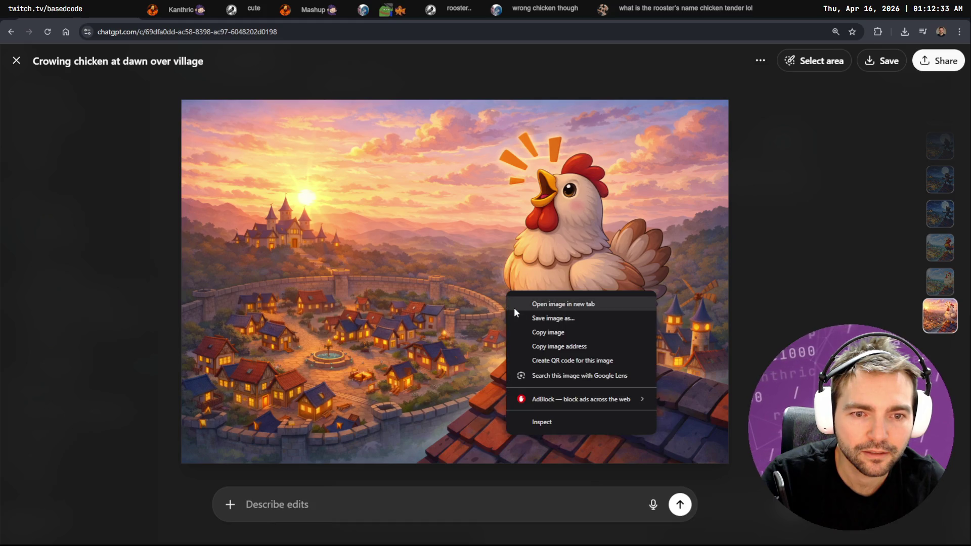
{"action": "left_click", "coordinate": [558, 332]}
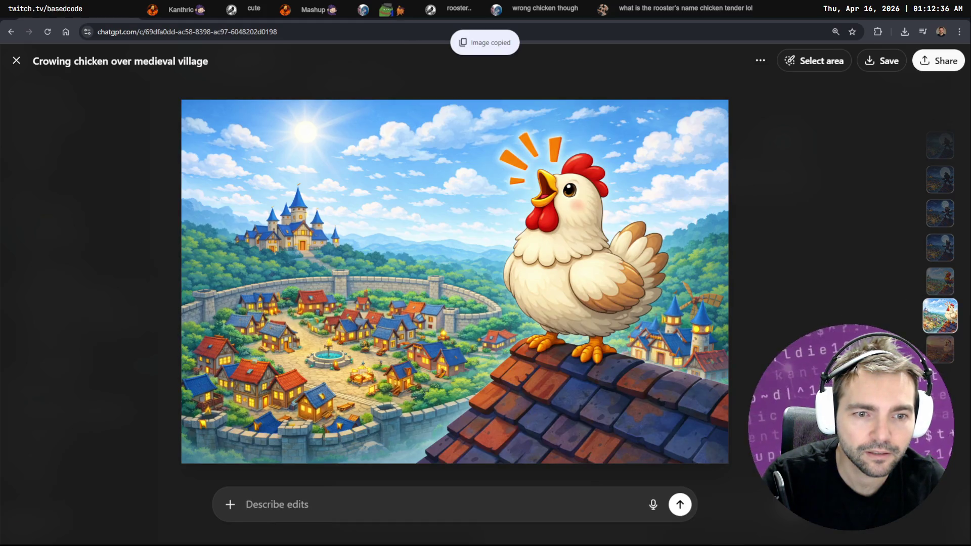
{"action": "key", "text": "Escape"}
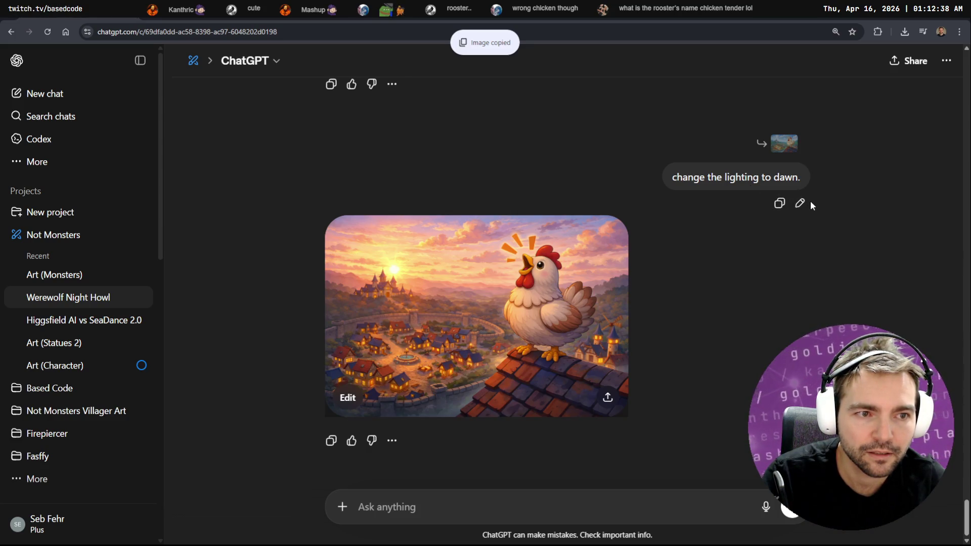
{"action": "left_click", "coordinate": [799, 203]}
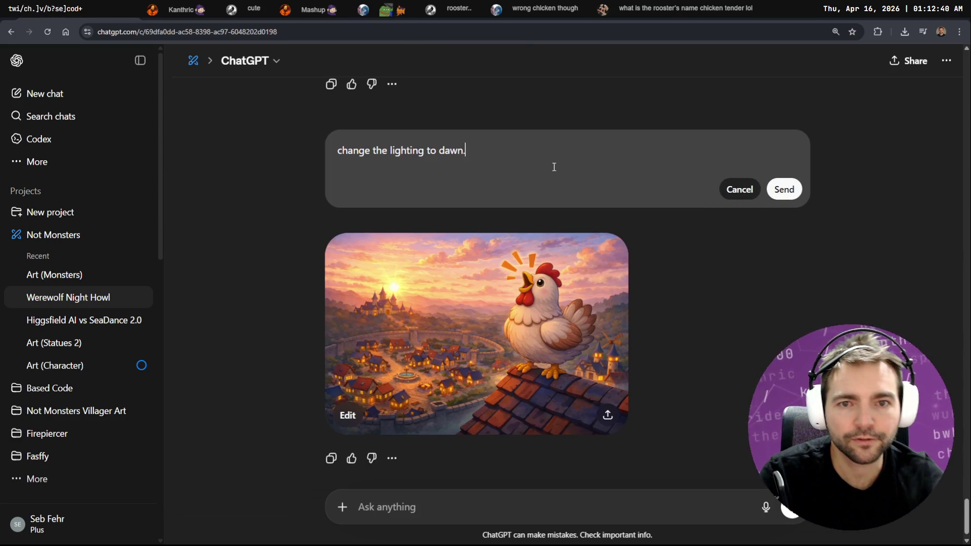
Reword the prompt to 'change the lighting the first light of dawn' and resend it.
{"action": "key", "text": "BackSpace"}
{"action": "key", "text": "BackSpace"}
{"action": "key", "text": "BackSpace"}
{"action": "type", "text": "the fir"}
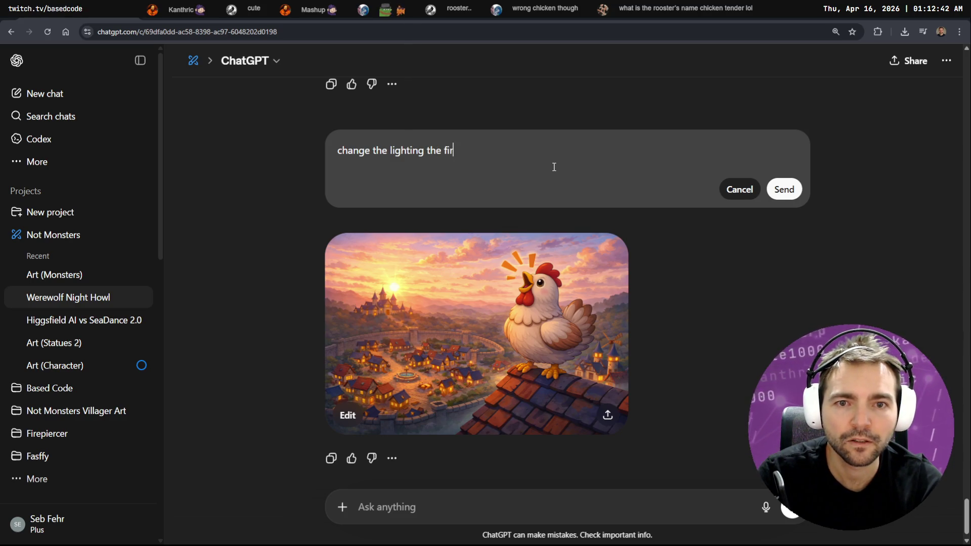
{"action": "type", "text": "st light of dwa"}
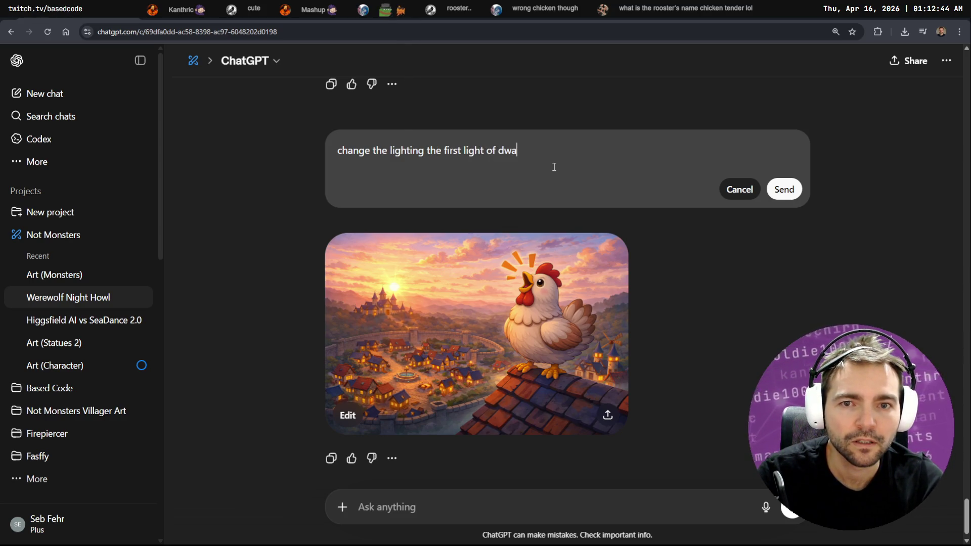
{"action": "type", "text": "n"}
{"action": "key", "text": "BackSpace"}
{"action": "key", "text": "BackSpace"}
{"action": "key", "text": "BackSpace"}
{"action": "type", "text": "awn"}
{"action": "key", "text": "Tab"}
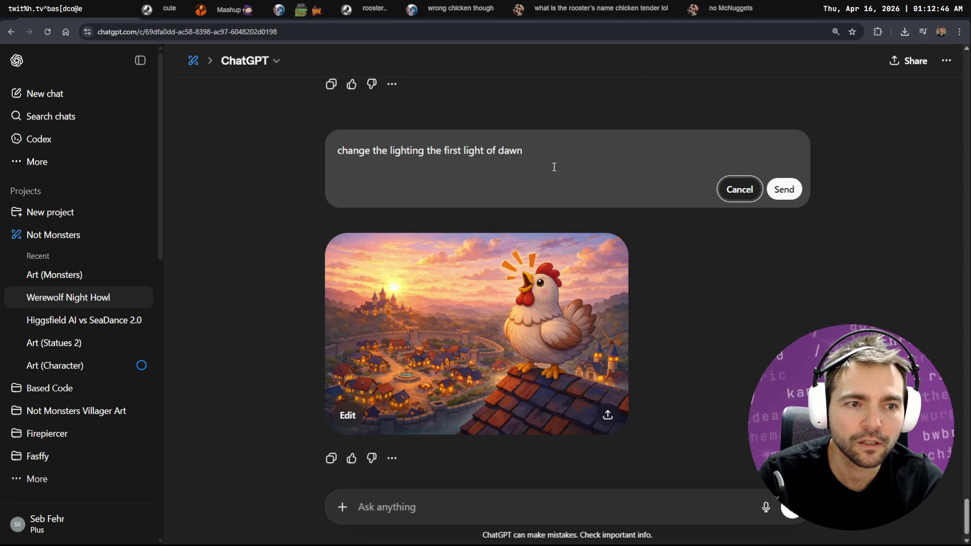
{"action": "key", "text": "Tab"}
{"action": "key", "text": "Return"}
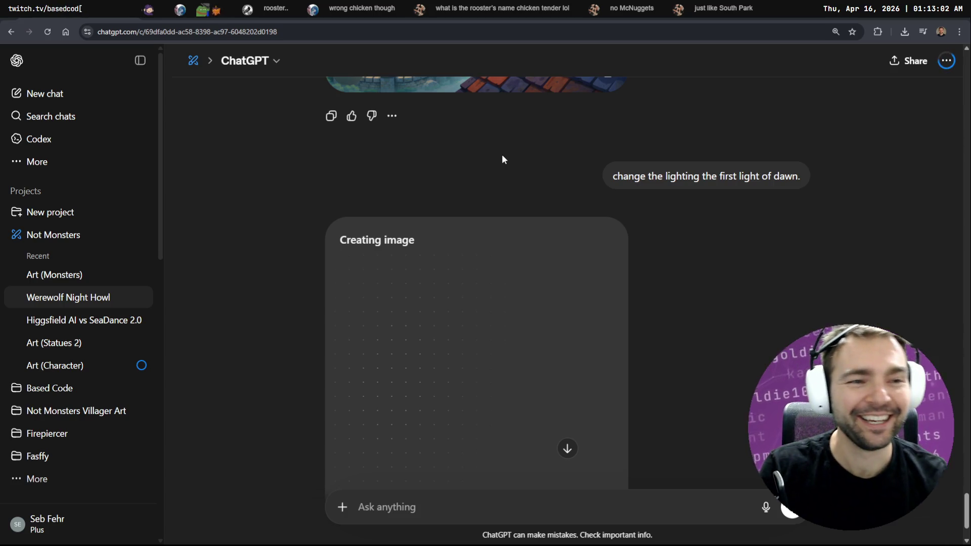
{"action": "scroll", "coordinate": [648, 172], "scroll_direction": "up", "scroll_amount": 4}
{"action": "scroll", "coordinate": [650, 170], "scroll_direction": "down", "scroll_amount": 5}
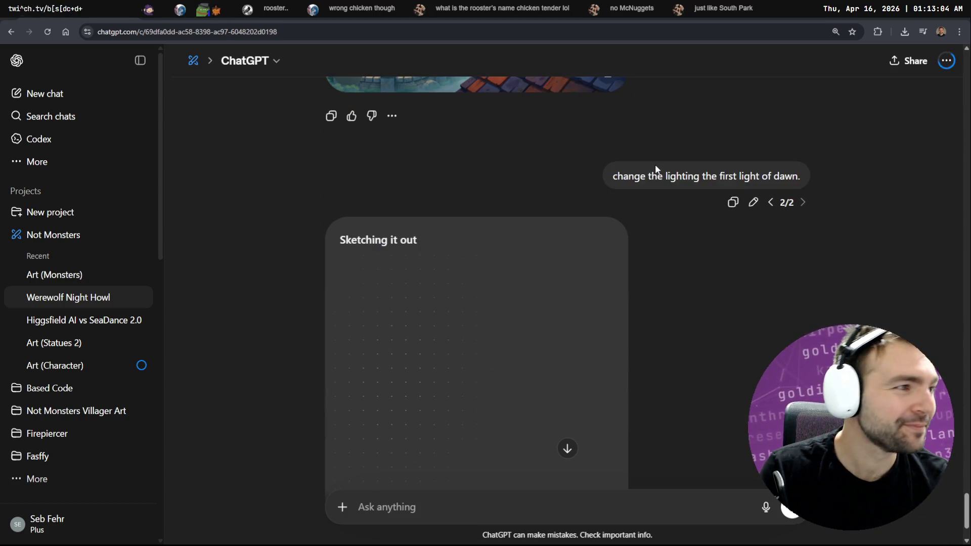
{"action": "key", "text": "alt+Tab"}
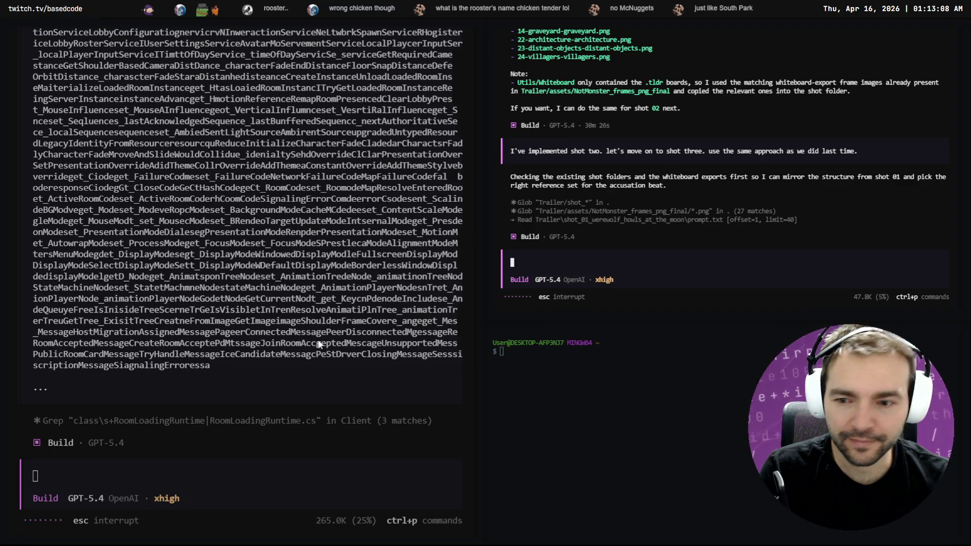
Scroll through the left terminal's rg search output, then go back to ChatGPT.
{"action": "scroll", "coordinate": [273, 373], "scroll_direction": "up", "scroll_amount": 15}
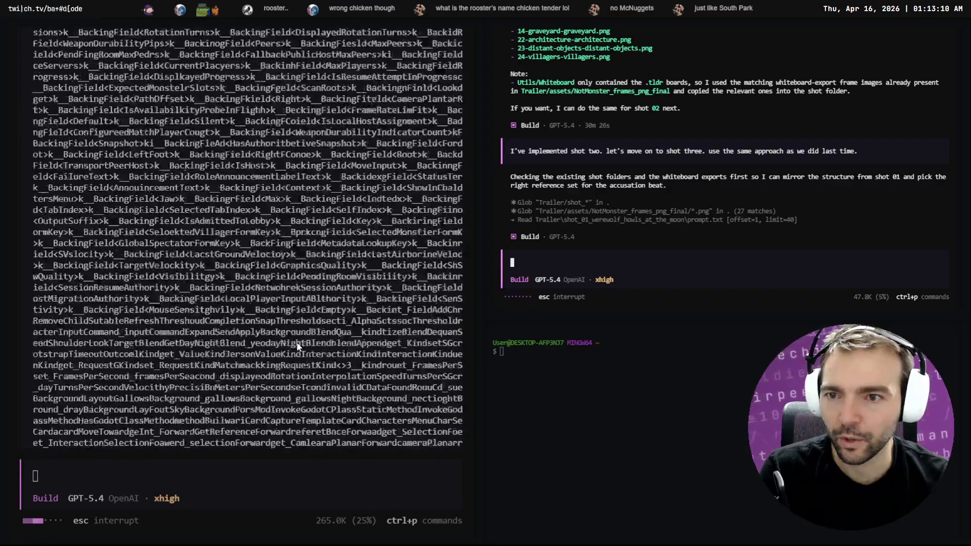
{"action": "scroll", "coordinate": [316, 334], "scroll_direction": "up", "scroll_amount": 10}
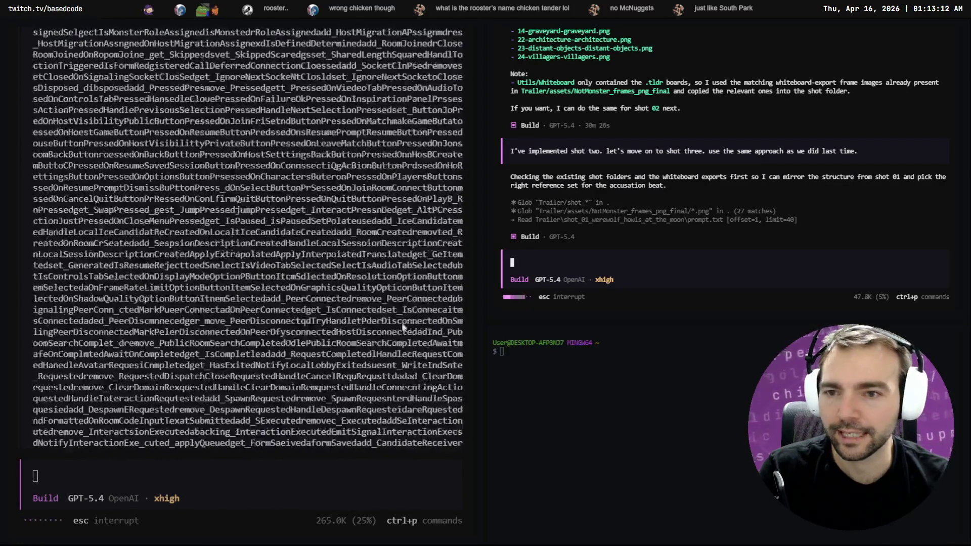
{"action": "scroll", "coordinate": [441, 310], "scroll_direction": "up", "scroll_amount": 10}
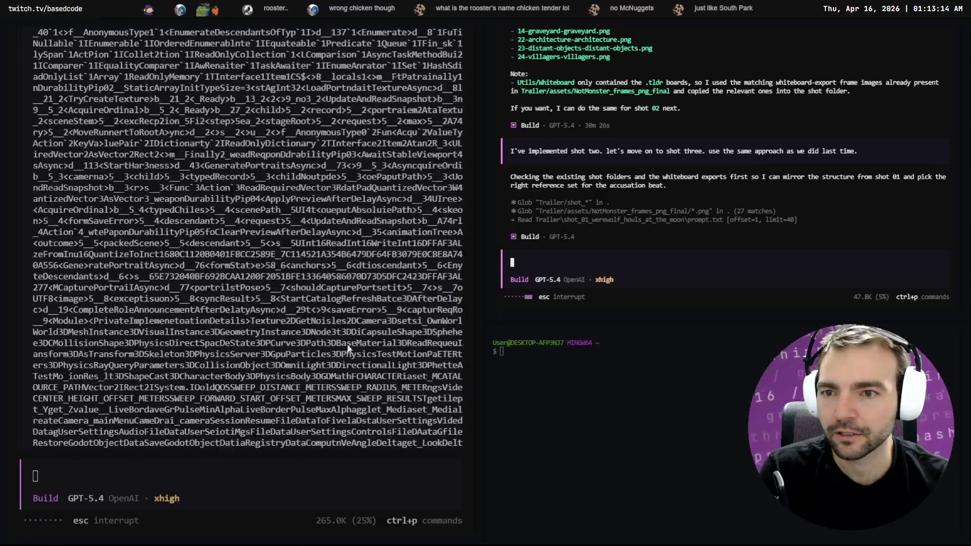
{"action": "scroll", "coordinate": [363, 356], "scroll_direction": "up", "scroll_amount": 10}
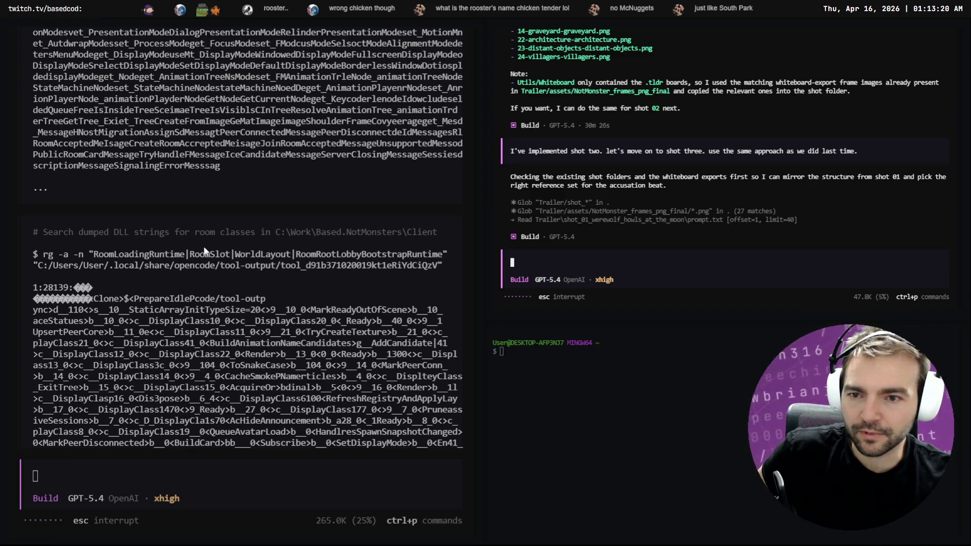
{"action": "scroll", "coordinate": [226, 279], "scroll_direction": "down", "scroll_amount": 3}
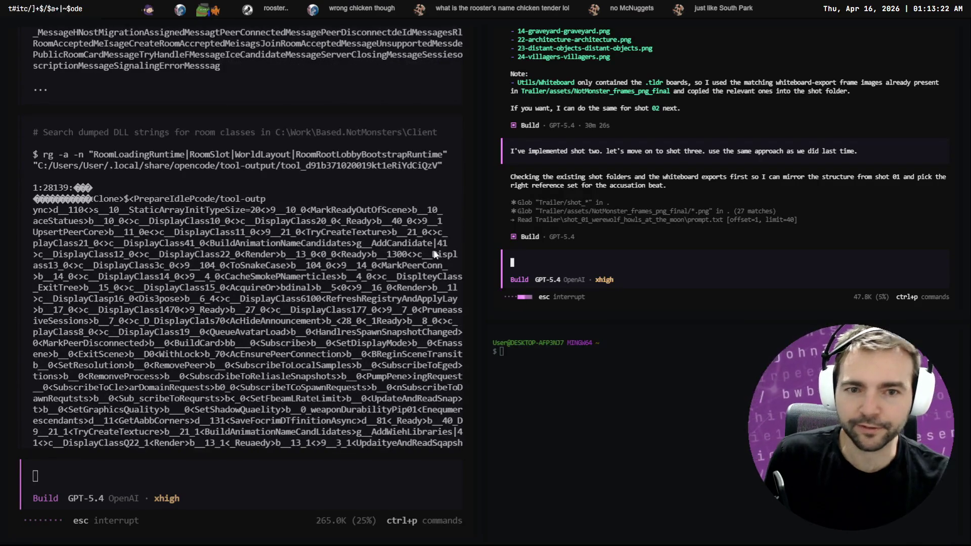
{"action": "scroll", "coordinate": [381, 330], "scroll_direction": "down", "scroll_amount": 10}
{"action": "scroll", "coordinate": [385, 330], "scroll_direction": "down", "scroll_amount": 15}
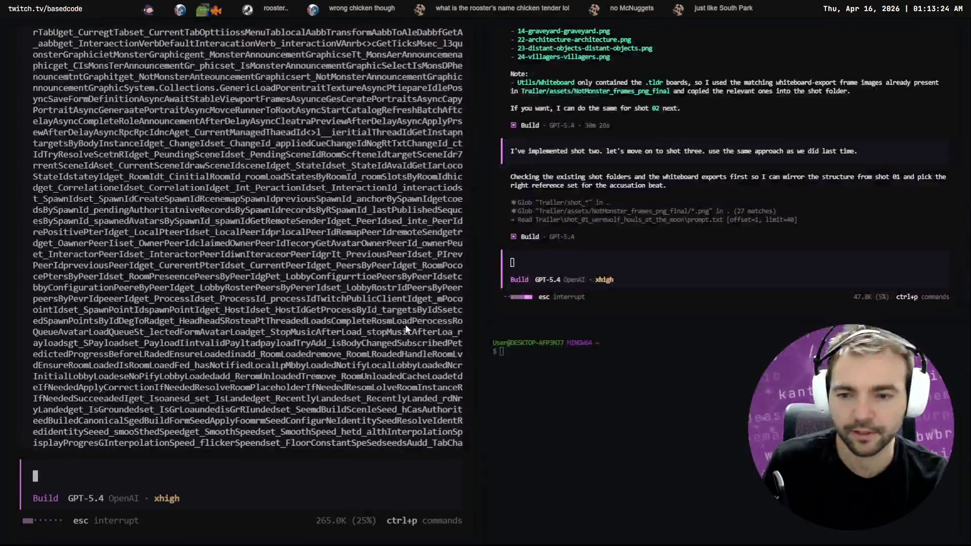
{"action": "scroll", "coordinate": [375, 345], "scroll_direction": "down", "scroll_amount": 20}
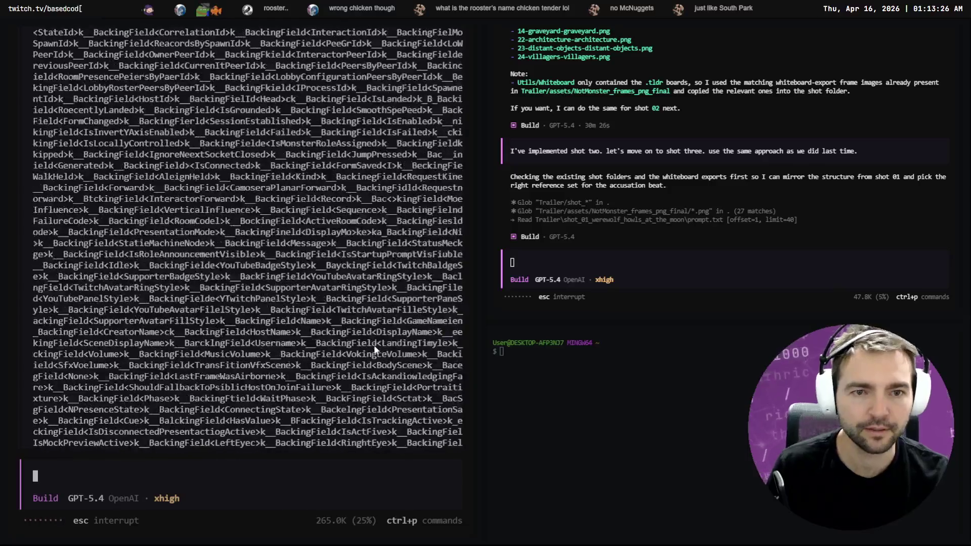
{"action": "scroll", "coordinate": [342, 349], "scroll_direction": "down", "scroll_amount": 10}
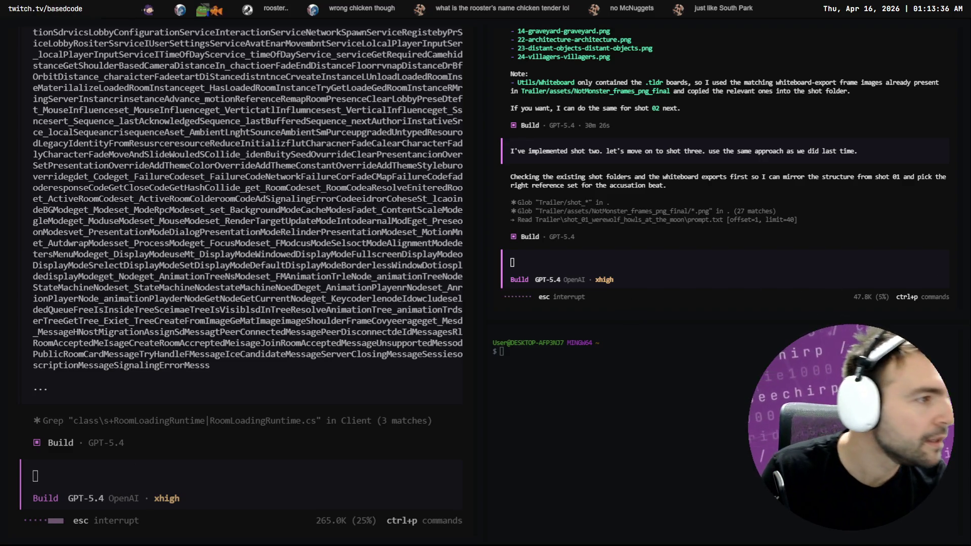
{"action": "key", "text": "alt+Tab"}
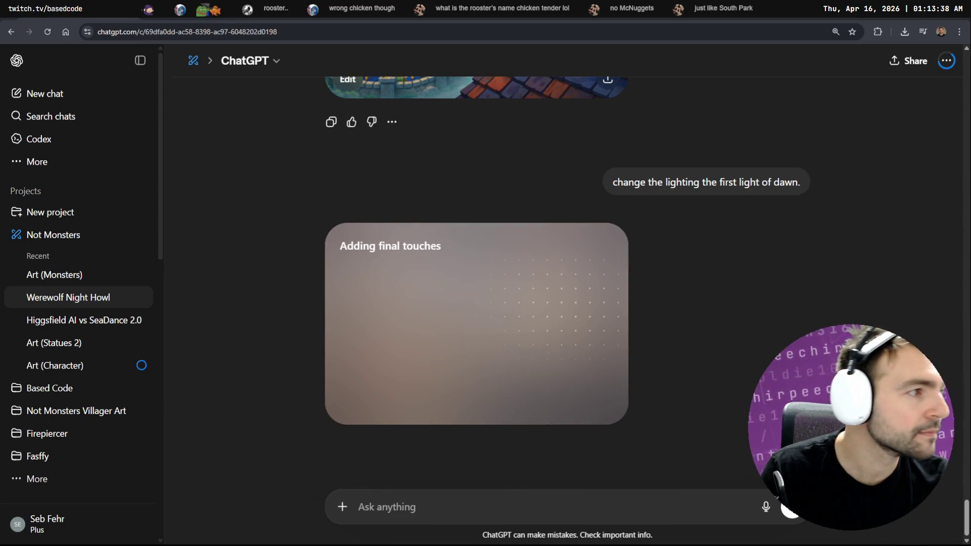
Draw an arrow from the Visual Style reference images into the shots frame.
{"action": "key", "text": "alt+Tab"}
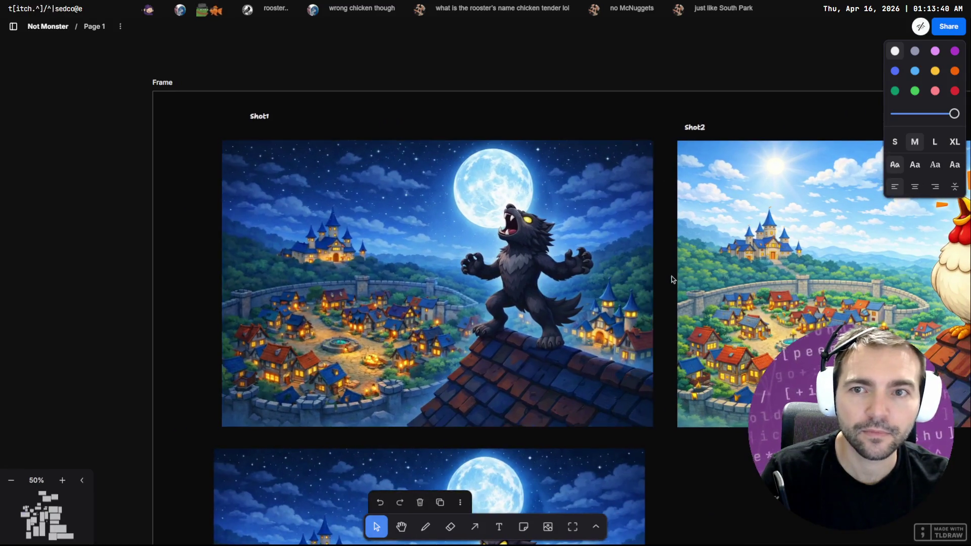
{"action": "left_click_drag", "start_coordinate": [672, 276], "coordinate": [443, 291]}
{"action": "mouse_move", "coordinate": [717, 305]}
{"action": "left_mouse_down"}
{"action": "mouse_move", "coordinate": [279, 276]}
{"action": "mouse_move", "coordinate": [569, 258]}
{"action": "left_mouse_up"}
{"action": "left_click", "coordinate": [821, 211]}
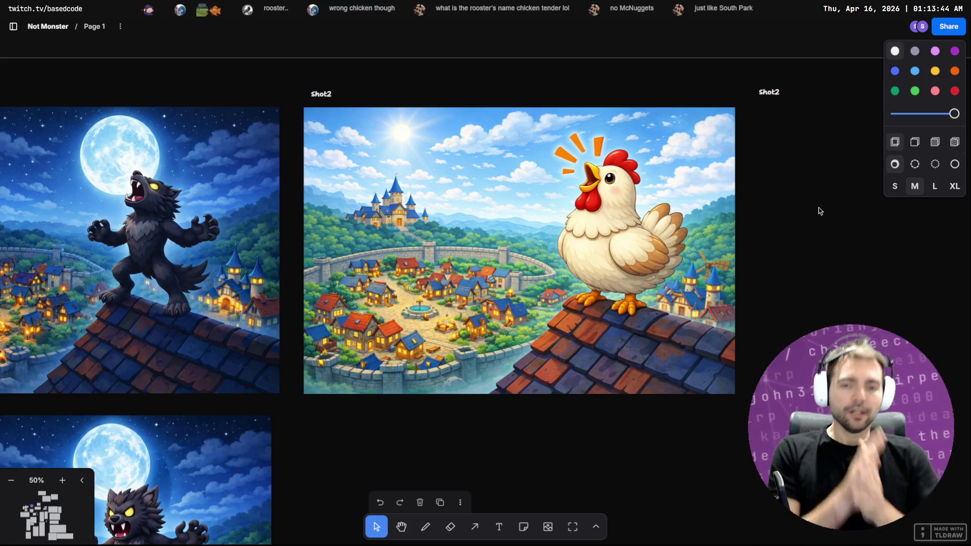
{"action": "scroll", "coordinate": [739, 288], "scroll_direction": "down", "scroll_amount": 10}
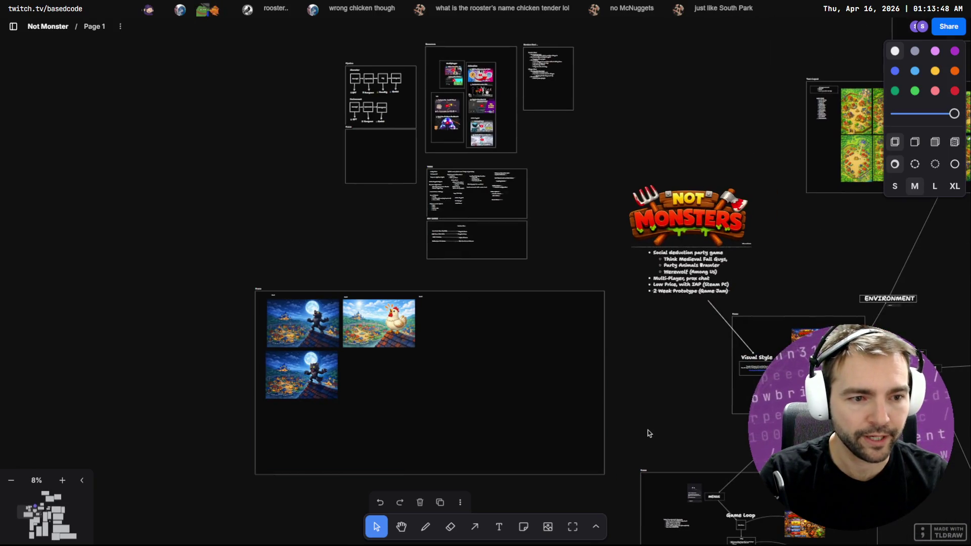
{"action": "left_click_drag", "start_coordinate": [648, 430], "coordinate": [639, 256]}
{"action": "key", "text": "a"}
{"action": "mouse_move", "coordinate": [831, 218]}
{"action": "left_mouse_down"}
{"action": "mouse_move", "coordinate": [575, 230]}
{"action": "mouse_move", "coordinate": [436, 214]}
{"action": "mouse_move", "coordinate": [477, 232]}
{"action": "mouse_move", "coordinate": [542, 198]}
{"action": "mouse_move", "coordinate": [456, 226]}
{"action": "mouse_move", "coordinate": [425, 206]}
{"action": "mouse_move", "coordinate": [427, 223]}
{"action": "left_mouse_up"}
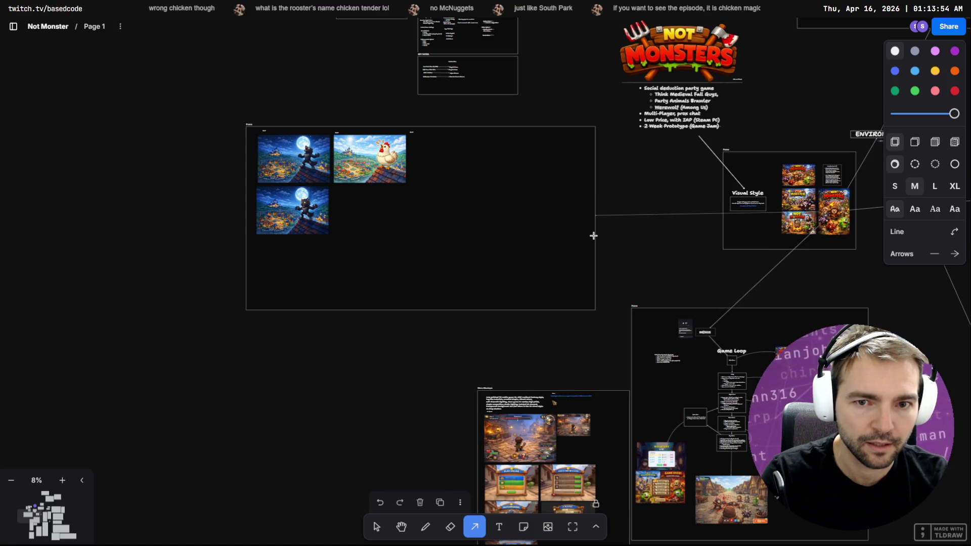
{"action": "left_click", "coordinate": [376, 527]}
{"action": "scroll", "coordinate": [529, 247], "scroll_direction": "up", "scroll_amount": 10}
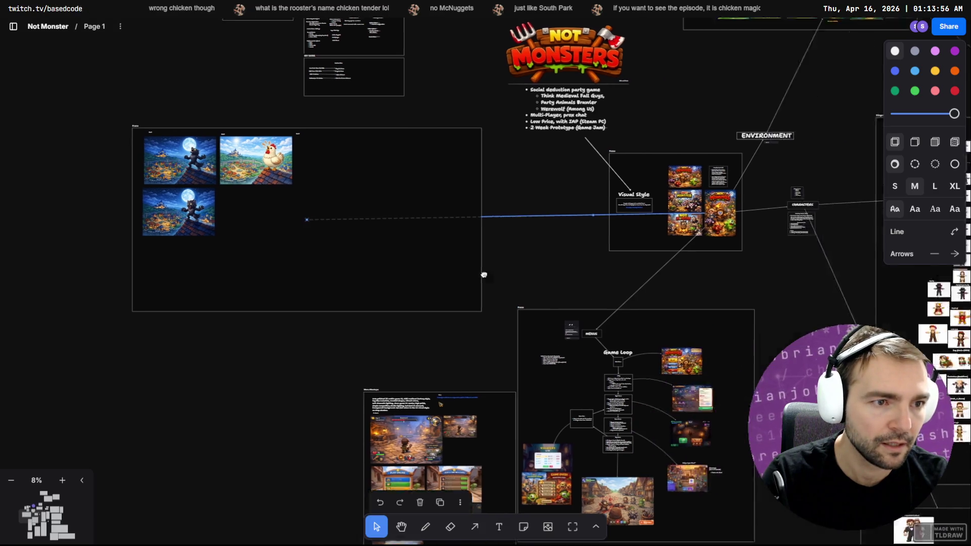
{"action": "scroll", "coordinate": [590, 251], "scroll_direction": "up", "scroll_amount": 5}
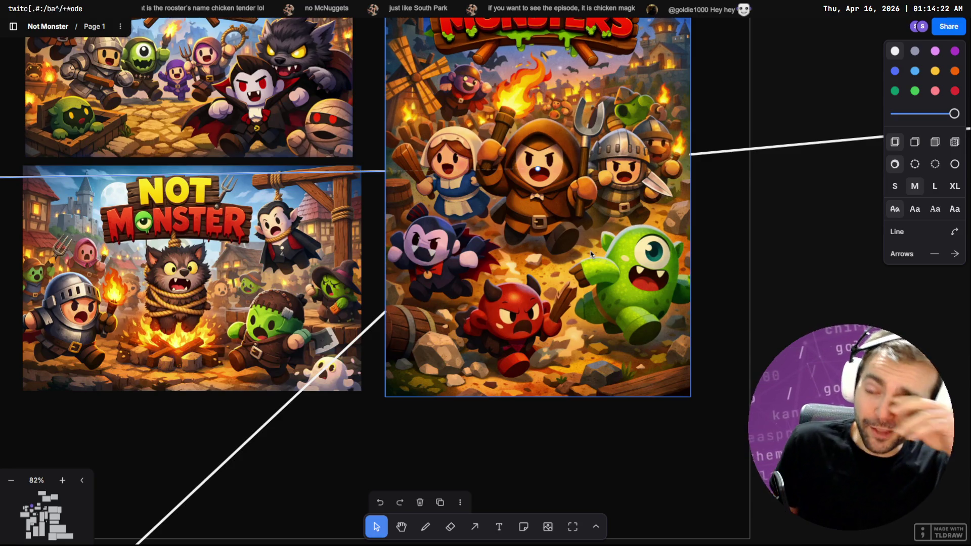
Deselect the blue line and zoom out to 15% to show the werewolf and chicken shots.
{"action": "scroll", "coordinate": [399, 283], "scroll_direction": "down", "scroll_amount": 5}
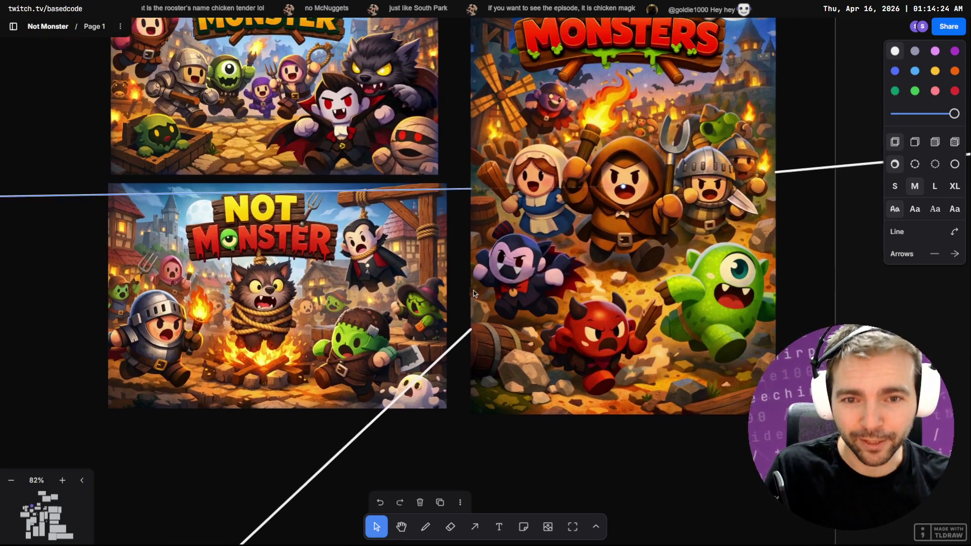
{"action": "scroll", "coordinate": [405, 282], "scroll_direction": "left", "scroll_amount": 10}
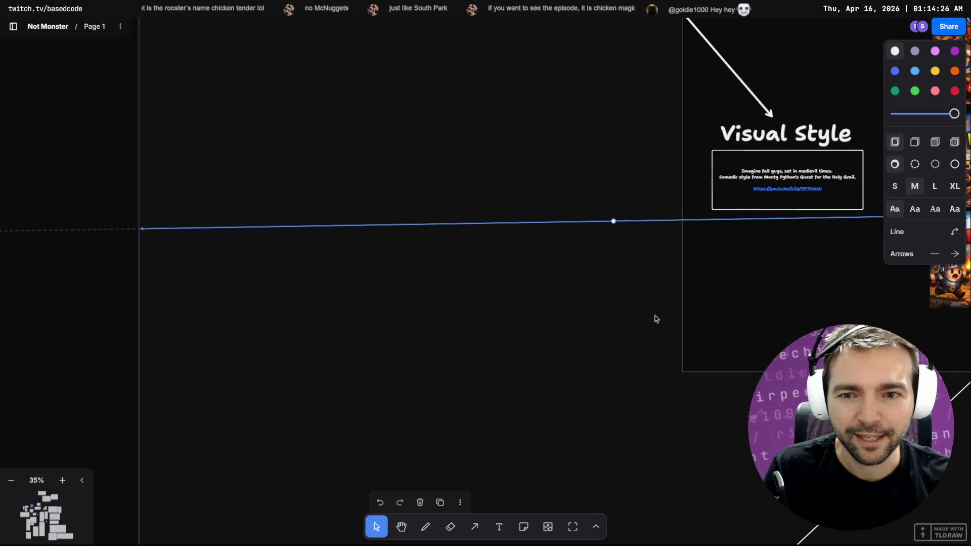
{"action": "left_click", "coordinate": [359, 284]}
{"action": "scroll", "coordinate": [707, 265], "scroll_direction": "left", "scroll_amount": 7}
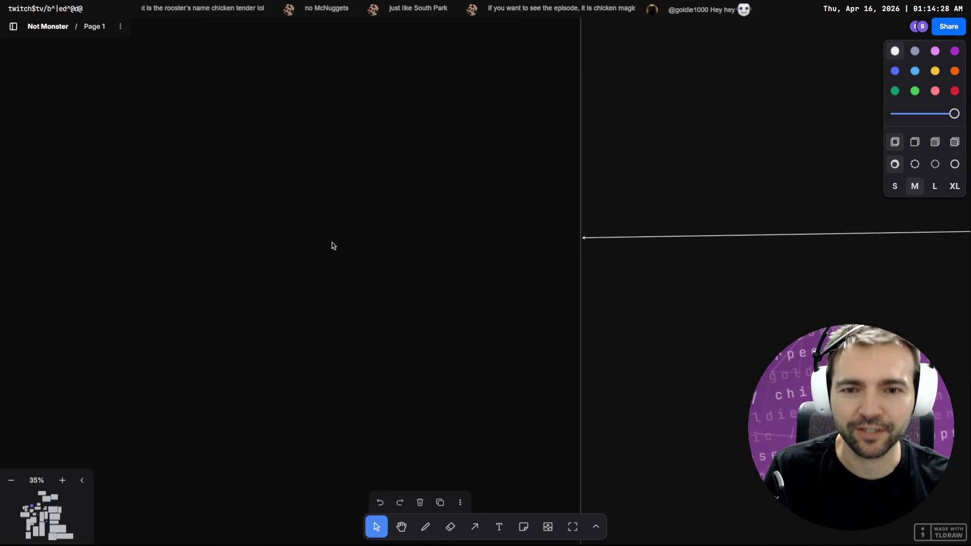
{"action": "scroll", "coordinate": [332, 245], "scroll_direction": "down", "scroll_amount": 5}
{"action": "scroll", "coordinate": [490, 262], "scroll_direction": "left", "scroll_amount": 4}
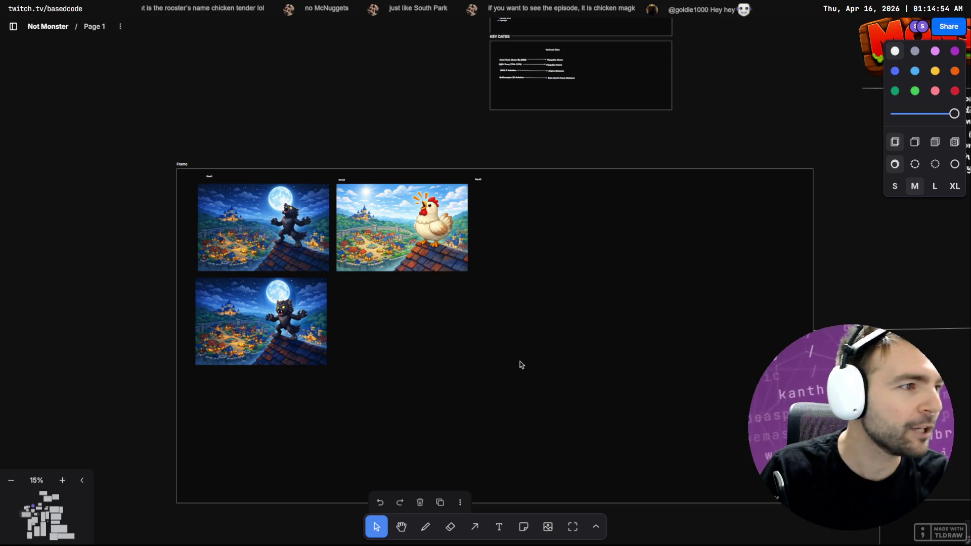
Open the dawn-lit chicken village image full size, dismiss Save image as, and copy the image.
{"action": "key", "text": "alt+Tab"}
{"action": "key", "text": "alt+Tab"}
{"action": "key", "text": "alt+Tab"}
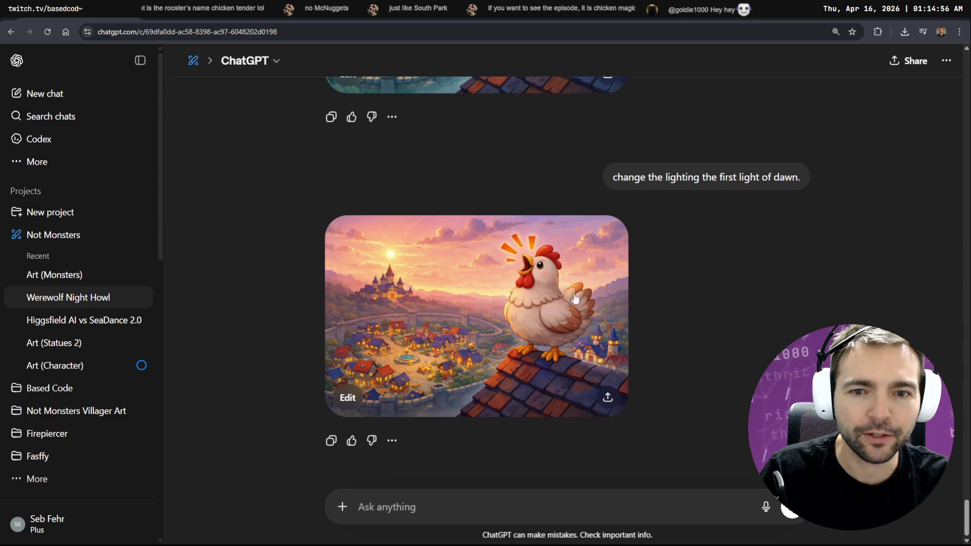
{"action": "left_click", "coordinate": [552, 302]}
{"action": "right_click", "coordinate": [506, 266]}
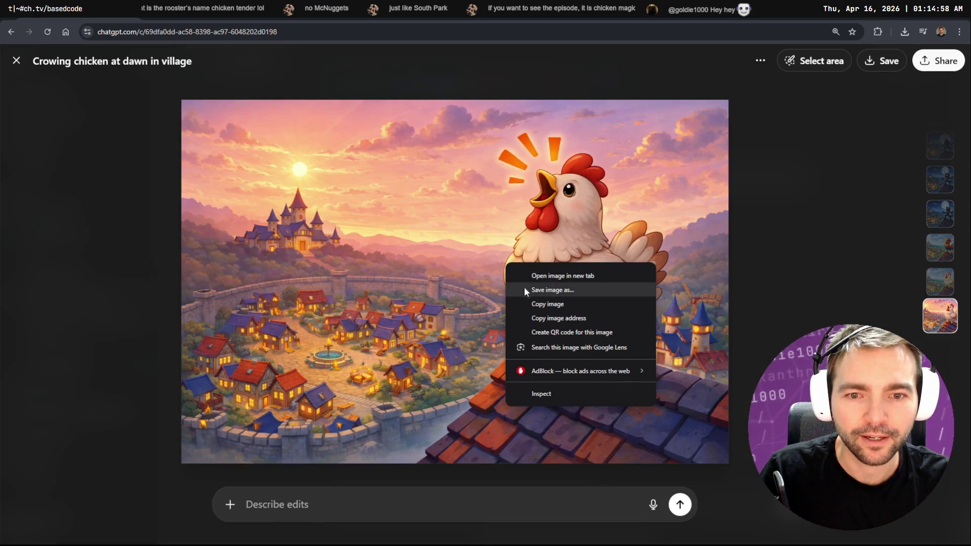
{"action": "left_click", "coordinate": [557, 289]}
{"action": "key", "text": "Return"}
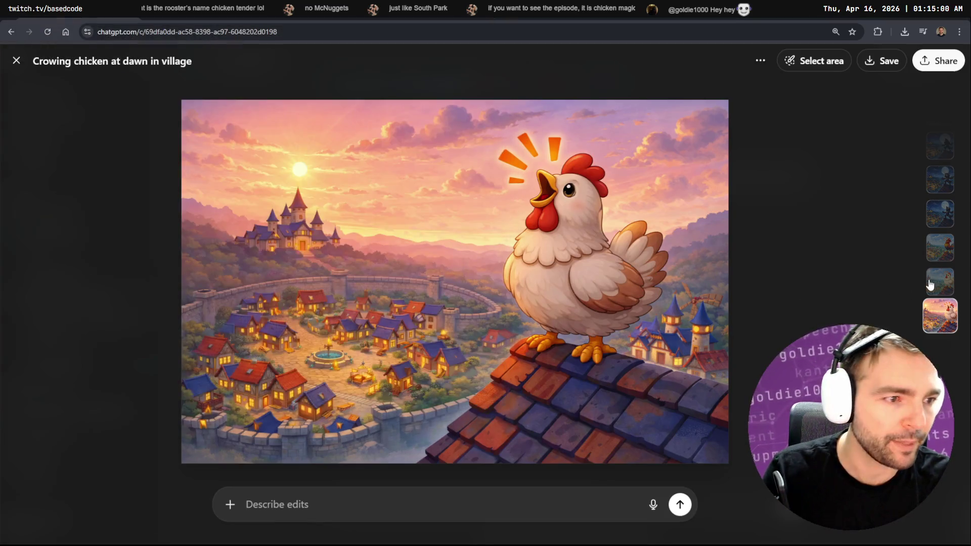
{"action": "right_click", "coordinate": [515, 302]}
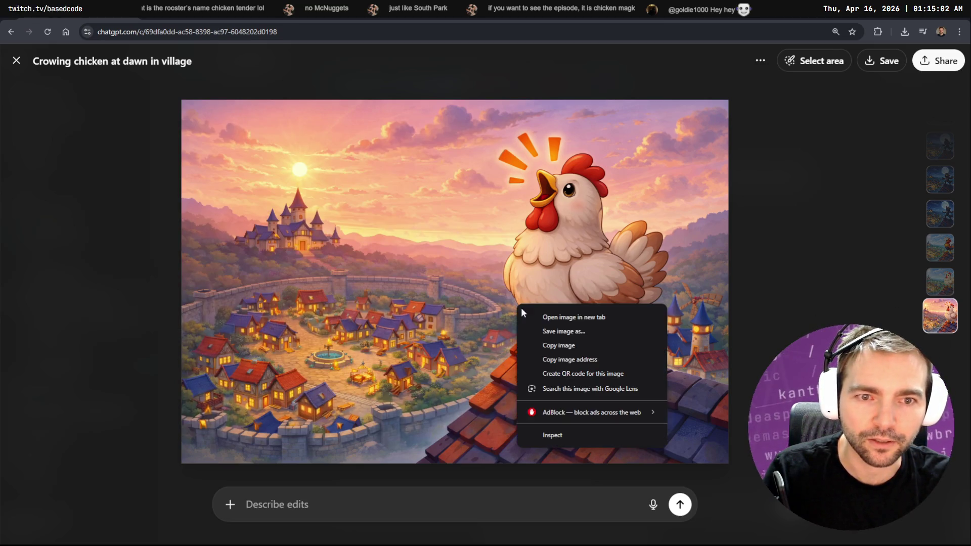
{"action": "left_click", "coordinate": [579, 346]}
{"action": "key", "text": "alt+Tab"}
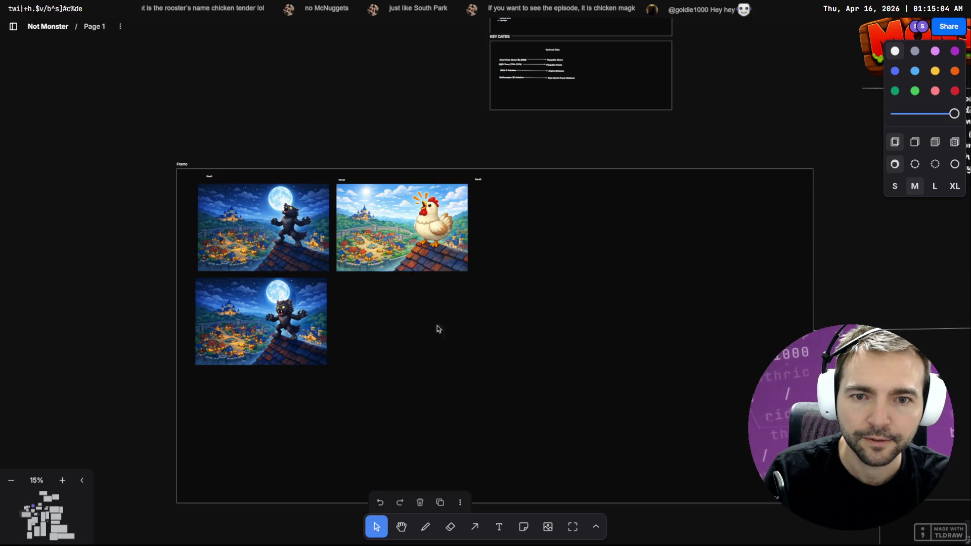
Paste the dawn chicken image below the daytime chicken and zoom to check the four-shot grid.
{"action": "key", "text": "ctrl+v"}
{"action": "left_click_drag", "start_coordinate": [450, 299], "coordinate": [380, 319]}
{"action": "left_click", "coordinate": [542, 312]}
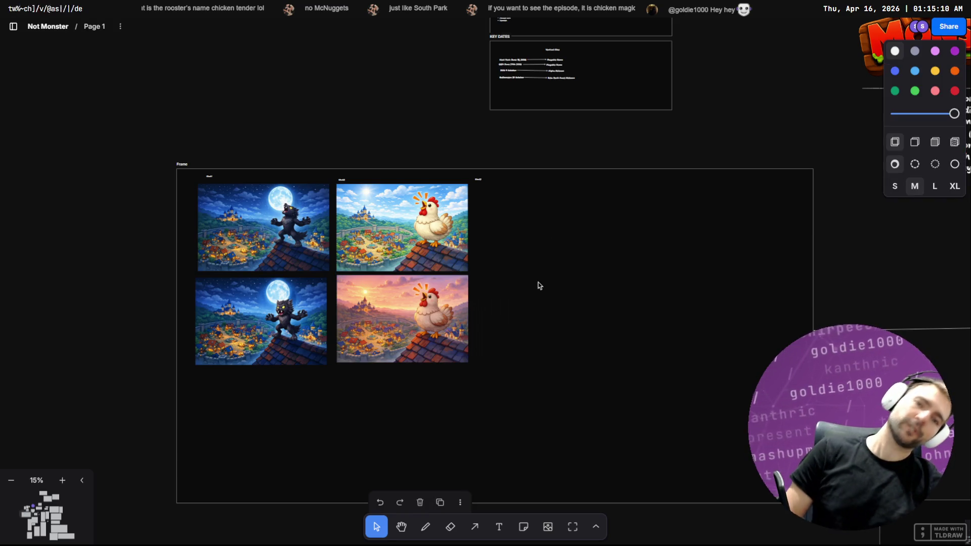
{"action": "scroll", "coordinate": [381, 308], "scroll_direction": "up", "scroll_amount": 5}
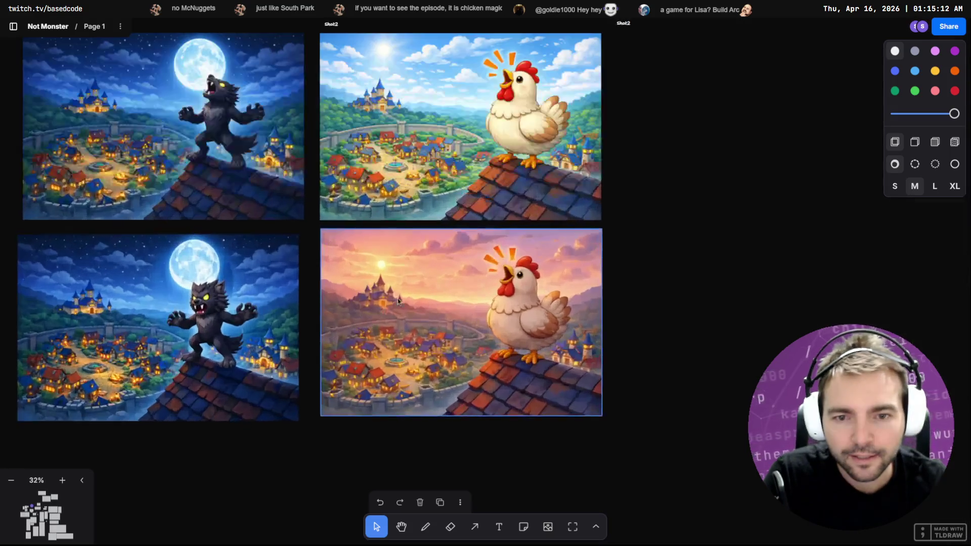
{"action": "scroll", "coordinate": [426, 239], "scroll_direction": "up", "scroll_amount": 3}
{"action": "scroll", "coordinate": [472, 163], "scroll_direction": "up", "scroll_amount": 4}
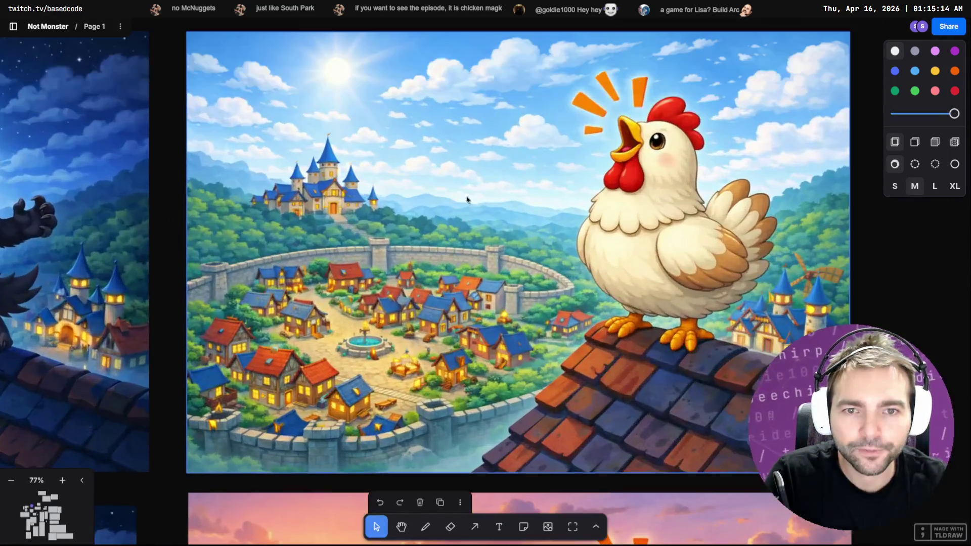
{"action": "scroll", "coordinate": [523, 253], "scroll_direction": "down", "scroll_amount": 5}
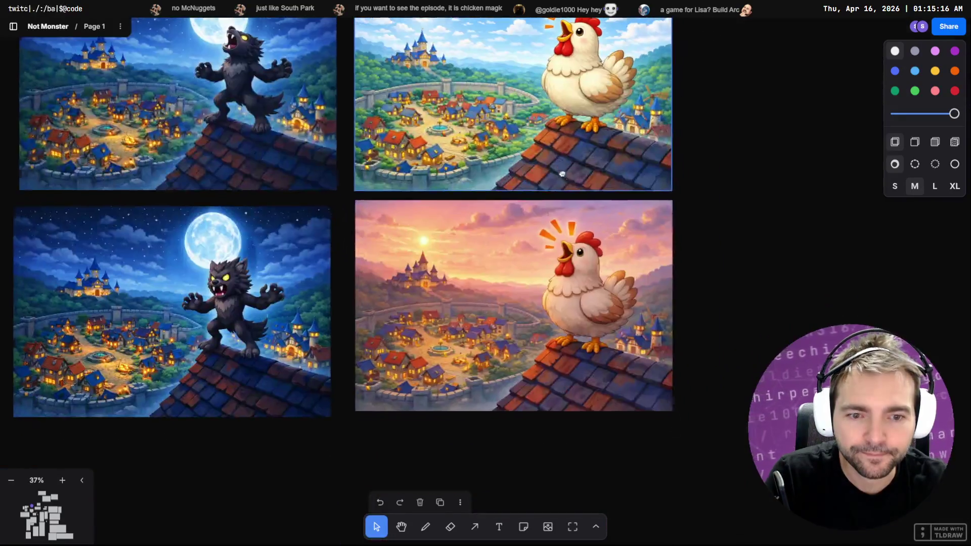
{"action": "scroll", "coordinate": [507, 334], "scroll_direction": "down", "scroll_amount": 2}
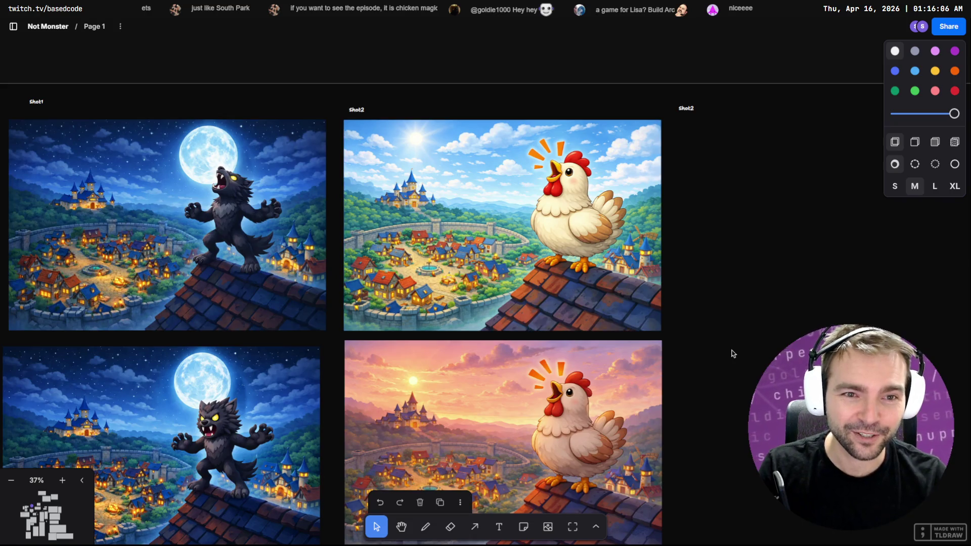
{"action": "scroll", "coordinate": [729, 349], "scroll_direction": "down", "scroll_amount": 3}
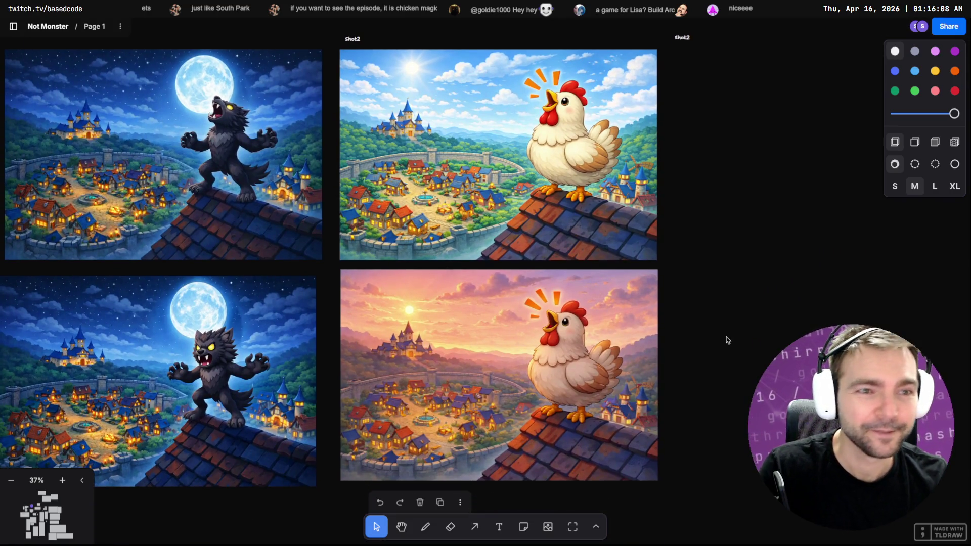
Close ChatGPT's full-size image viewer and alternate between the chat and the coding agent terminals.
{"action": "key", "text": "alt+Tab"}
{"action": "left_click", "coordinate": [810, 250]}
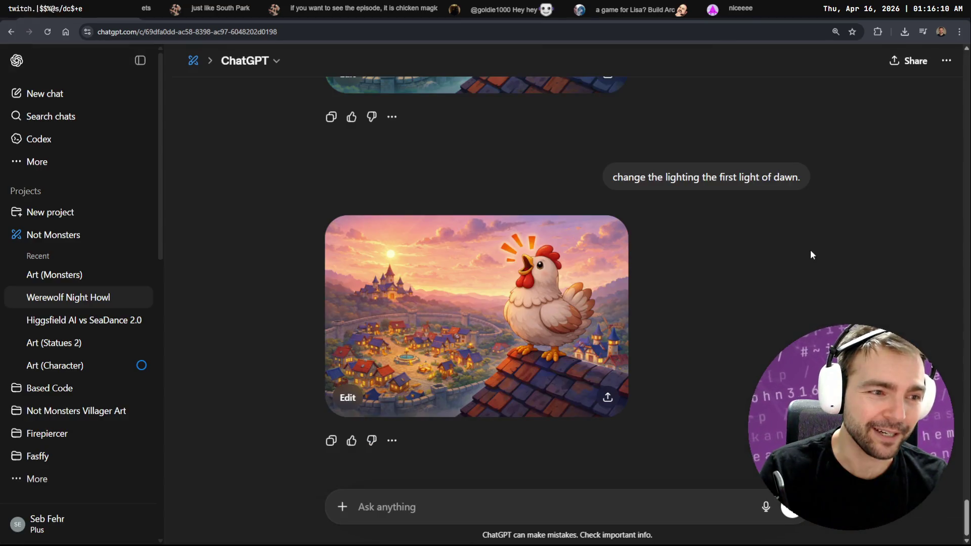
{"action": "key", "text": "alt+Tab"}
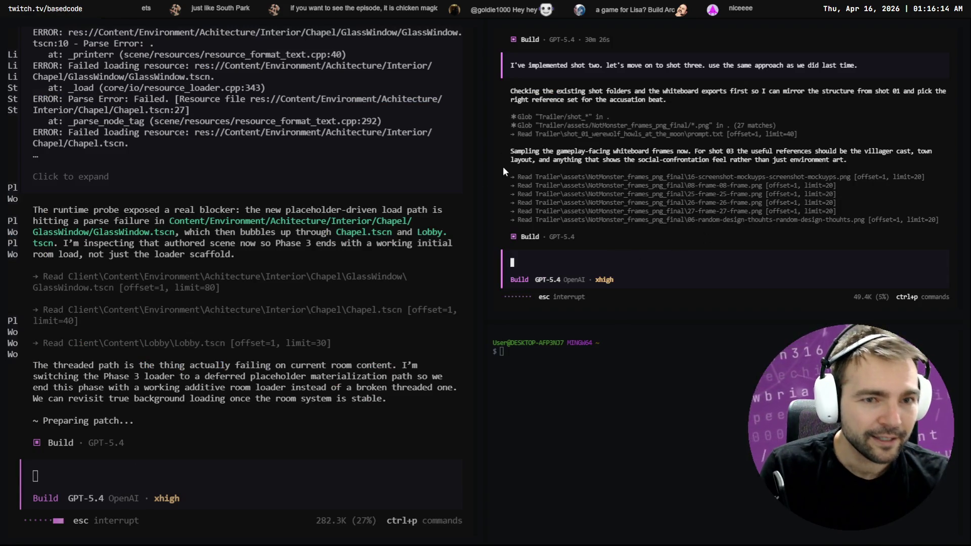
{"action": "key", "text": "alt+Tab"}
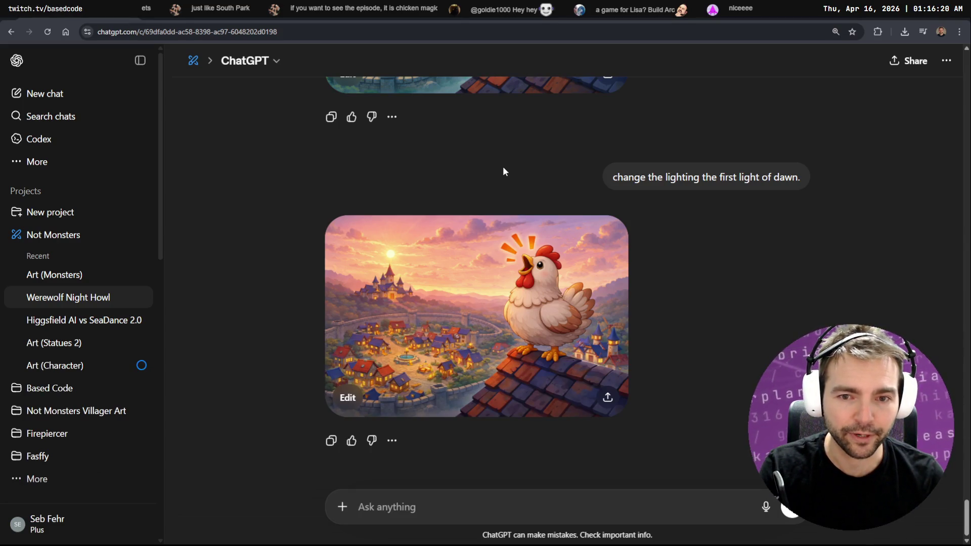
{"action": "key", "text": "alt+Tab"}
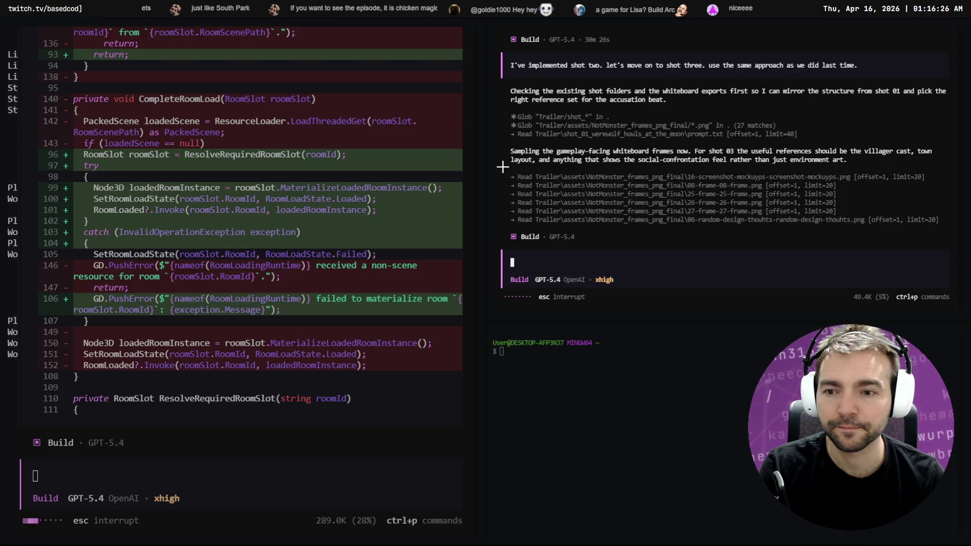
{"action": "key", "text": "alt+Tab"}
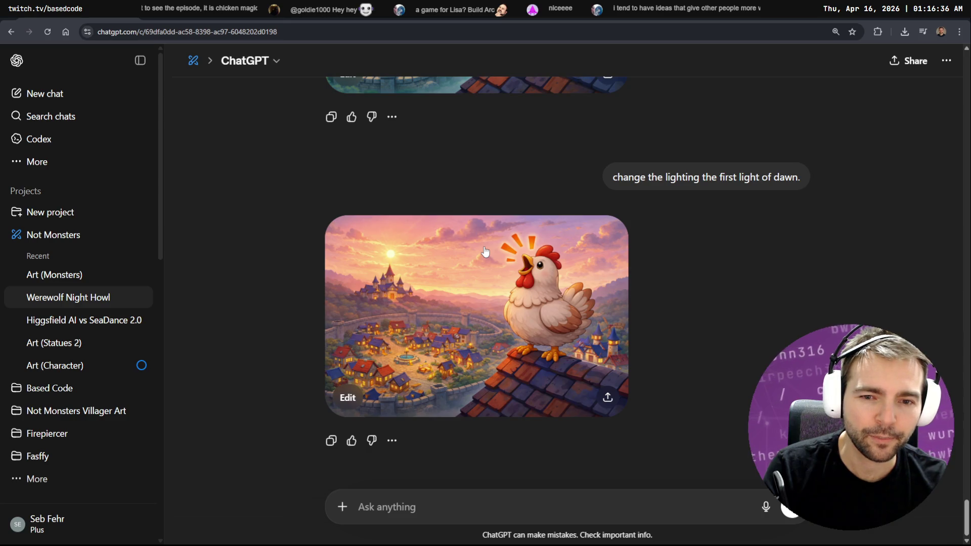
{"action": "key", "text": "alt+Tab"}
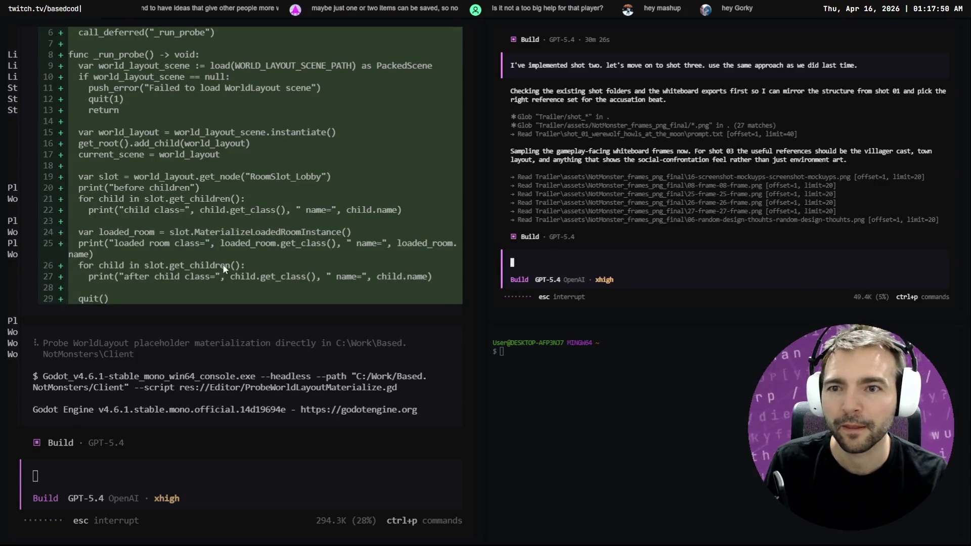
Read through the left OpenCode pane's room-loading probe script and its output.
{"action": "scroll", "coordinate": [242, 247], "scroll_direction": "up", "scroll_amount": 7}
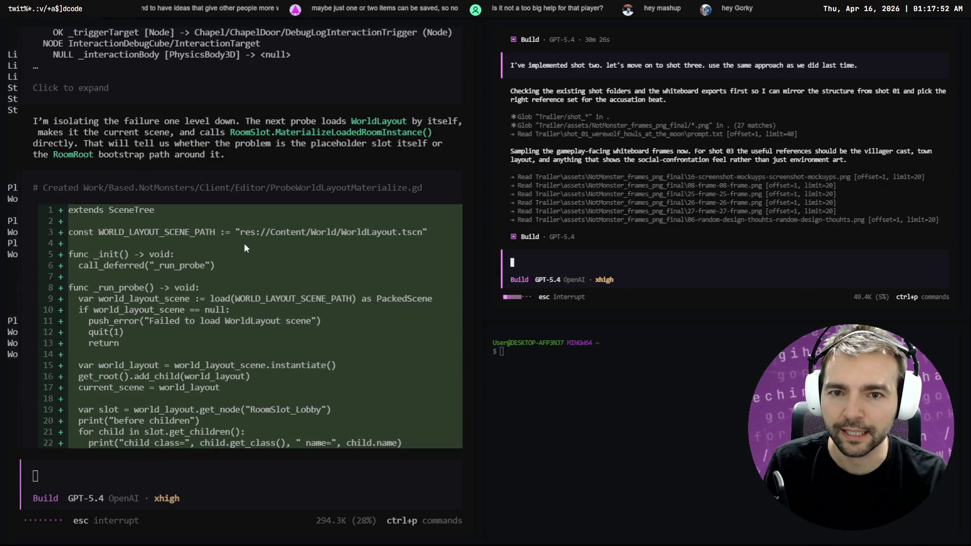
{"action": "scroll", "coordinate": [244, 242], "scroll_direction": "down", "scroll_amount": 2}
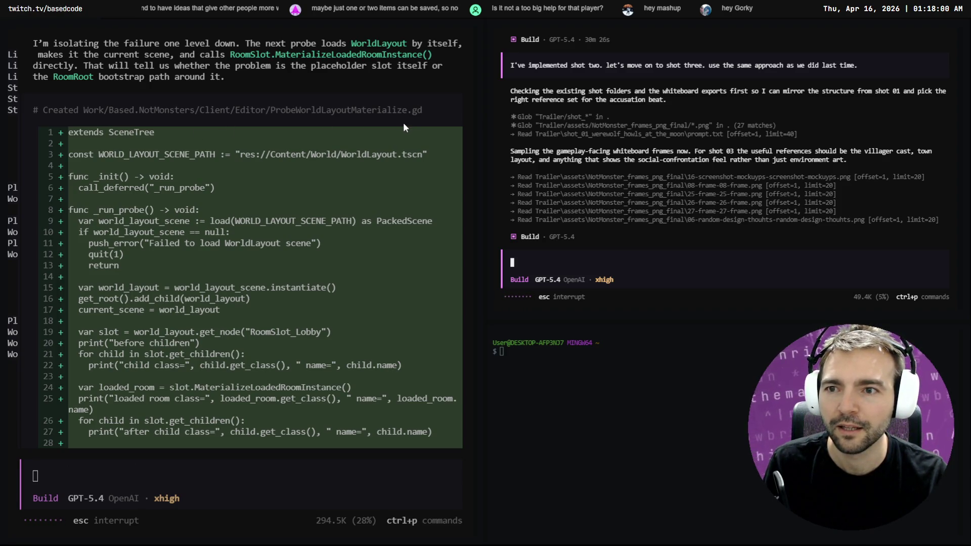
{"action": "scroll", "coordinate": [95, 169], "scroll_direction": "up", "scroll_amount": 3}
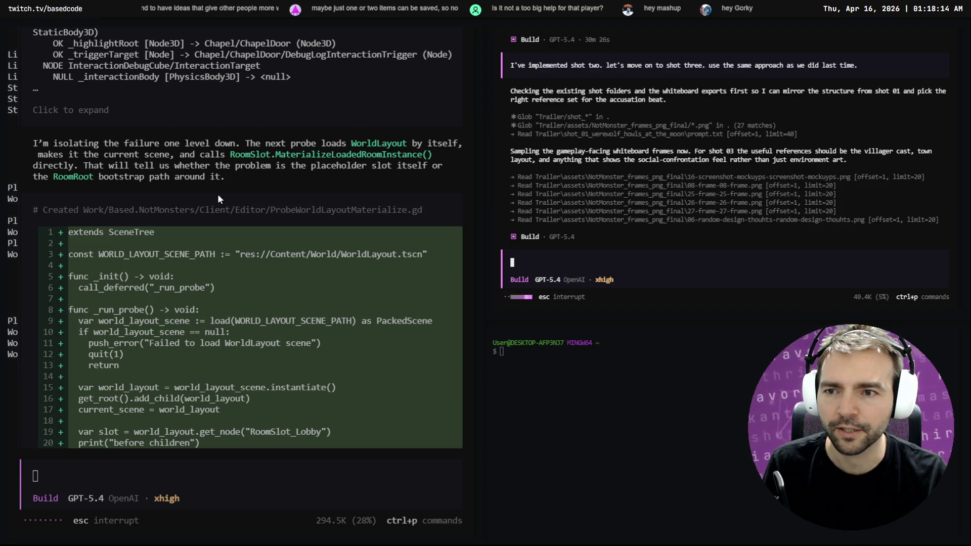
{"action": "scroll", "coordinate": [218, 194], "scroll_direction": "down", "scroll_amount": 2}
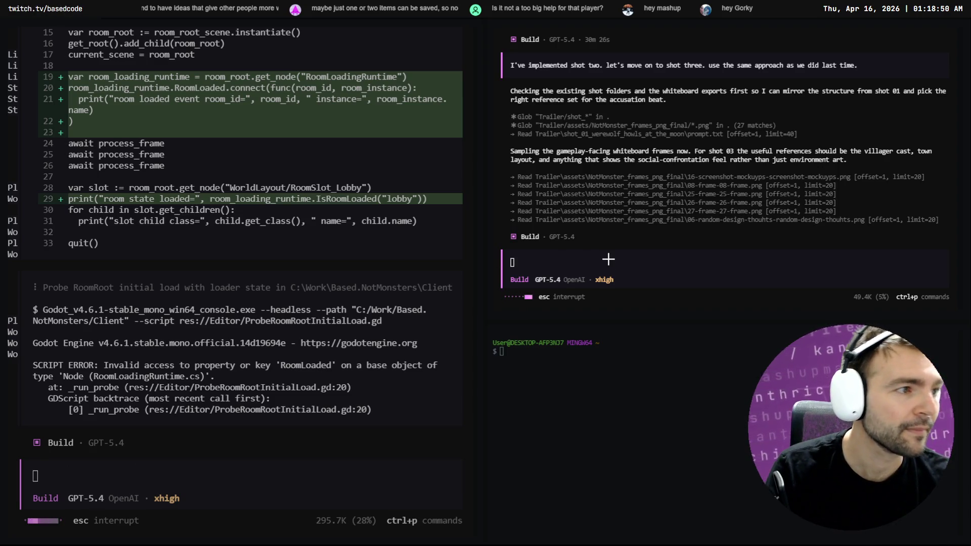
{"action": "key", "text": "alt+Tab"}
{"action": "key", "text": "alt+Tab"}
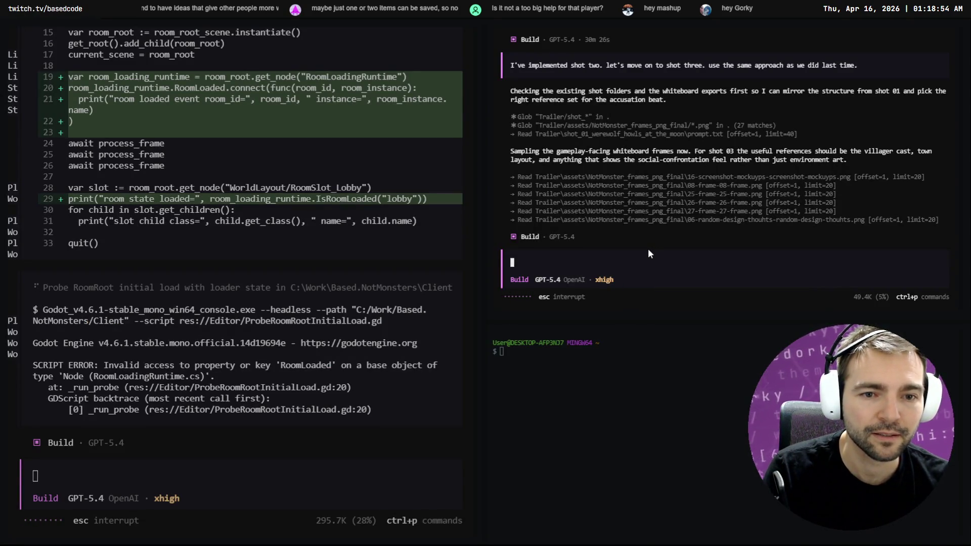
{"action": "key", "text": "alt+Tab"}
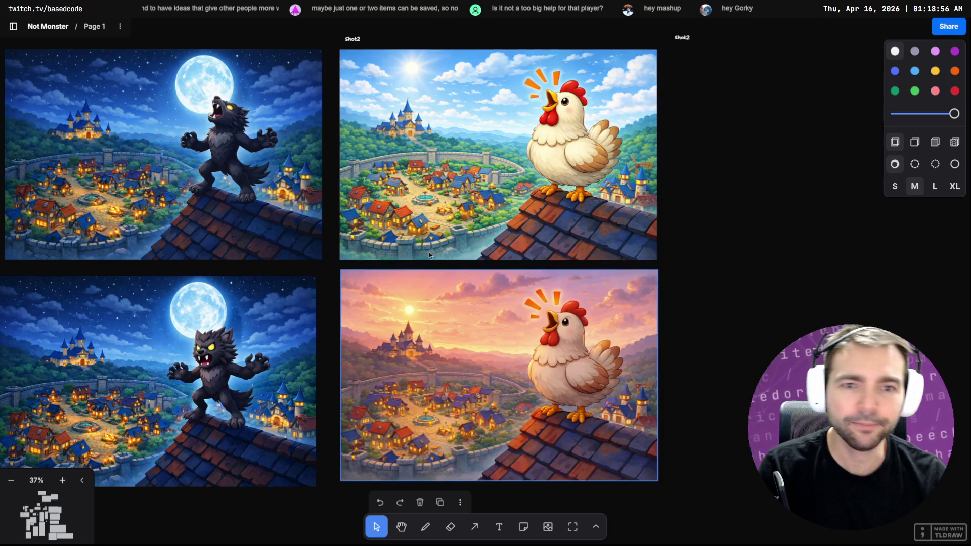
Select the daytime chicken and top-left werewolf shots on the tldraw board to look them over.
{"action": "left_click", "coordinate": [429, 253]}
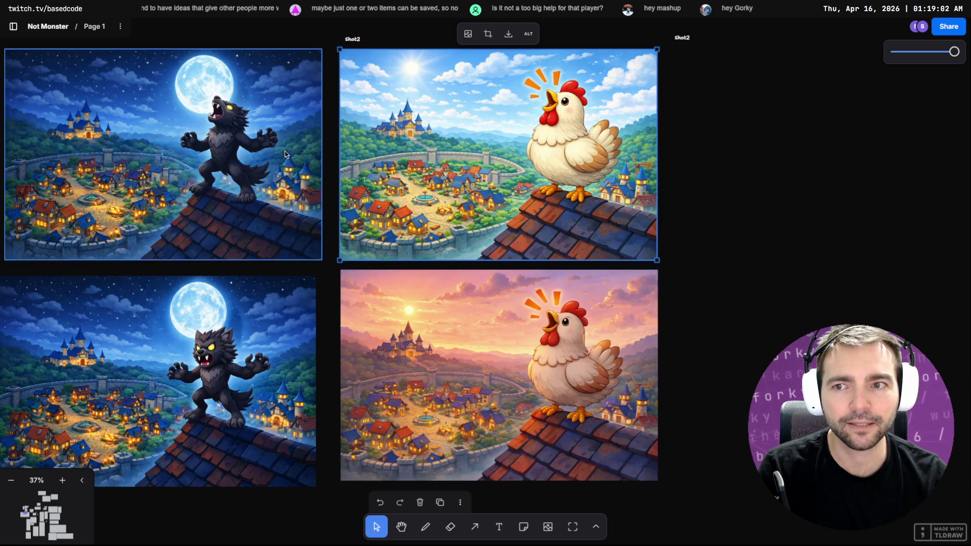
{"action": "left_click", "coordinate": [211, 365]}
{"action": "left_click", "coordinate": [545, 141]}
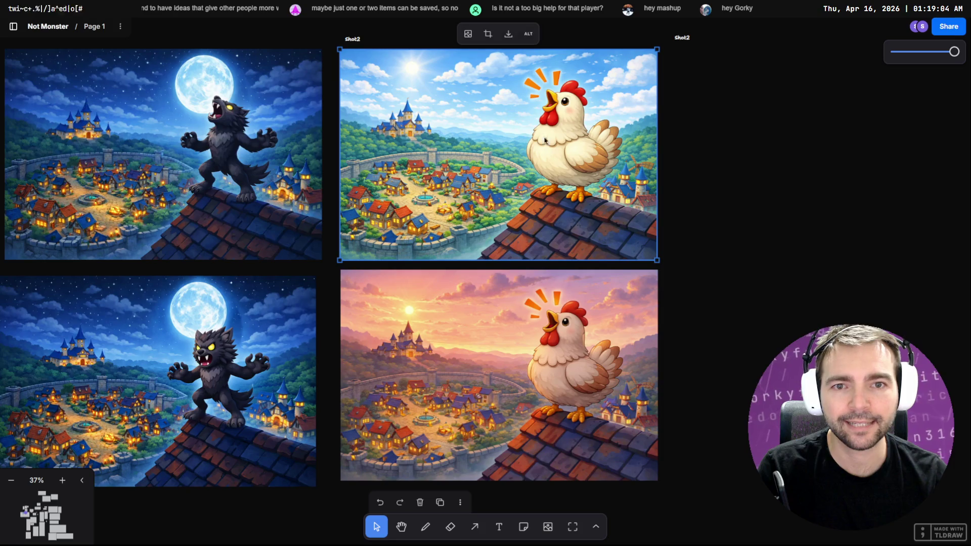
Return to ChatGPT and scroll to the werewolf mid-howl image message.
{"action": "key", "text": "alt+Tab"}
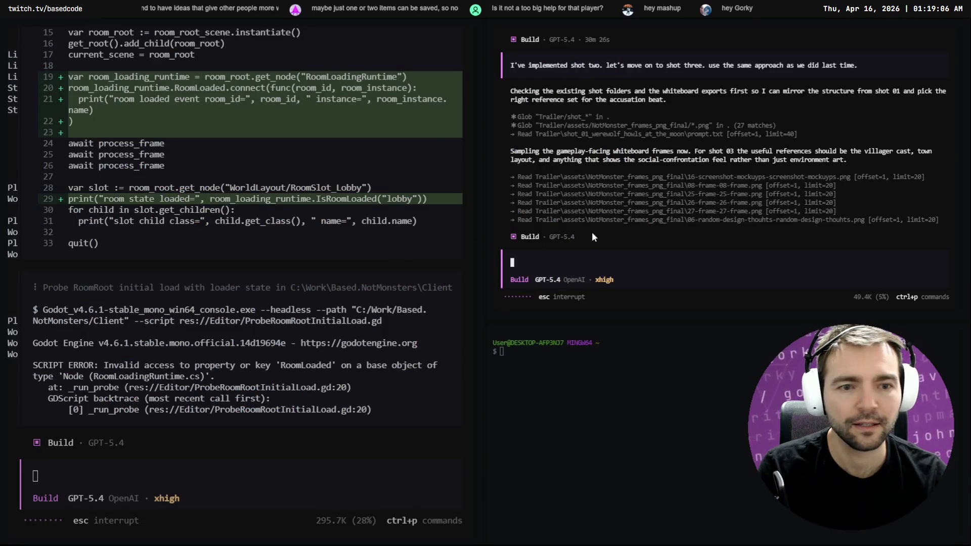
{"action": "key", "text": "alt+Tab"}
{"action": "scroll", "coordinate": [678, 206], "scroll_direction": "up", "scroll_amount": 15}
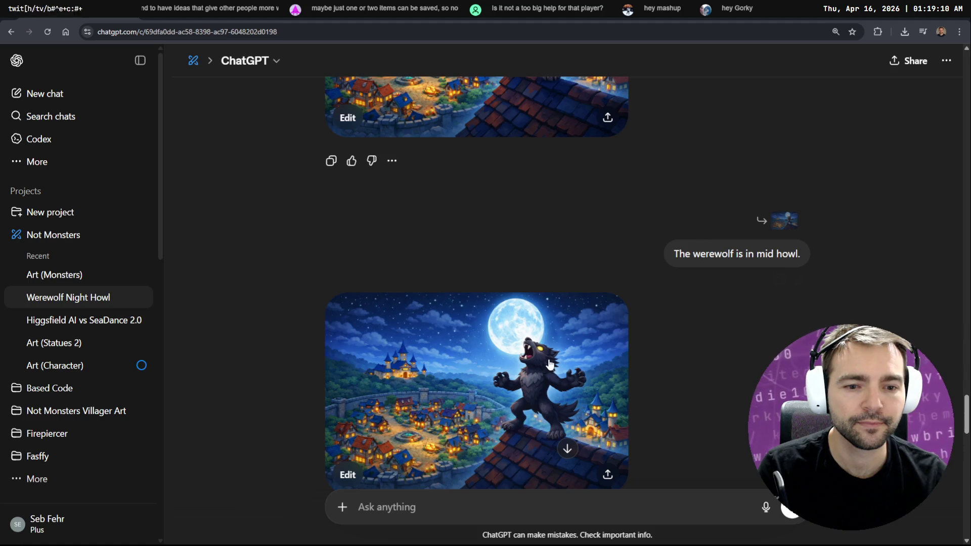
{"action": "scroll", "coordinate": [567, 345], "scroll_direction": "down", "scroll_amount": 3}
Open the werewolf image editor and dictate: 'make this a little bit more spooky with fog. there should be gallows in place of the fountain'.
{"action": "left_click", "coordinate": [548, 216]}
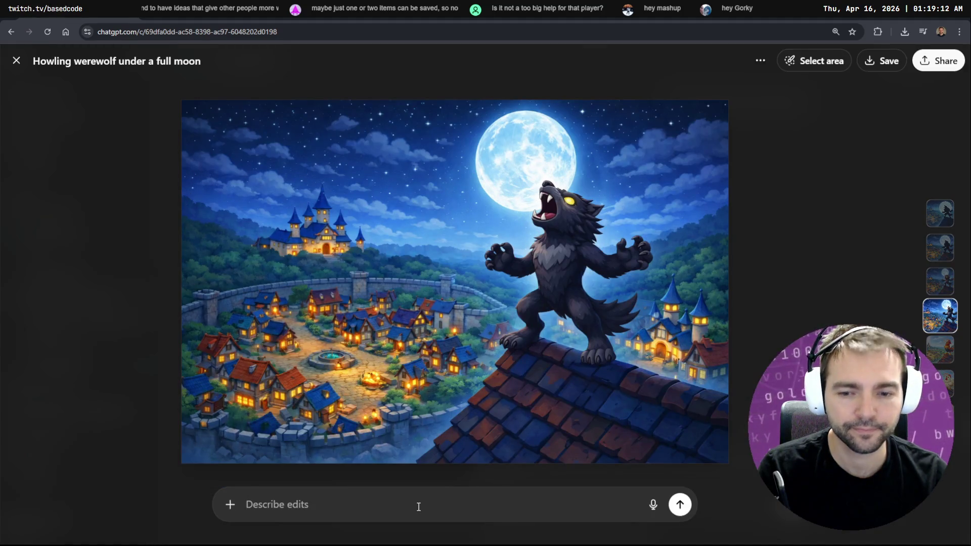
{"action": "key", "text": "ctrl+space"}
{"action": "type", "text": "make this"}
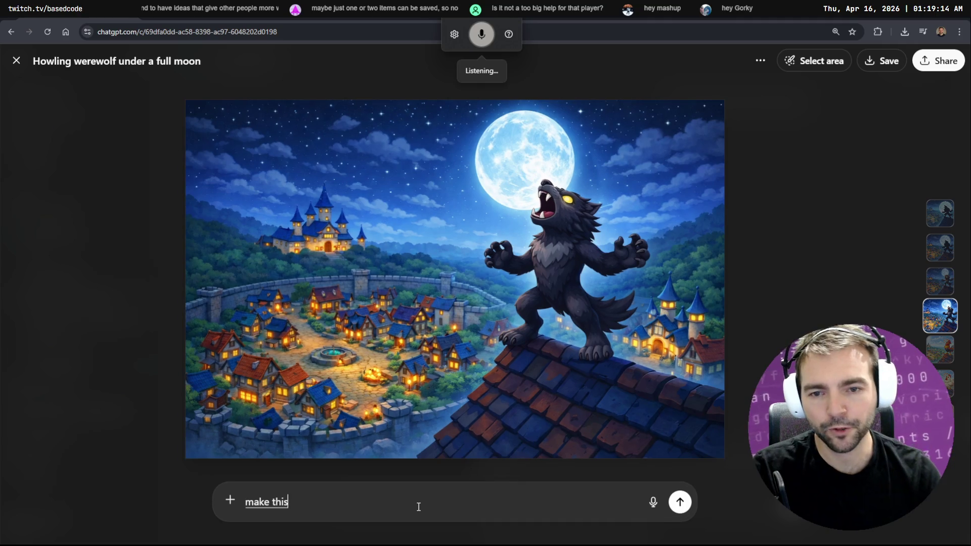
{"action": "type", "text": " a little bit more spooky with fog"}
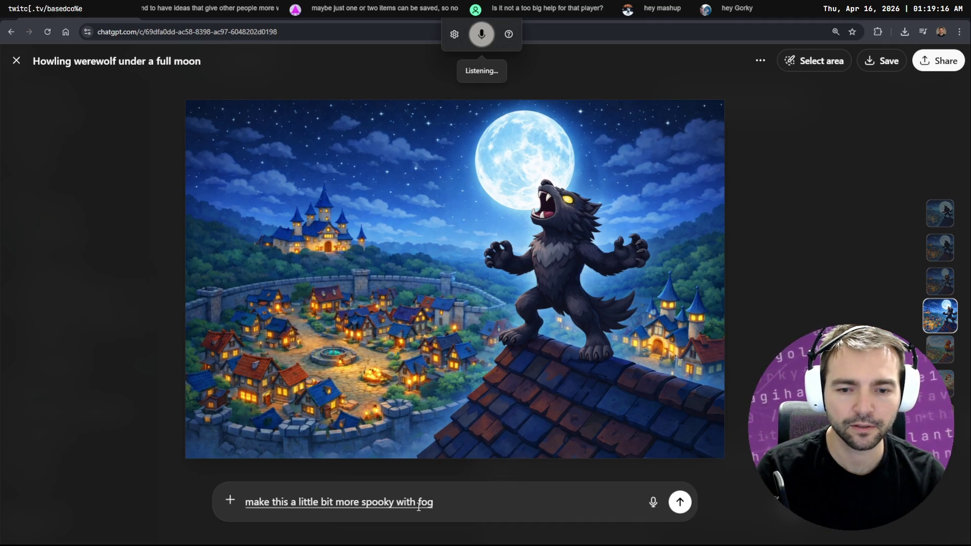
{"action": "type", "text": "."}
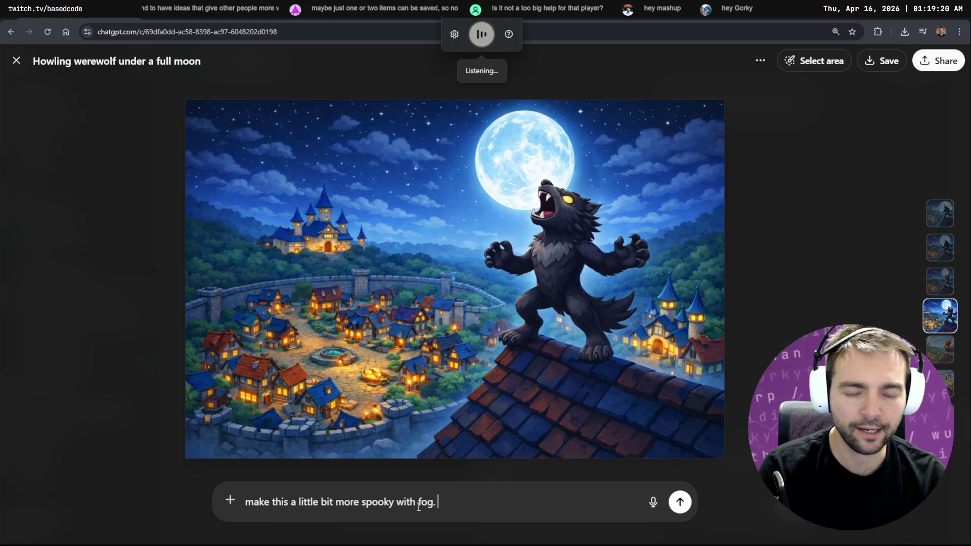
{"action": "type", "text": " there should be a"}
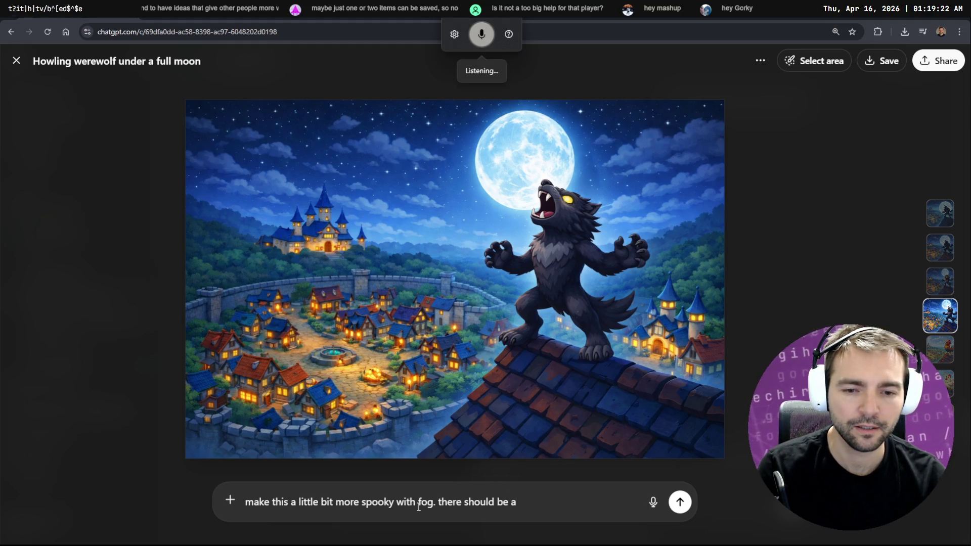
{"action": "key", "text": "BackSpace"}
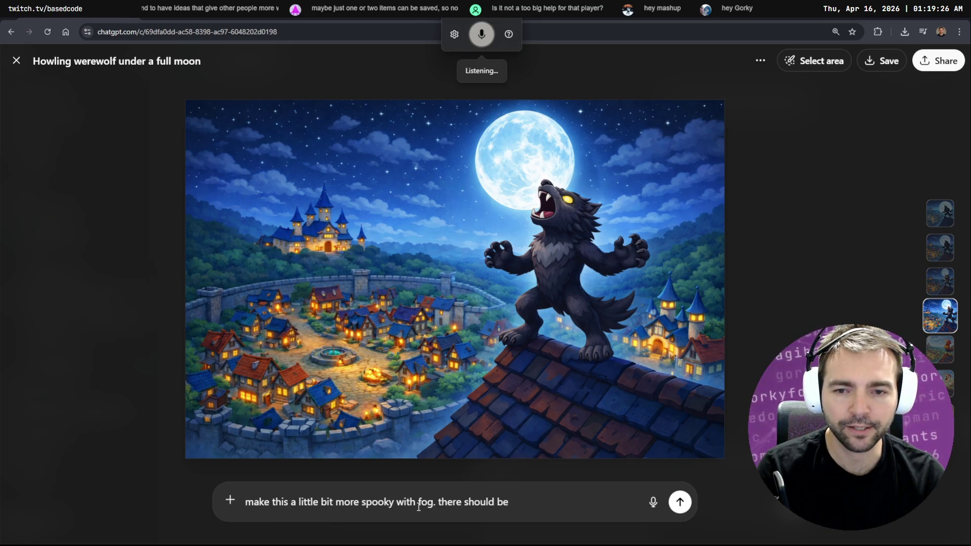
{"action": "type", "text": "gallows in place of the fountain"}
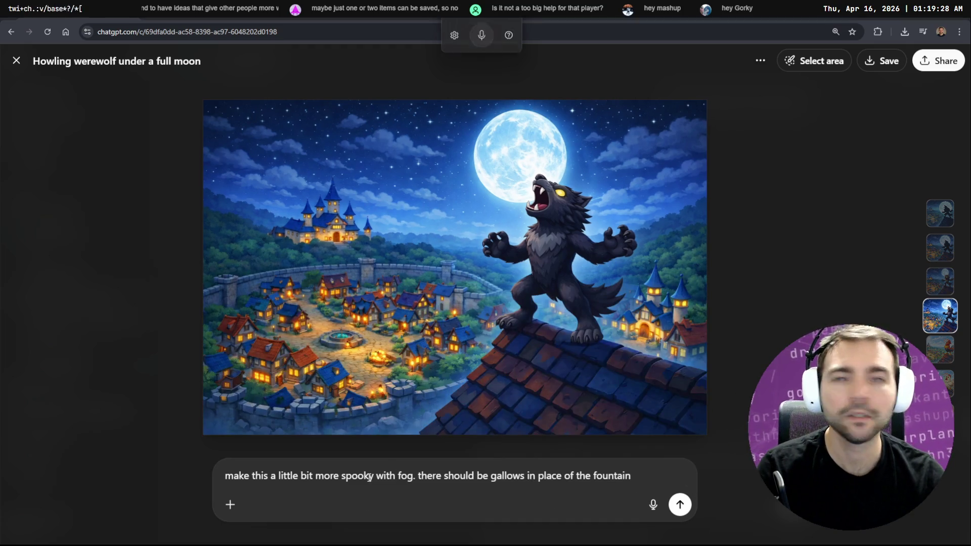
{"action": "key", "text": "alt+Tab"}
{"action": "scroll", "coordinate": [813, 152], "scroll_direction": "down", "scroll_amount": 8}
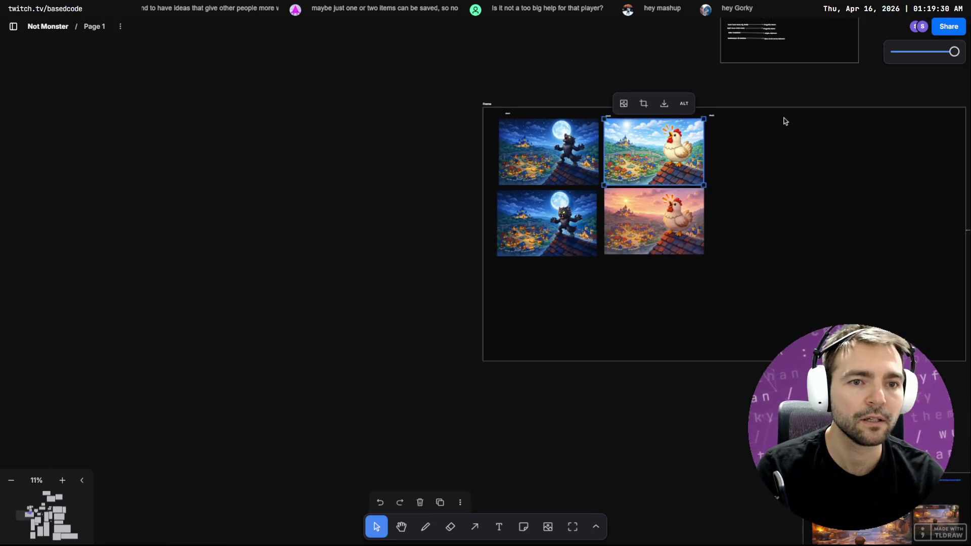
Find the gallows picture in the Architecture frame and copy it.
{"action": "scroll", "coordinate": [690, 181], "scroll_direction": "right", "scroll_amount": 15}
{"action": "scroll", "coordinate": [690, 181], "scroll_direction": "up", "scroll_amount": 10}
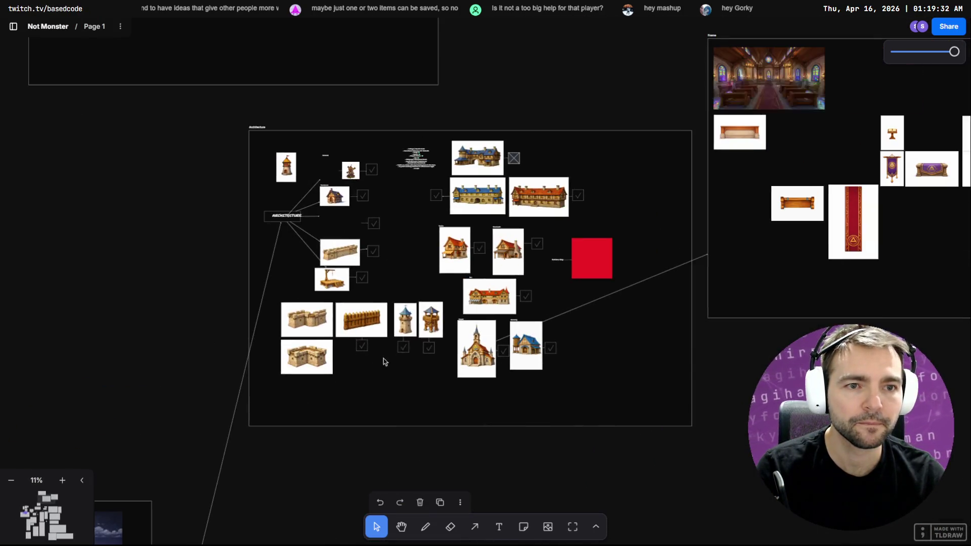
{"action": "scroll", "coordinate": [642, 220], "scroll_direction": "up", "scroll_amount": 8}
{"action": "scroll", "coordinate": [642, 219], "scroll_direction": "right", "scroll_amount": 4}
{"action": "left_click_drag", "start_coordinate": [611, 229], "coordinate": [525, 90]}
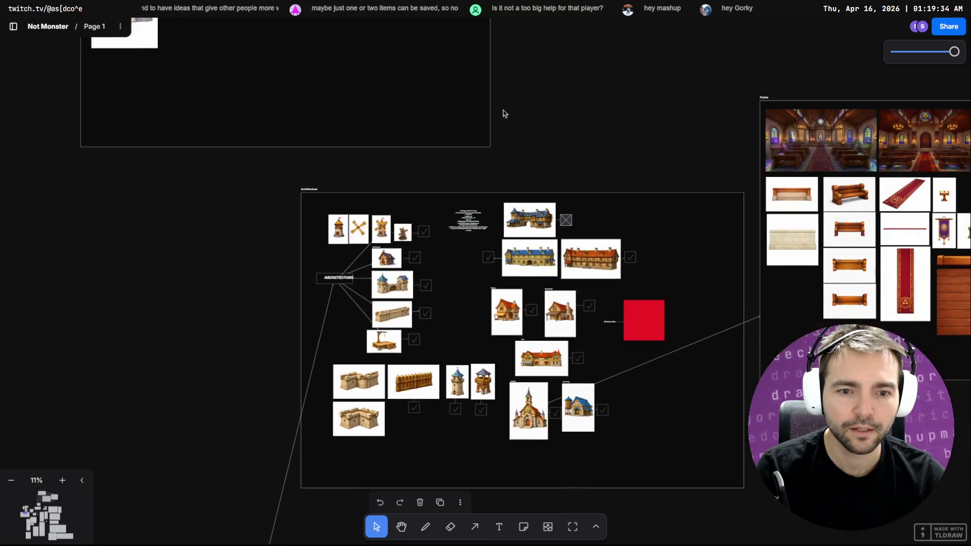
{"action": "mouse_move", "coordinate": [461, 361]}
{"action": "left_mouse_down"}
{"action": "mouse_move", "coordinate": [418, 146]}
{"action": "mouse_move", "coordinate": [455, 303]}
{"action": "mouse_move", "coordinate": [544, 112]}
{"action": "mouse_move", "coordinate": [460, 122]}
{"action": "left_mouse_up"}
{"action": "scroll", "coordinate": [460, 121], "scroll_direction": "down", "scroll_amount": 10}
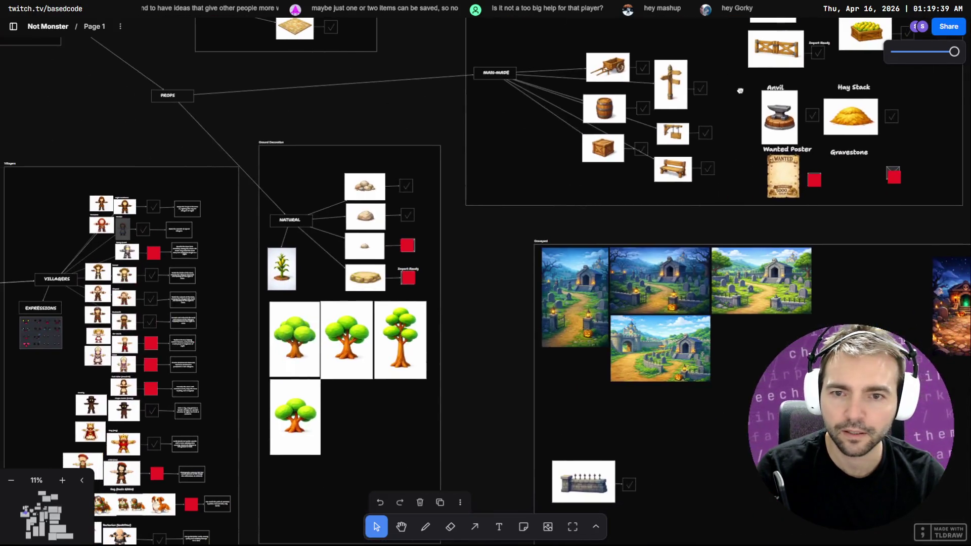
{"action": "left_click_drag", "start_coordinate": [740, 90], "coordinate": [902, 288]}
{"action": "mouse_move", "coordinate": [410, 191]}
{"action": "left_mouse_down"}
{"action": "mouse_move", "coordinate": [750, 165]}
{"action": "mouse_move", "coordinate": [672, 261]}
{"action": "mouse_move", "coordinate": [524, 525]}
{"action": "left_mouse_up"}
{"action": "scroll", "coordinate": [487, 275], "scroll_direction": "up", "scroll_amount": 8}
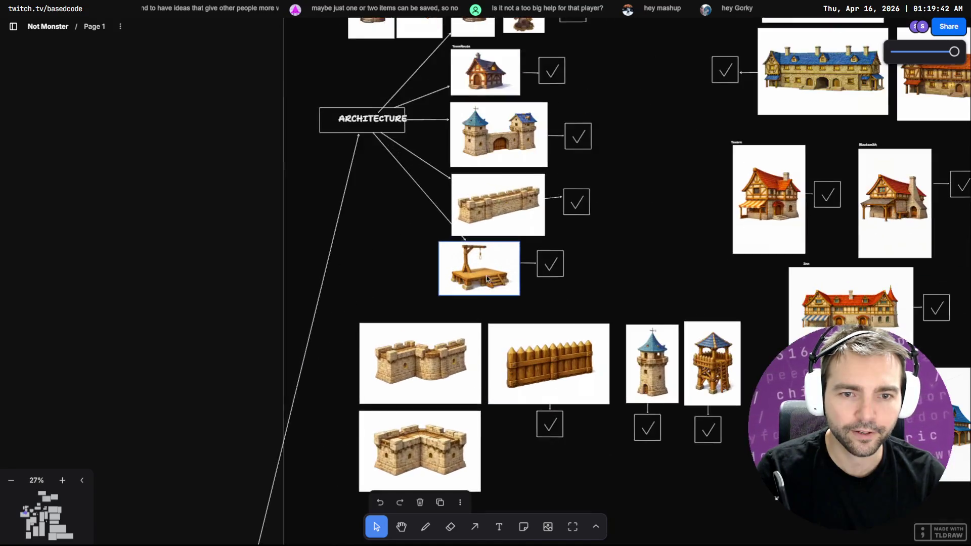
{"action": "left_click", "coordinate": [484, 263]}
{"action": "right_click", "coordinate": [484, 263]}
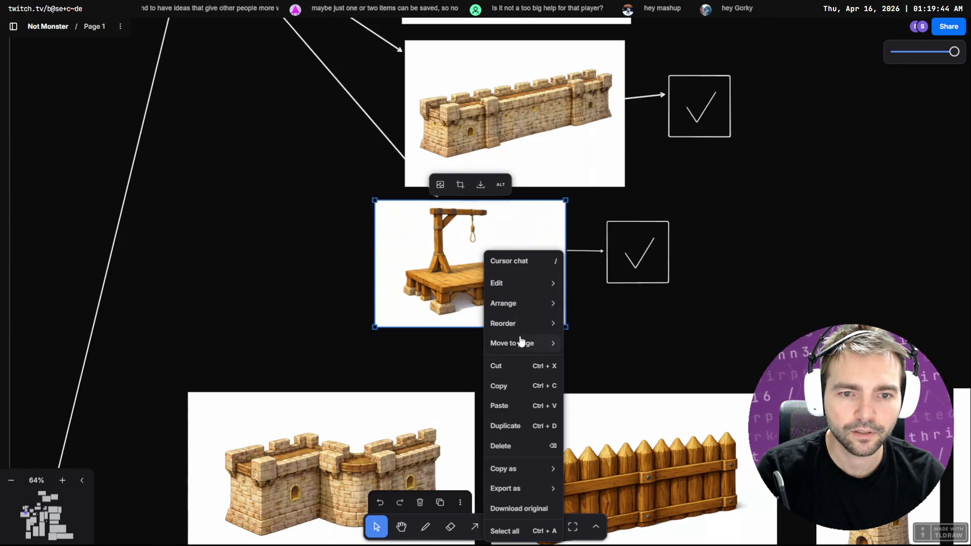
{"action": "left_click", "coordinate": [509, 383]}
{"action": "key", "text": "alt+Tab"}
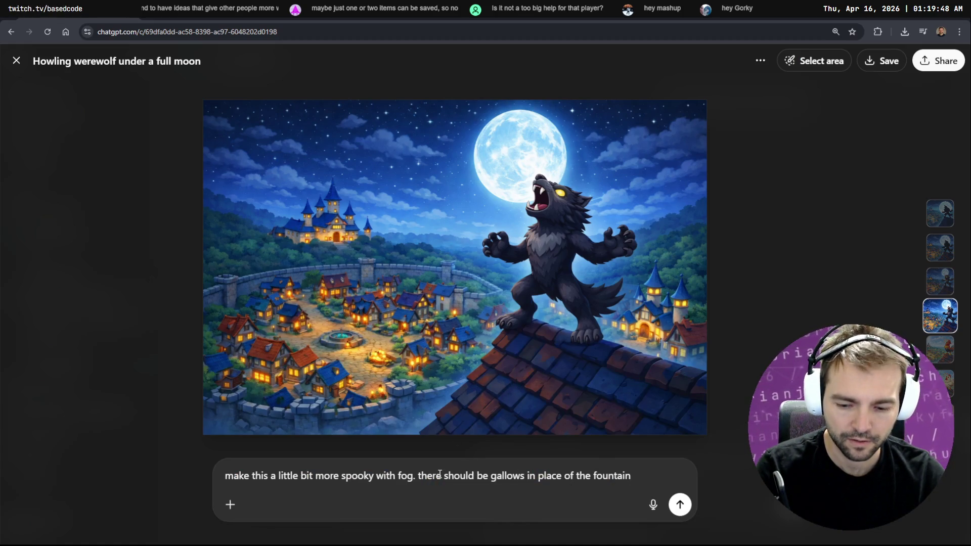
{"action": "key", "text": "alt+Tab"}
Copy the gallows picture as PNG and paste it into the ChatGPT edit request.
{"action": "right_click", "coordinate": [454, 267]}
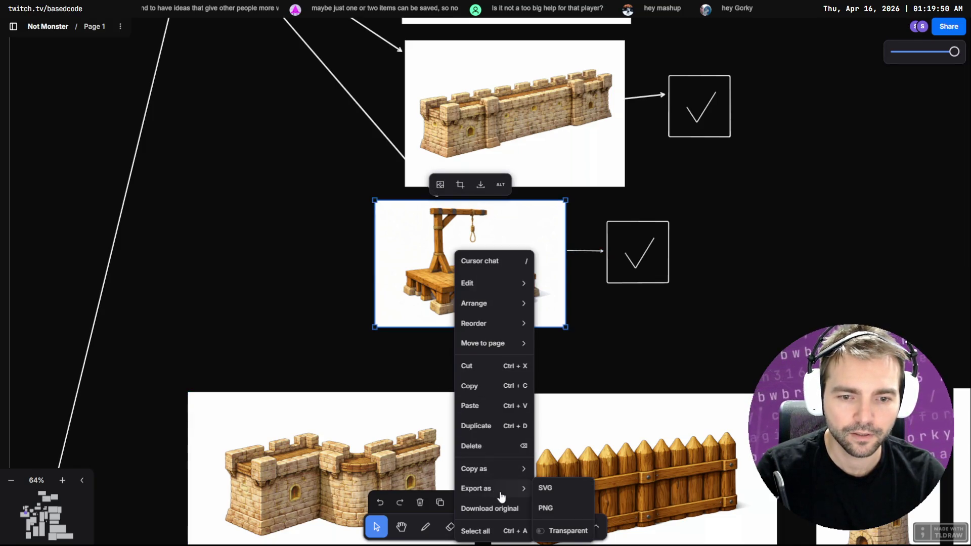
{"action": "mouse_move", "coordinate": [503, 473]}
{"action": "left_click", "coordinate": [546, 488]}
{"action": "key", "text": "alt+Tab"}
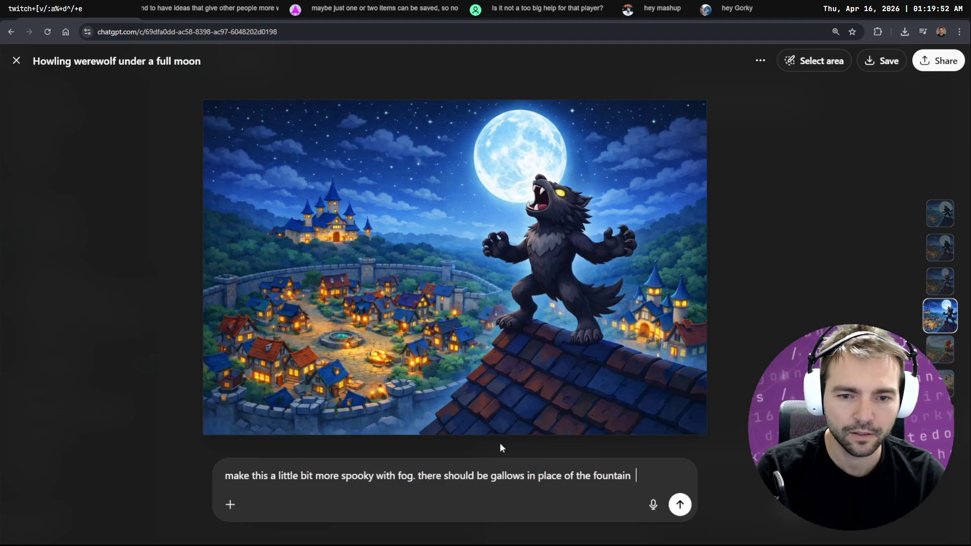
{"action": "key", "text": "ctrl+v"}
{"action": "key", "text": "alt+Tab"}
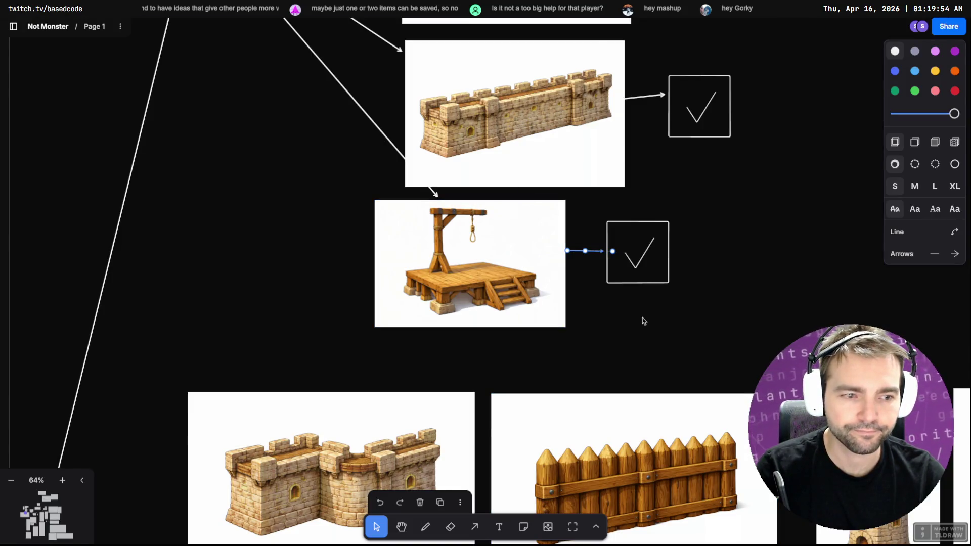
Copy the chapel picture from the Architecture board.
{"action": "scroll", "coordinate": [642, 318], "scroll_direction": "down", "scroll_amount": 10}
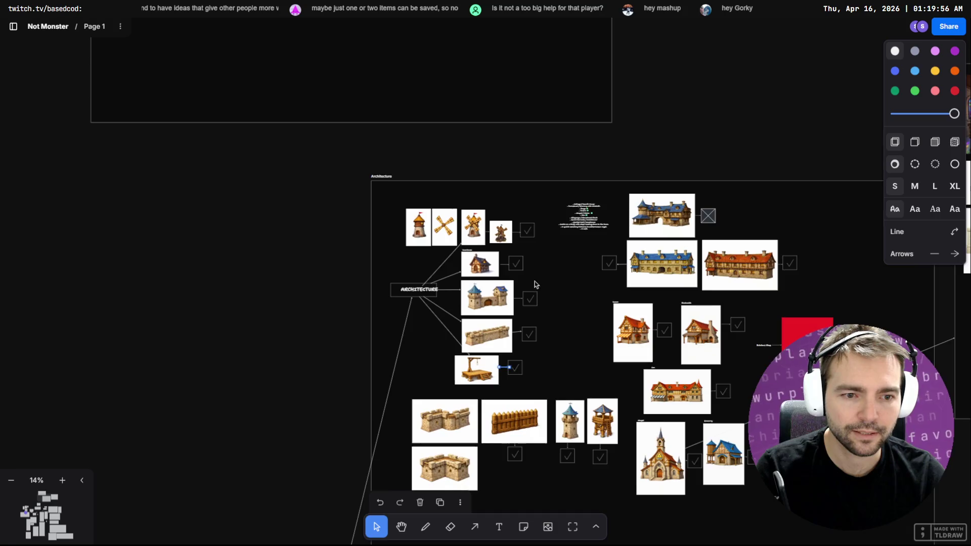
{"action": "scroll", "coordinate": [635, 459], "scroll_direction": "up", "scroll_amount": 5}
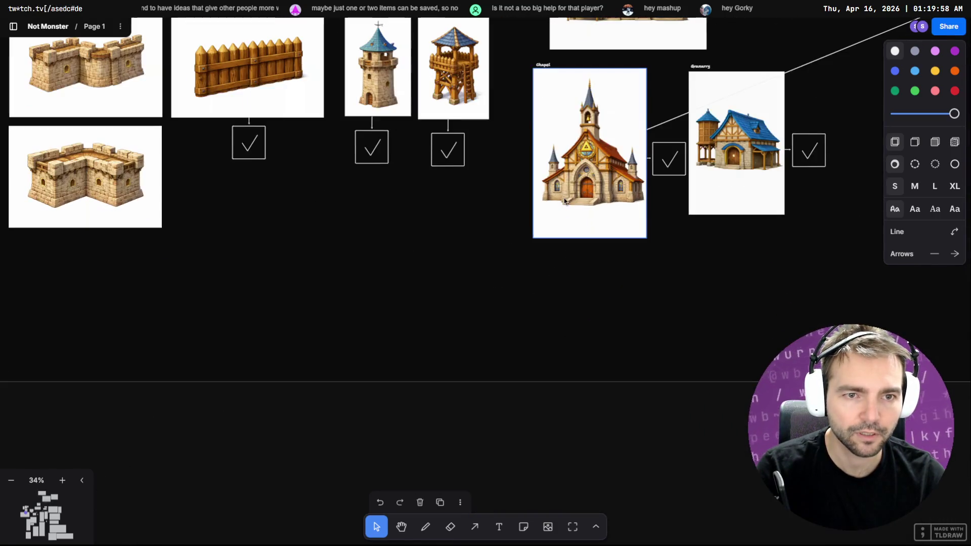
{"action": "right_click", "coordinate": [565, 201]}
{"action": "left_click", "coordinate": [611, 336]}
{"action": "key", "text": "alt+Tab"}
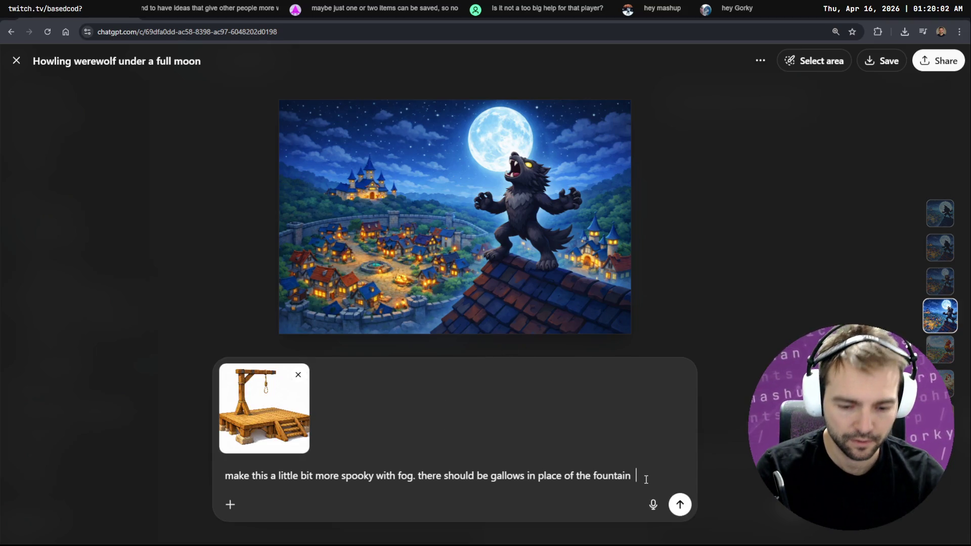
End the request with a period and delete the fog sentence, keeping only the gallows line.
{"action": "key", "text": "BackSpace"}
{"action": "type", "text": "."}
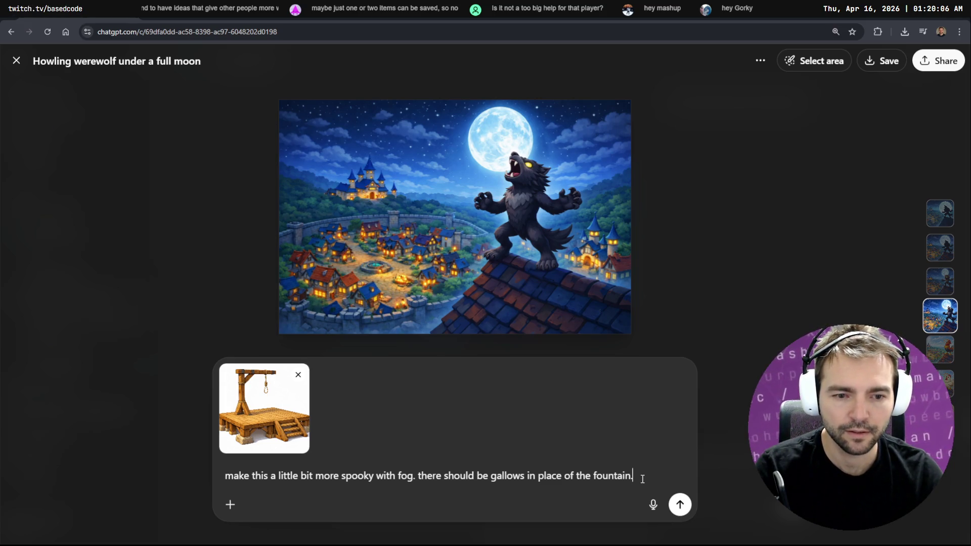
{"action": "left_click_drag", "start_coordinate": [418, 477], "coordinate": [185, 480]}
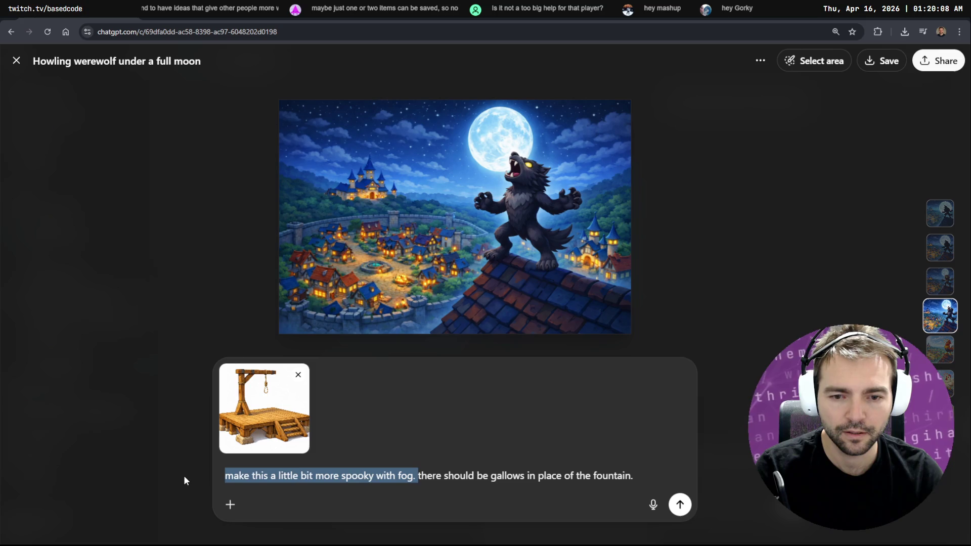
{"action": "key", "text": "BackSpace"}
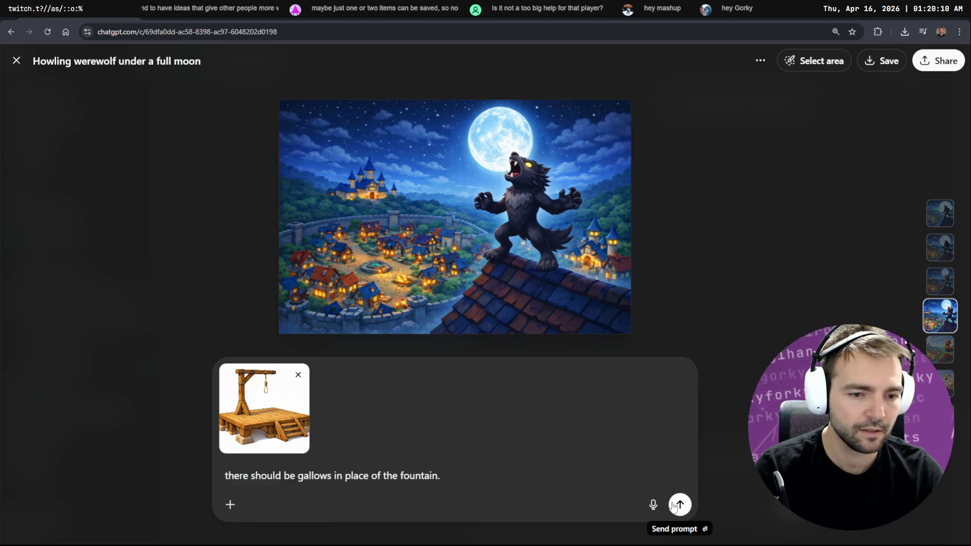
Send the gallows edit request with its attached gallows reference picture.
{"action": "left_click", "coordinate": [679, 504]}
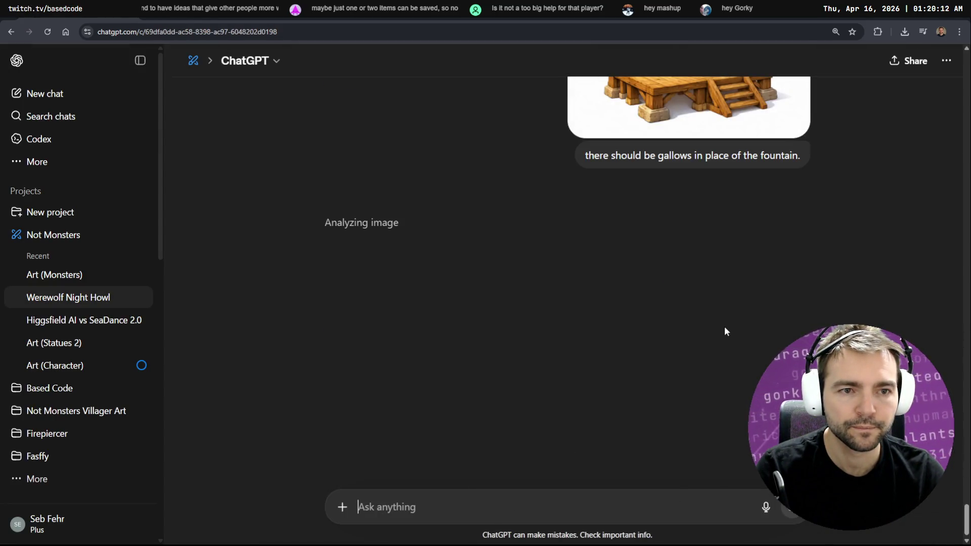
{"action": "scroll", "coordinate": [708, 283], "scroll_direction": "up", "scroll_amount": 4}
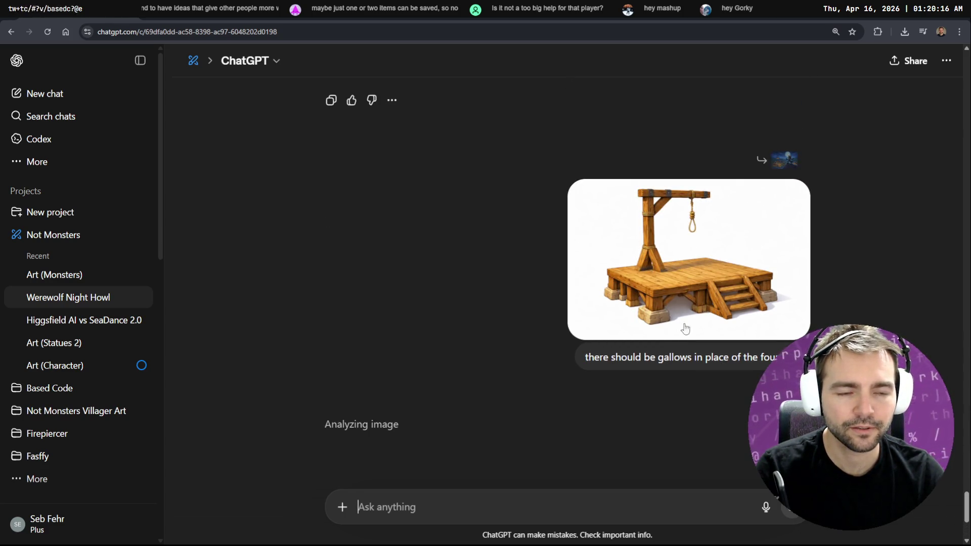
Search Google for 'define gallows' in a new tab, then close it to return to ChatGPT.
{"action": "key", "text": "ctrl+t"}
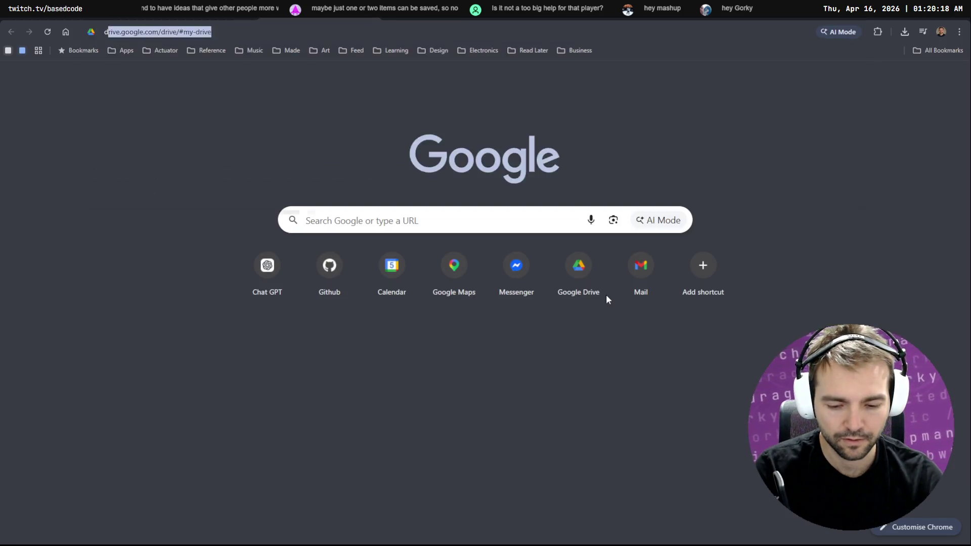
{"action": "type", "text": "define gallows"}
{"action": "key", "text": "Return"}
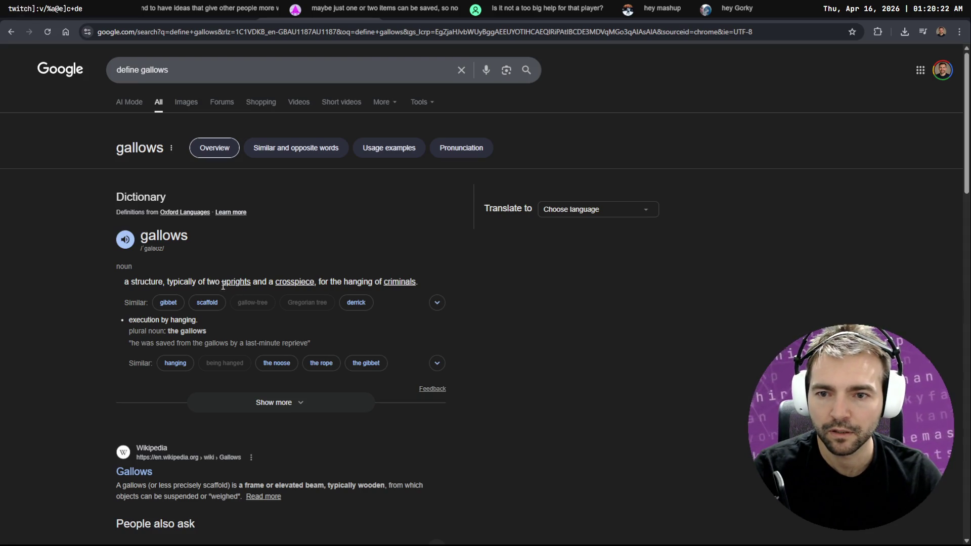
{"action": "scroll", "coordinate": [369, 279], "scroll_direction": "down", "scroll_amount": 4}
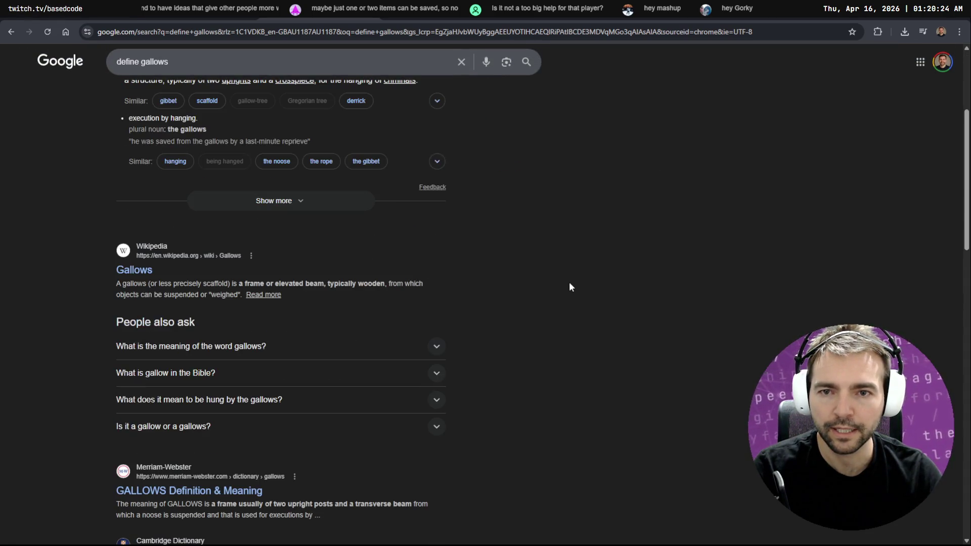
{"action": "key", "text": "ctrl+w"}
{"action": "scroll", "coordinate": [673, 346], "scroll_direction": "down", "scroll_amount": 5}
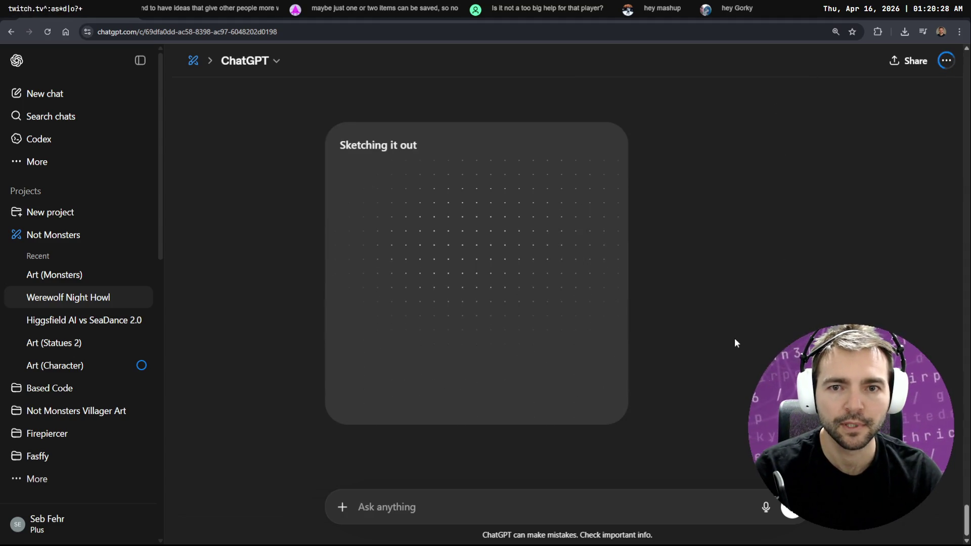
Scroll down to the gallows draft as it starts generating, then switch to tldraw.
{"action": "scroll", "coordinate": [734, 338], "scroll_direction": "up", "scroll_amount": 6}
{"action": "scroll", "coordinate": [722, 326], "scroll_direction": "up", "scroll_amount": 4}
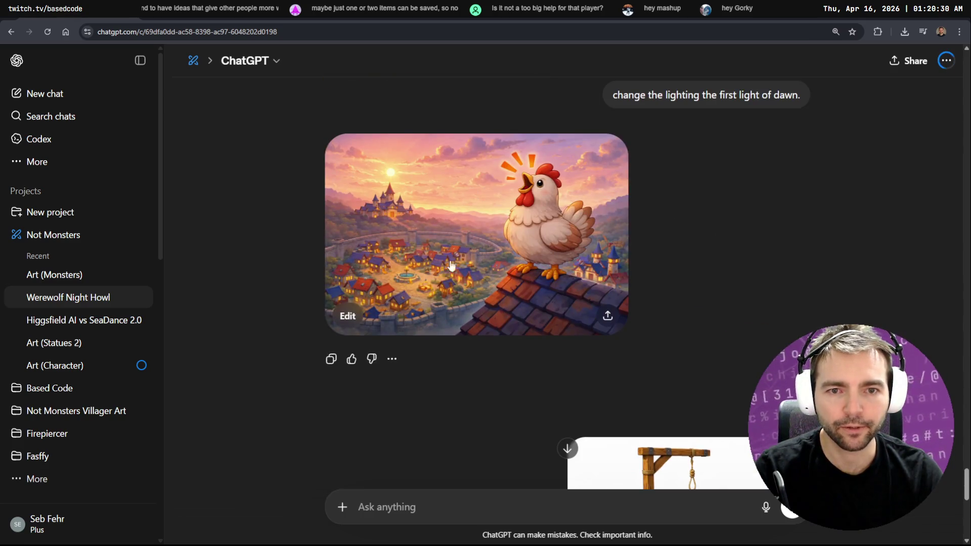
{"action": "scroll", "coordinate": [533, 301], "scroll_direction": "down", "scroll_amount": 6}
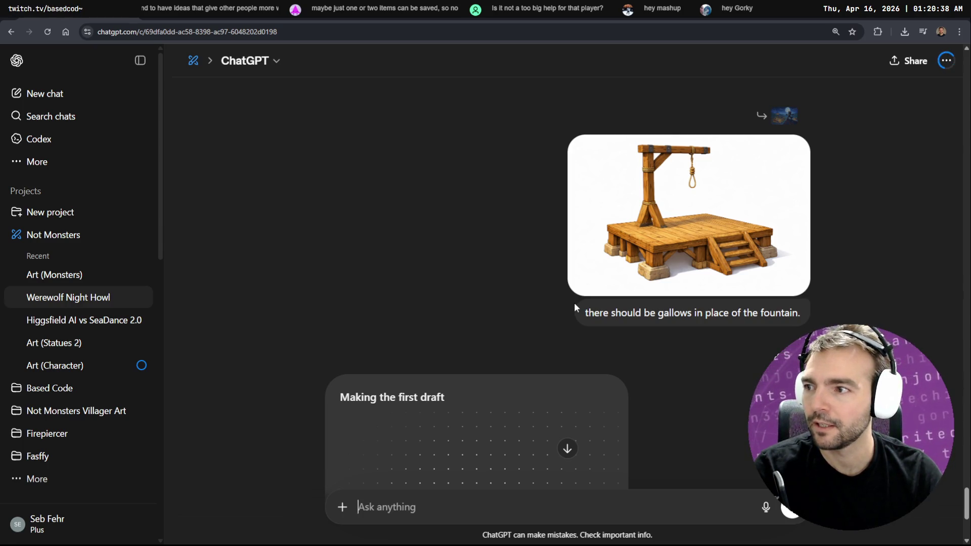
{"action": "scroll", "coordinate": [511, 298], "scroll_direction": "down", "scroll_amount": 5}
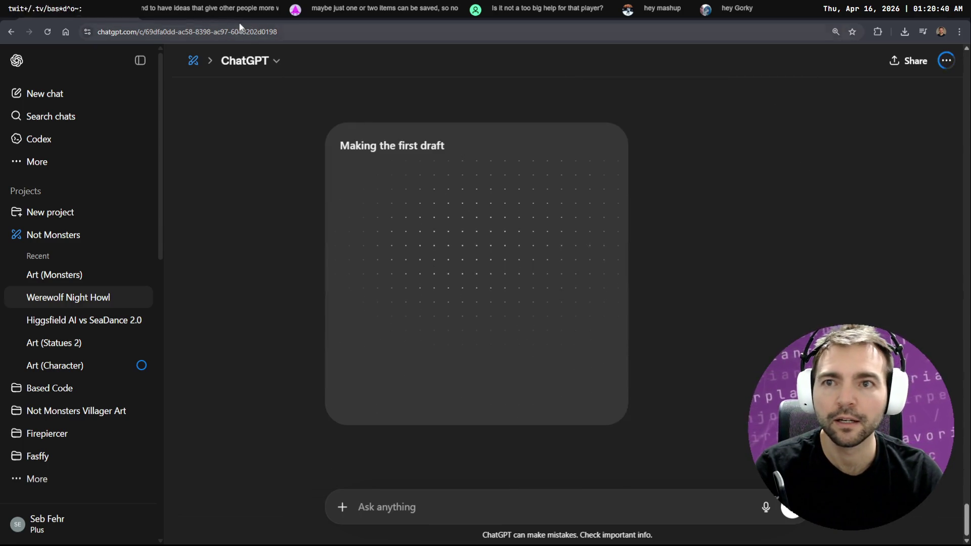
{"action": "key", "text": "alt+Tab"}
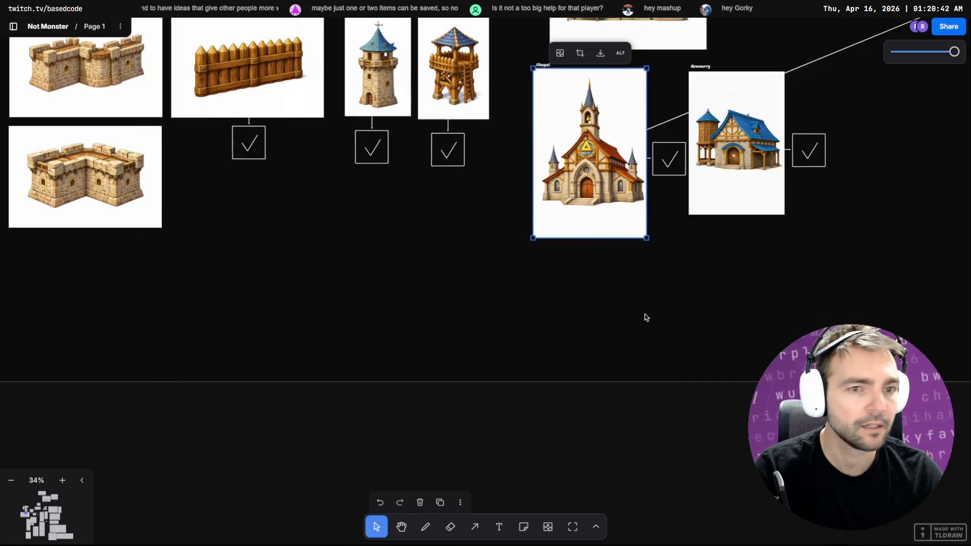
Leave the building-art board for the coding terminal.
{"action": "key", "text": "alt+Tab"}
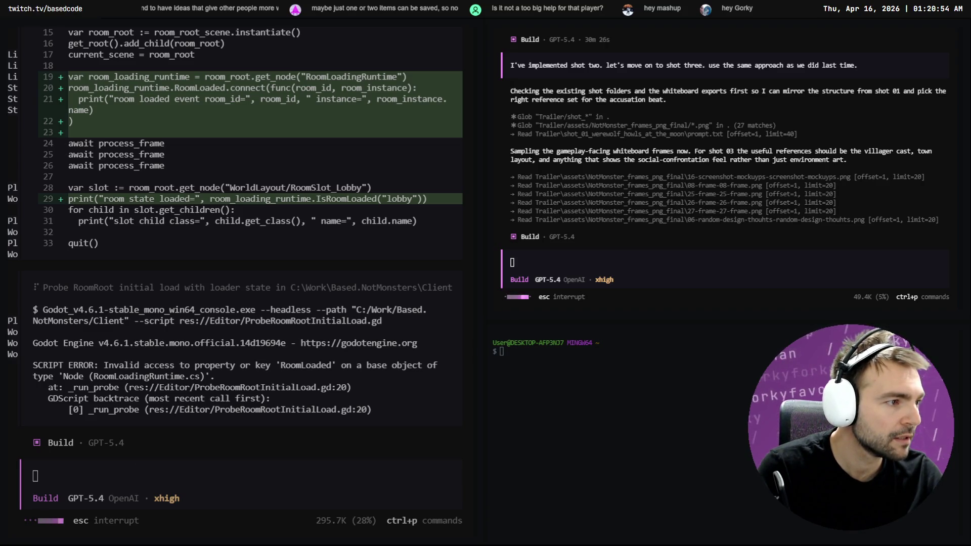
Reload the changed chapel scene in Godot and fly through the chapel interior.
{"action": "key", "text": "alt+Tab"}
{"action": "left_click", "coordinate": [504, 341]}
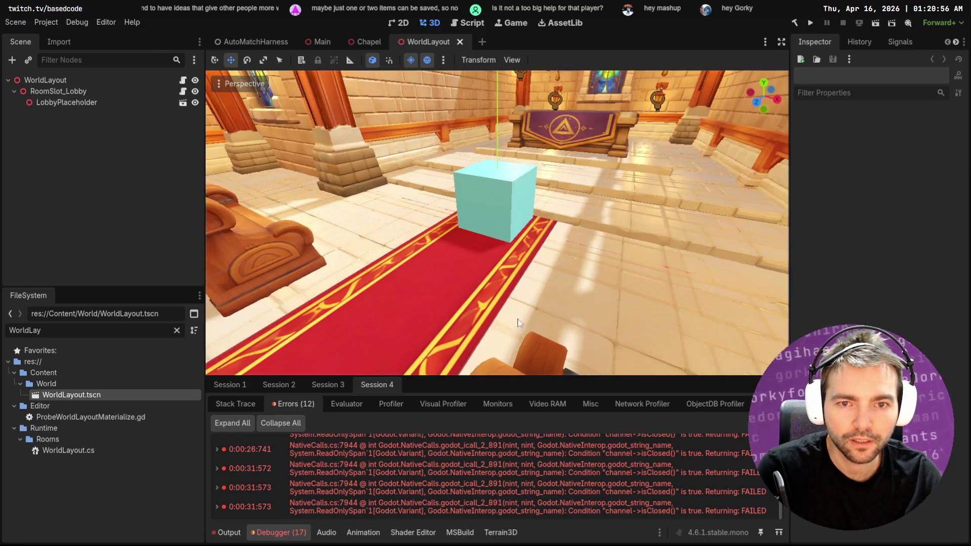
{"action": "key", "text": "w"}
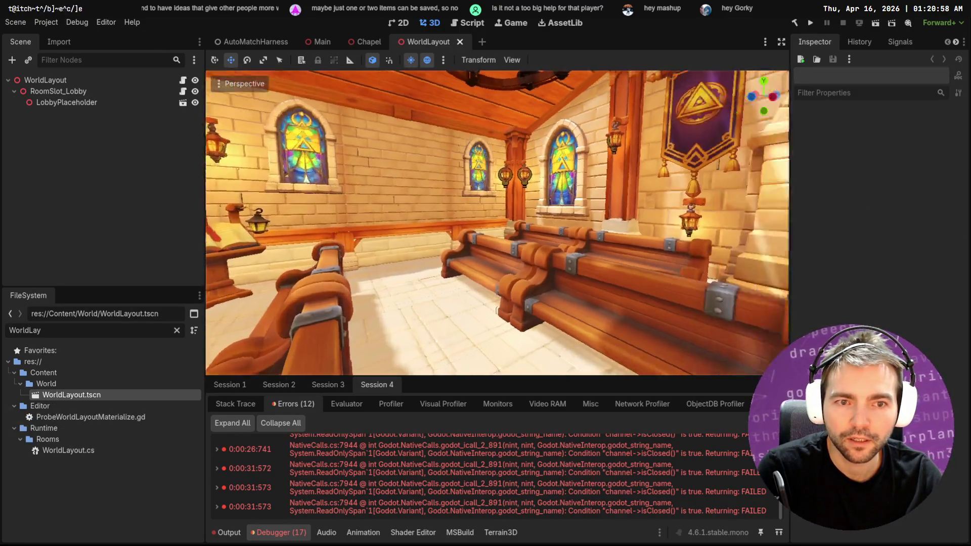
{"action": "key", "text": "s"}
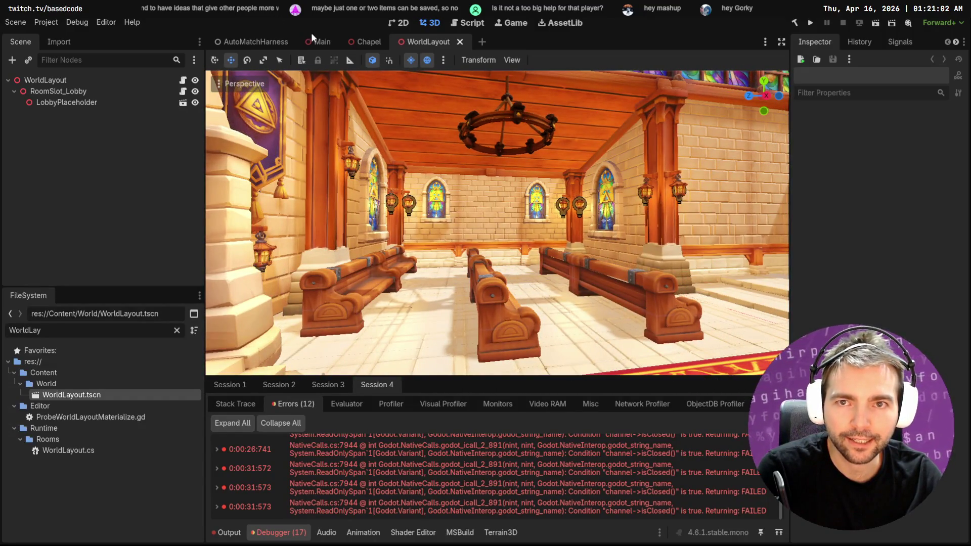
Close the Main, Chapel, WorldLayout and AutoMatchHarness scene tabs.
{"action": "left_click", "coordinate": [321, 43]}
{"action": "middle_click", "coordinate": [328, 44]}
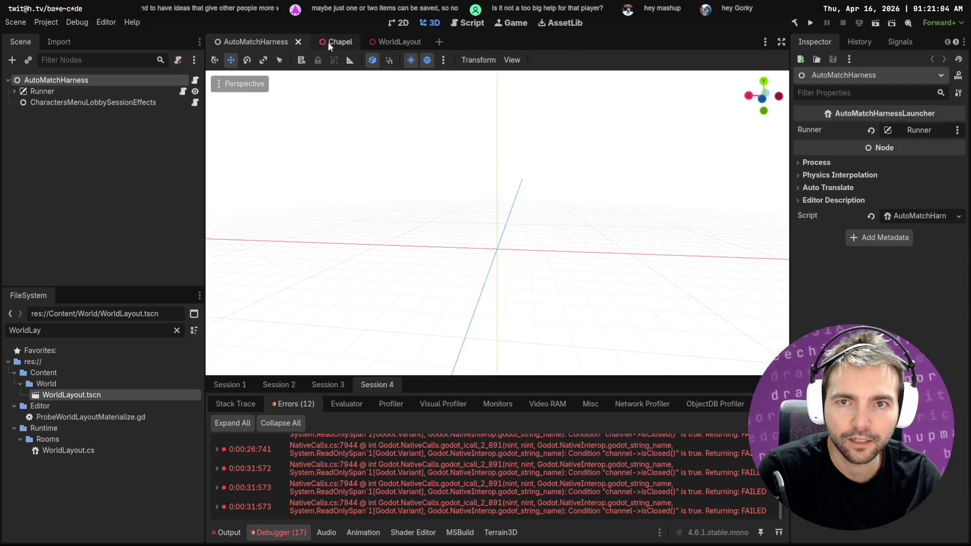
{"action": "middle_click", "coordinate": [328, 42]}
{"action": "middle_click", "coordinate": [327, 44]}
{"action": "middle_click", "coordinate": [262, 43]}
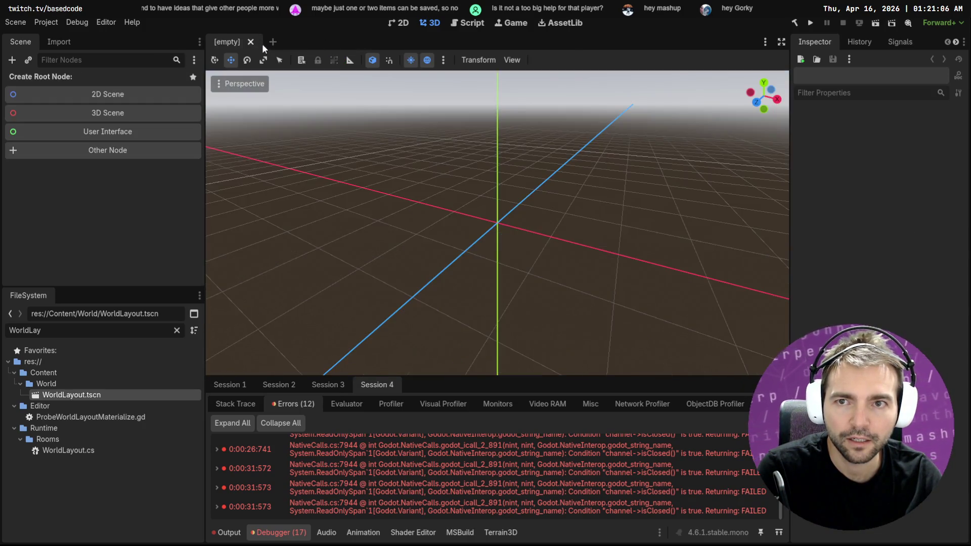
{"action": "key", "text": "alt+Tab"}
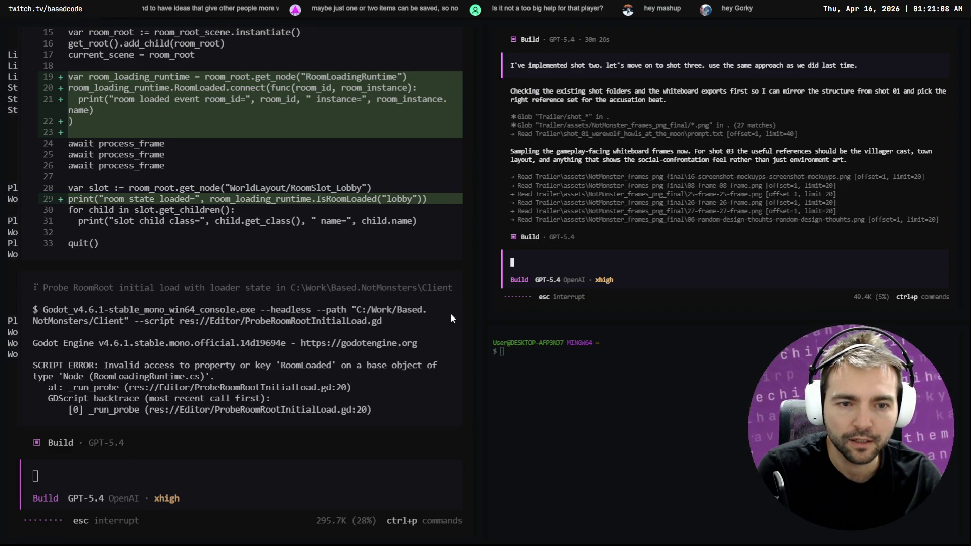
{"action": "key", "text": "alt+Tab"}
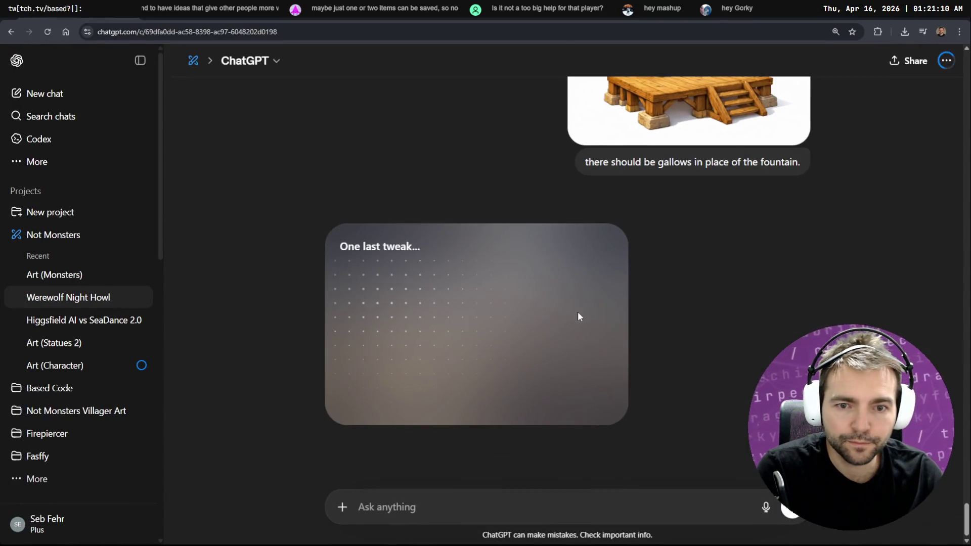
Return to ChatGPT to view the finished image with gallows replacing the fountain.
{"action": "key", "text": "alt+Tab"}
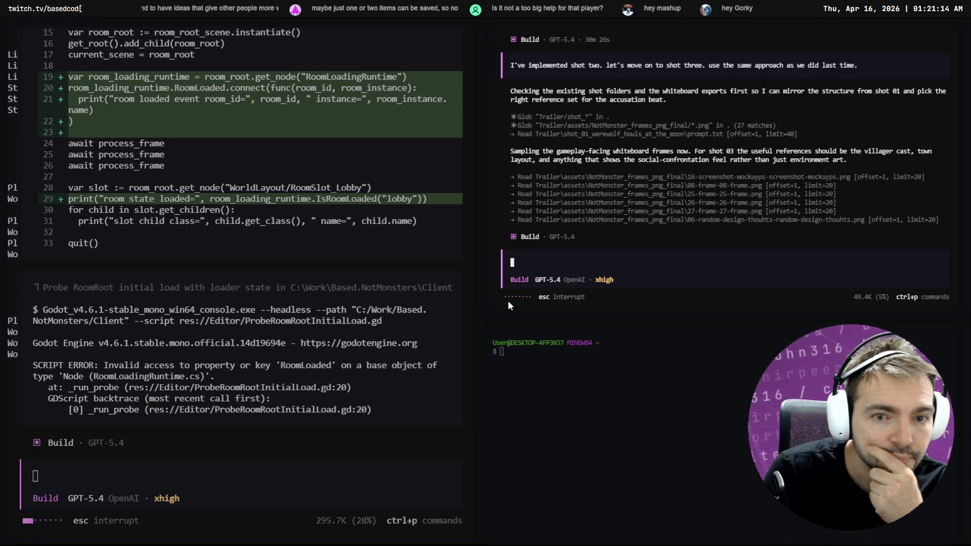
{"action": "key", "text": "alt+Tab"}
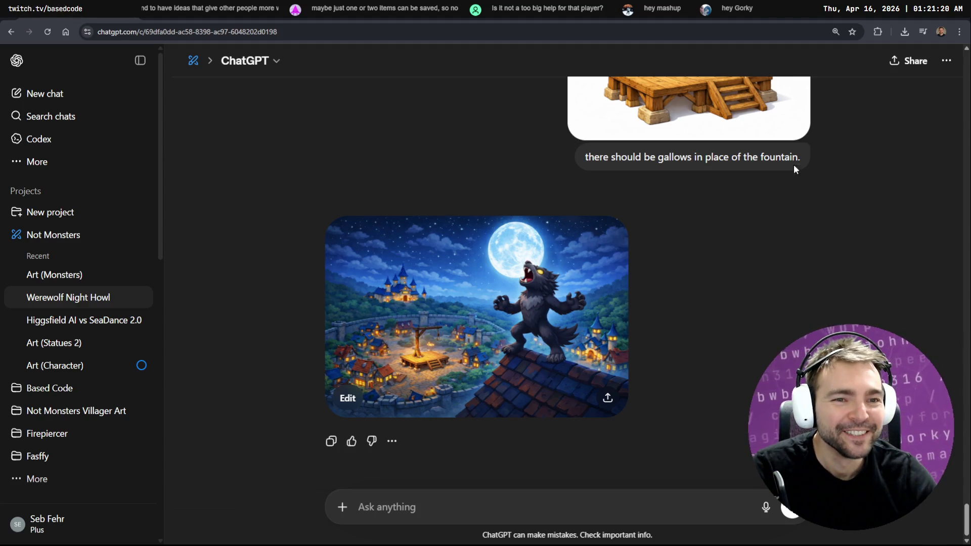
Edit the gallows prompt and dictate 'be careful about size and ensure that the scale of the replacement is appropriate.'.
{"action": "left_click", "coordinate": [801, 204]}
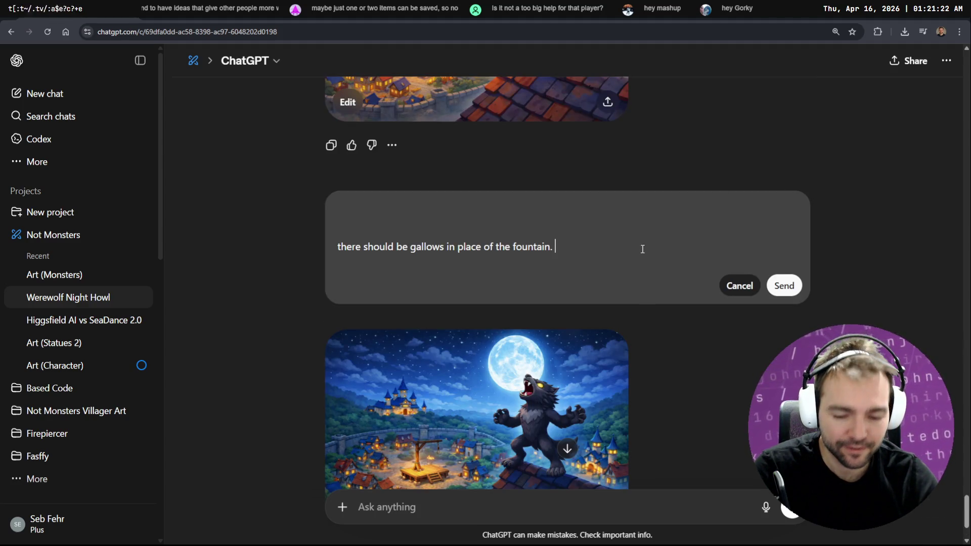
{"action": "key", "text": "super+h"}
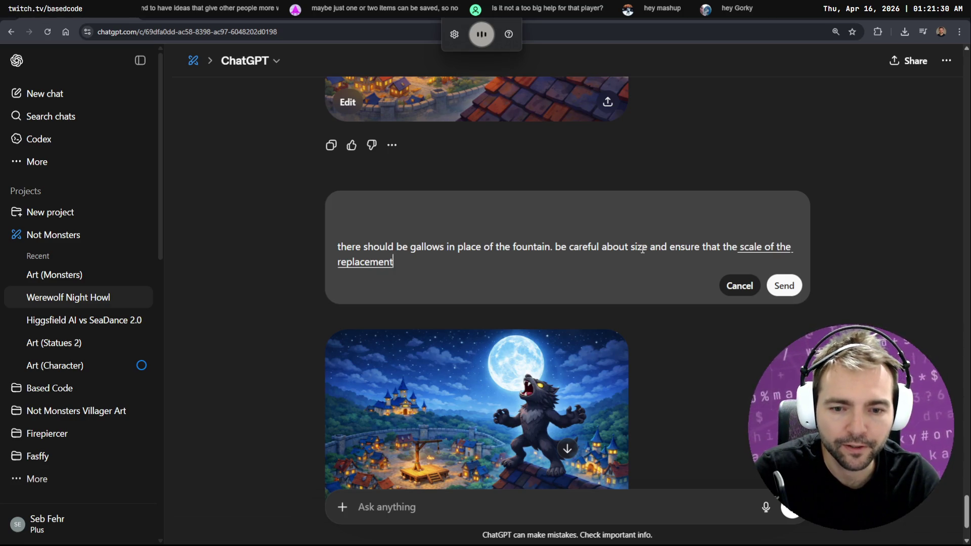
{"action": "type", "text": "/"}
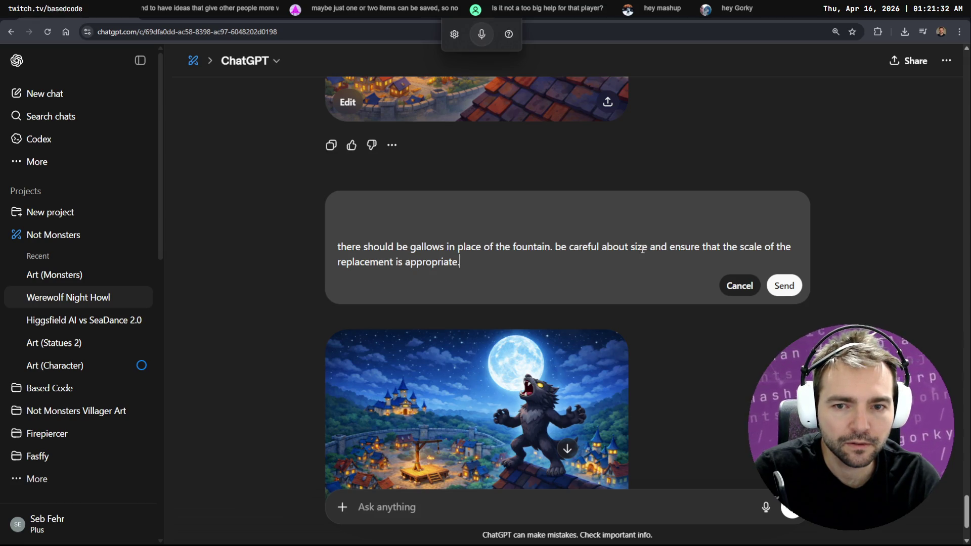
Send the revised gallows prompt and scroll back through the chat.
{"action": "left_click", "coordinate": [779, 292]}
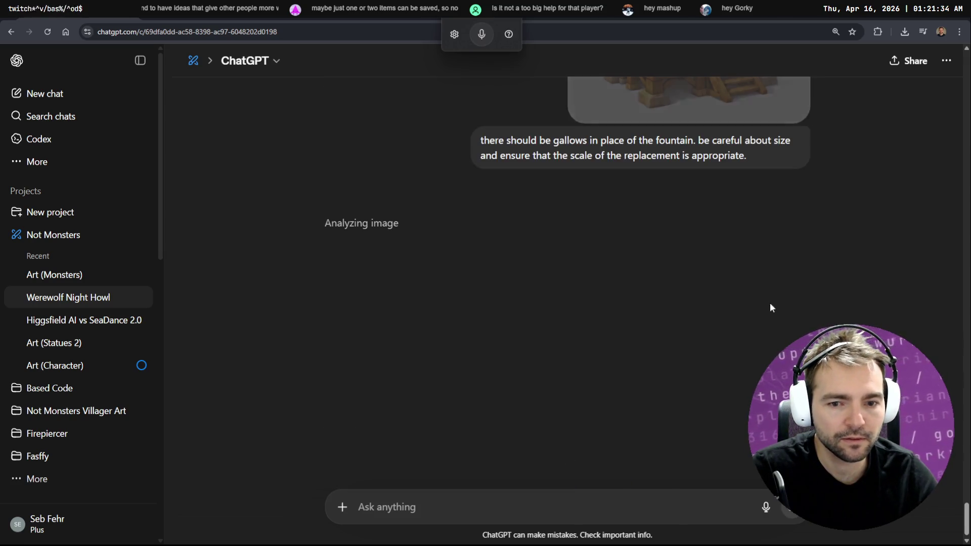
{"action": "scroll", "coordinate": [657, 327], "scroll_direction": "up", "scroll_amount": 10}
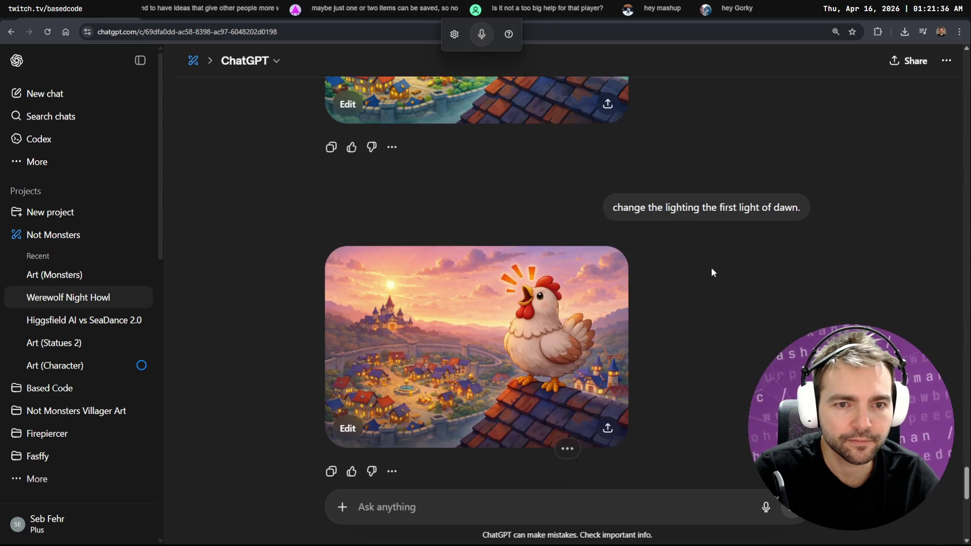
{"action": "scroll", "coordinate": [712, 273], "scroll_direction": "down", "scroll_amount": 7}
{"action": "scroll", "coordinate": [712, 258], "scroll_direction": "up", "scroll_amount": 10}
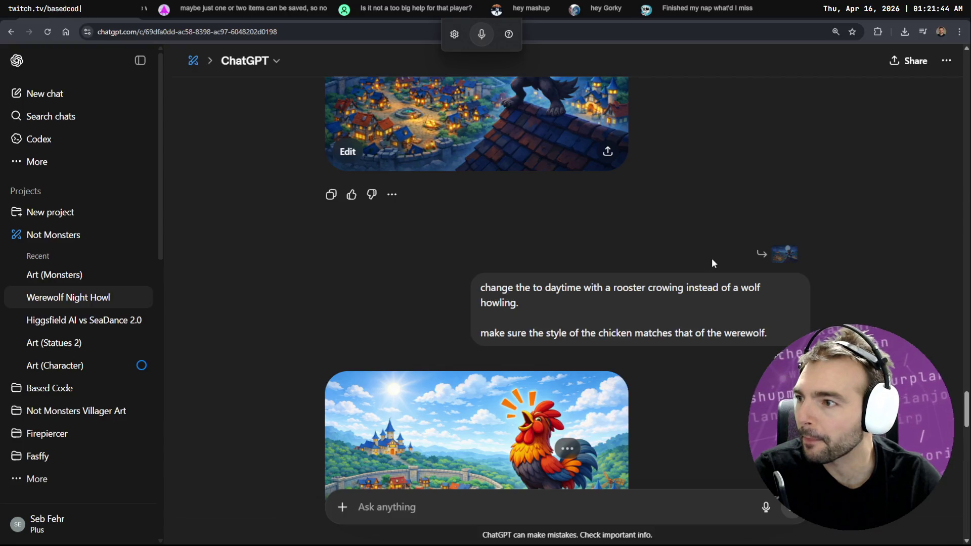
{"action": "scroll", "coordinate": [688, 262], "scroll_direction": "down", "scroll_amount": 5}
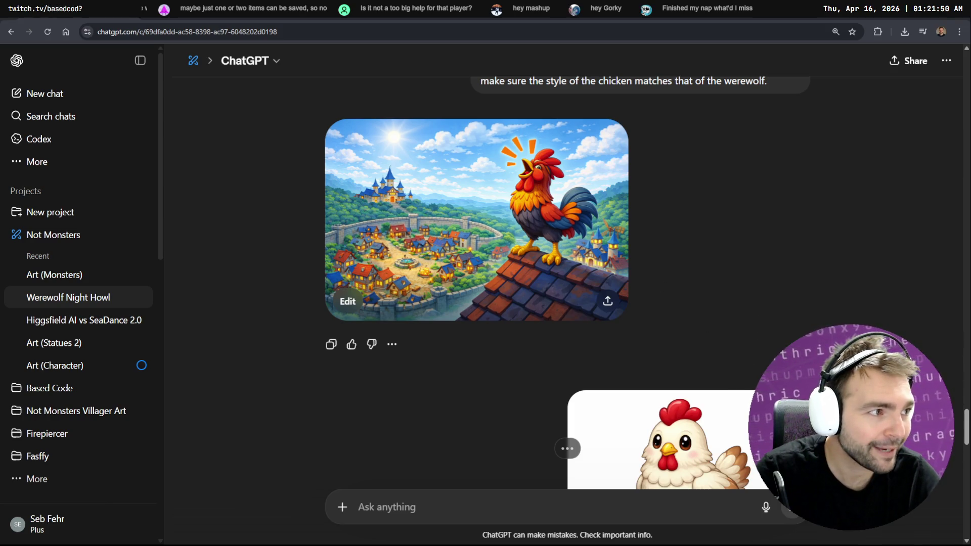
{"action": "scroll", "coordinate": [818, 265], "scroll_direction": "down", "scroll_amount": 6}
{"action": "scroll", "coordinate": [657, 268], "scroll_direction": "up", "scroll_amount": 2}
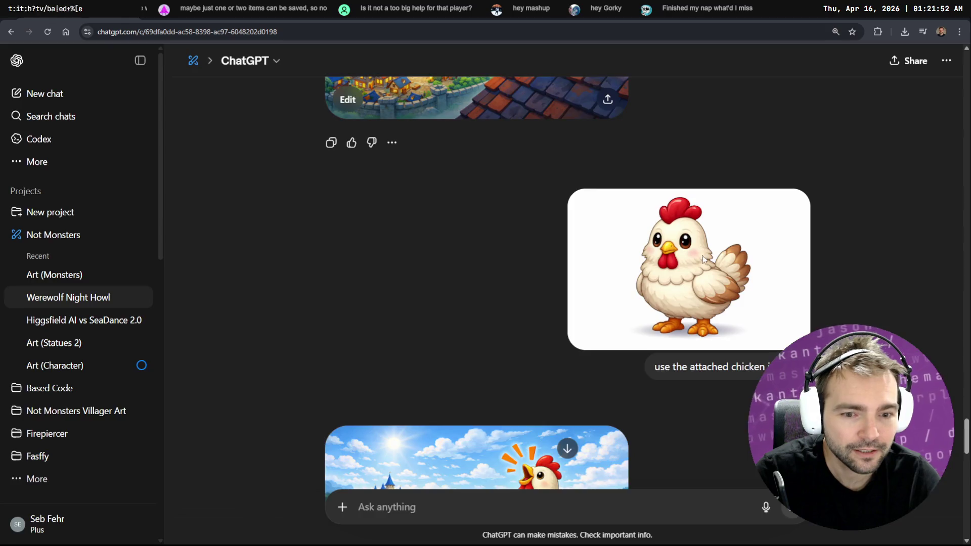
View the chicken reference attachment, then open the daytime chicken-over-village picture large.
{"action": "left_click", "coordinate": [601, 274]}
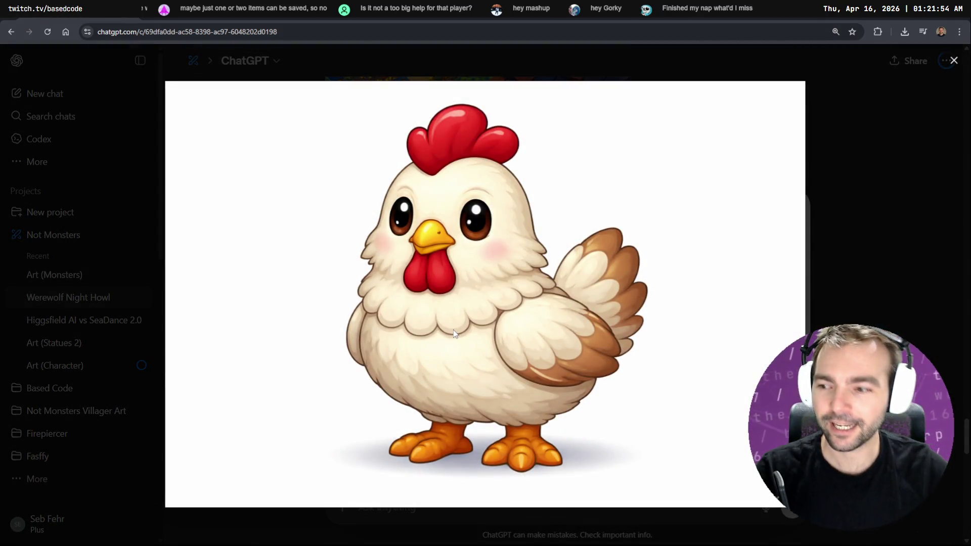
{"action": "key", "text": "Escape"}
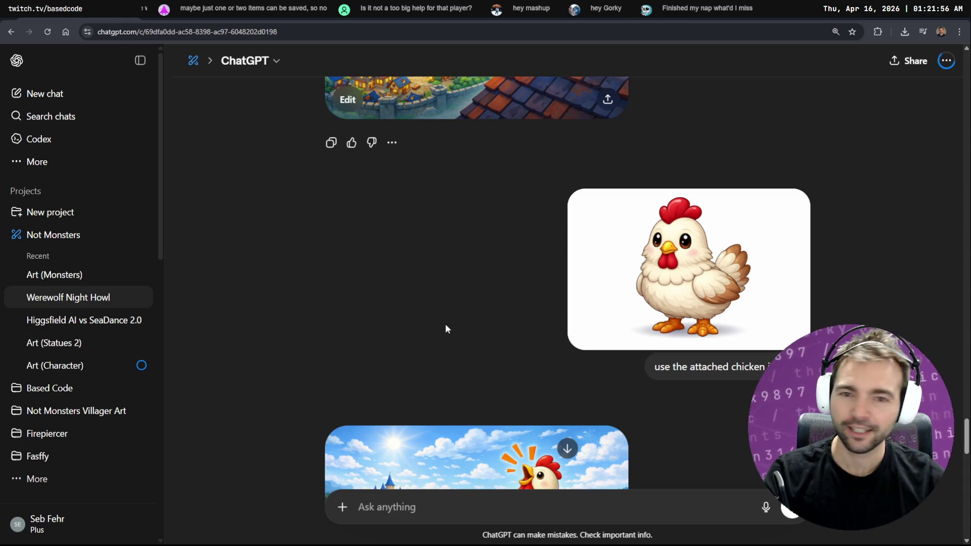
{"action": "scroll", "coordinate": [445, 324], "scroll_direction": "up", "scroll_amount": 5}
{"action": "left_click", "coordinate": [490, 294]}
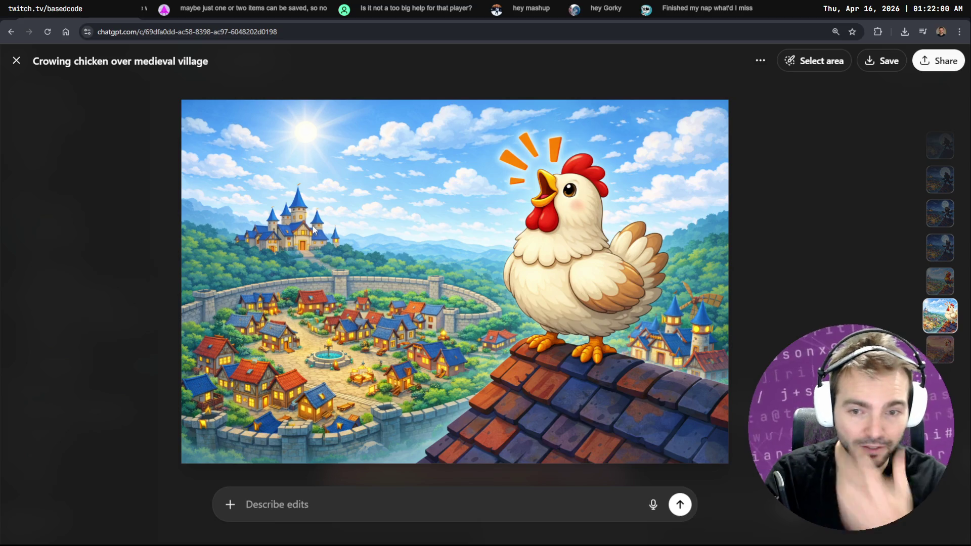
{"action": "key", "text": "alt+Tab"}
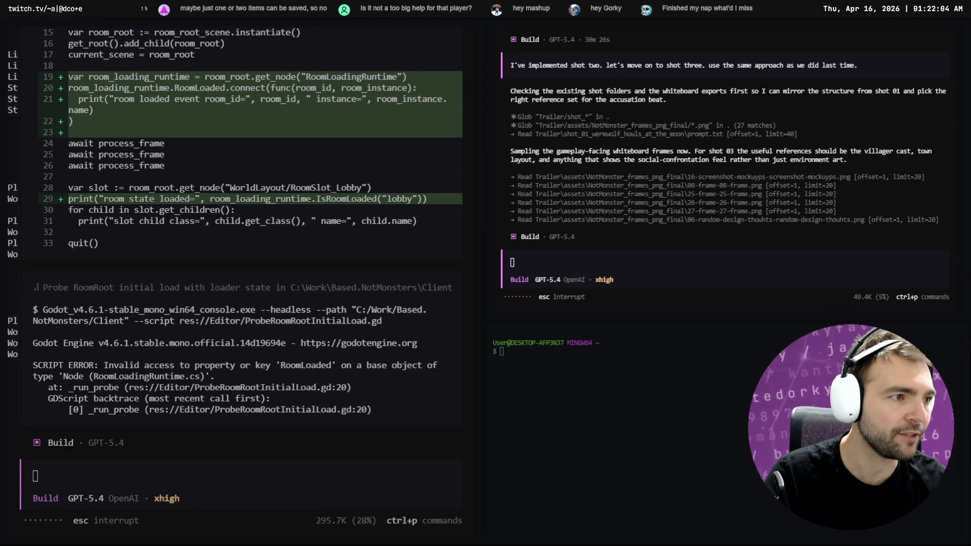
Pan the tldraw board over to the Shot2 daytime chicken frame.
{"action": "key", "text": "alt+Tab"}
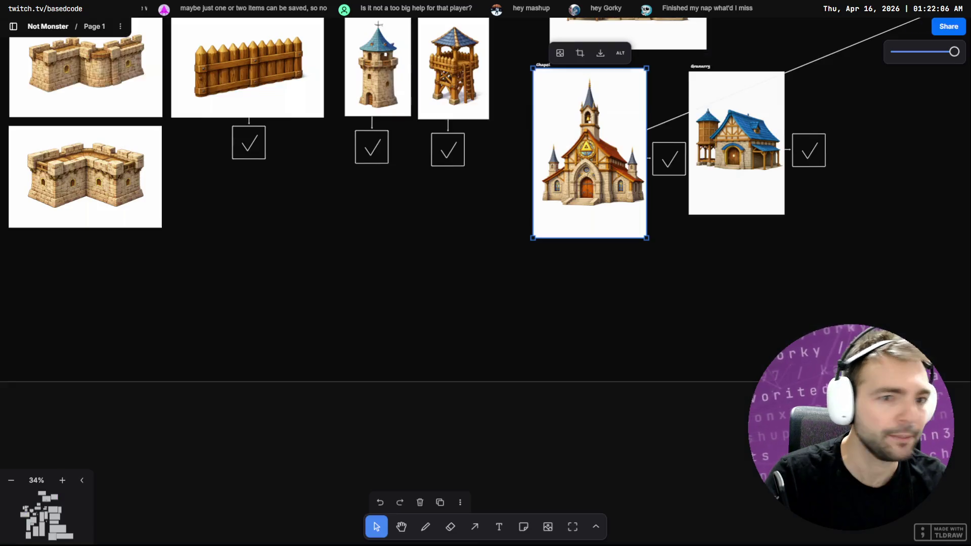
{"action": "scroll", "coordinate": [356, 232], "scroll_direction": "down", "scroll_amount": 5}
{"action": "scroll", "coordinate": [407, 321], "scroll_direction": "down", "scroll_amount": 10}
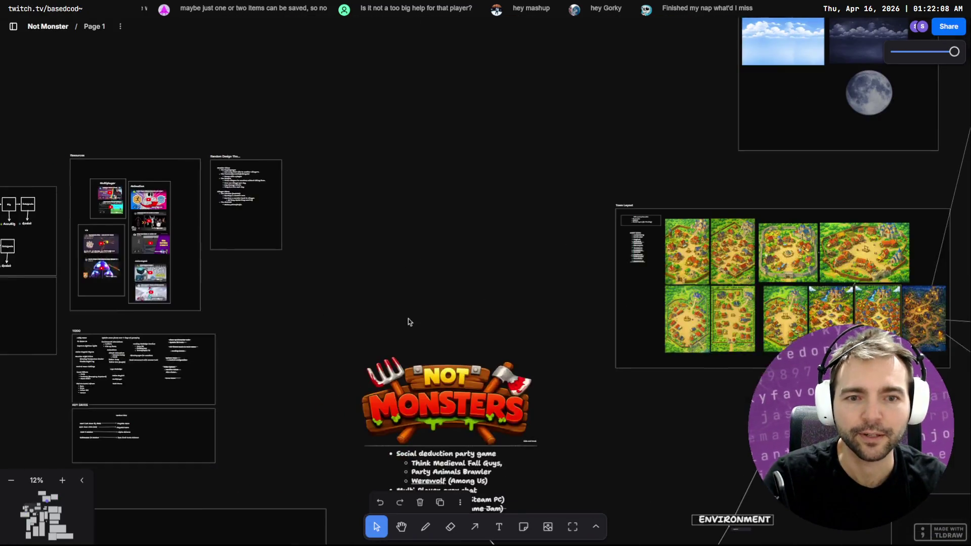
{"action": "scroll", "coordinate": [575, 234], "scroll_direction": "up", "scroll_amount": 5}
{"action": "scroll", "coordinate": [417, 216], "scroll_direction": "up", "scroll_amount": 10}
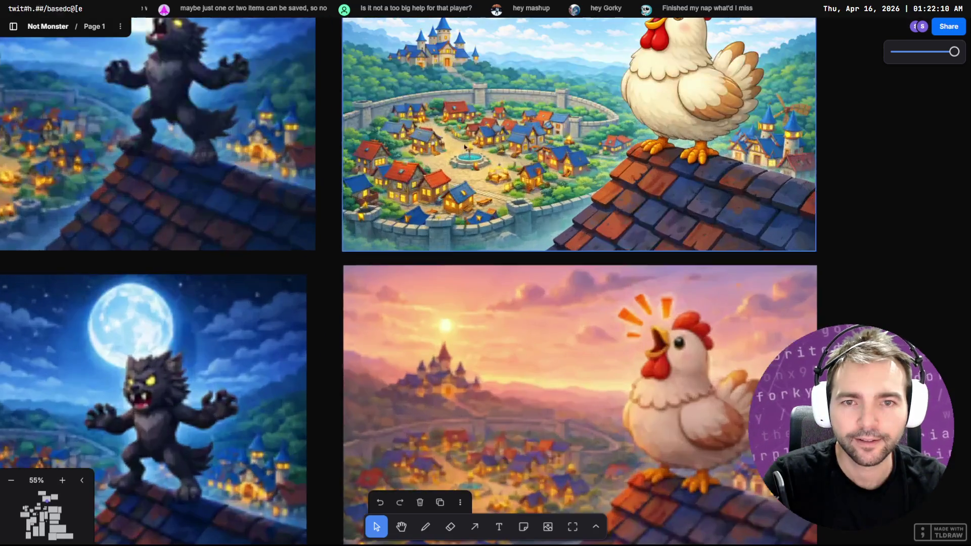
{"action": "scroll", "coordinate": [671, 285], "scroll_direction": "down", "scroll_amount": 5}
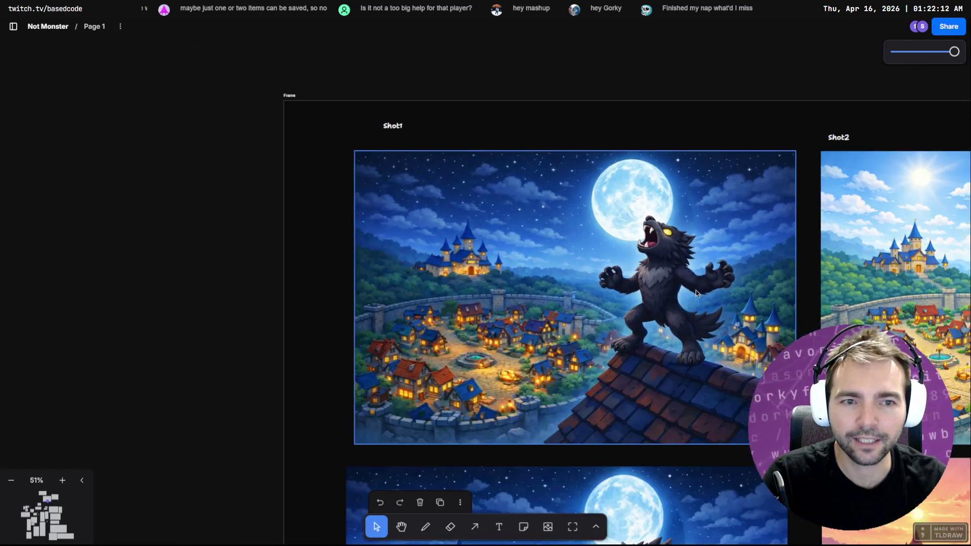
{"action": "scroll", "coordinate": [607, 263], "scroll_direction": "right", "scroll_amount": 5}
{"action": "scroll", "coordinate": [557, 242], "scroll_direction": "up", "scroll_amount": 8}
{"action": "scroll", "coordinate": [559, 248], "scroll_direction": "down", "scroll_amount": 2}
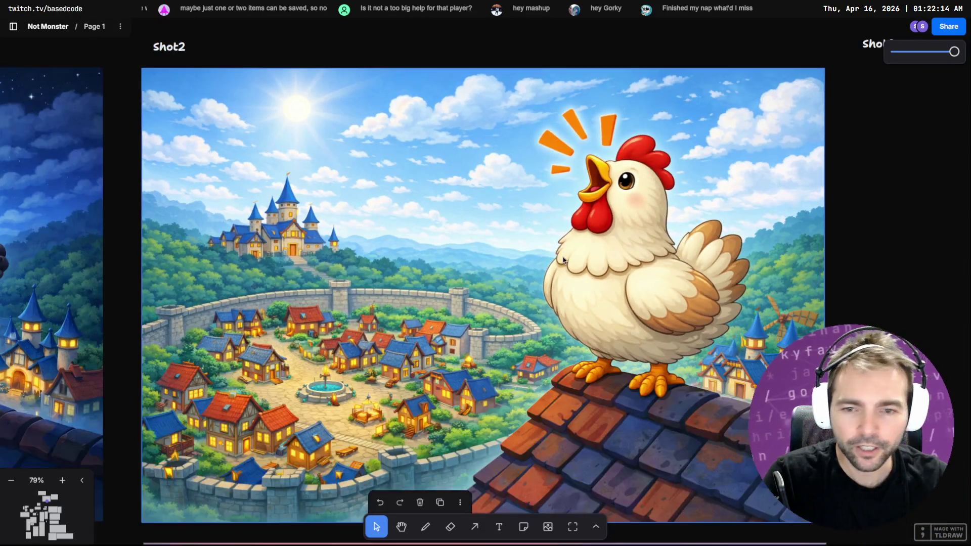
{"action": "scroll", "coordinate": [560, 260], "scroll_direction": "right", "scroll_amount": 10}
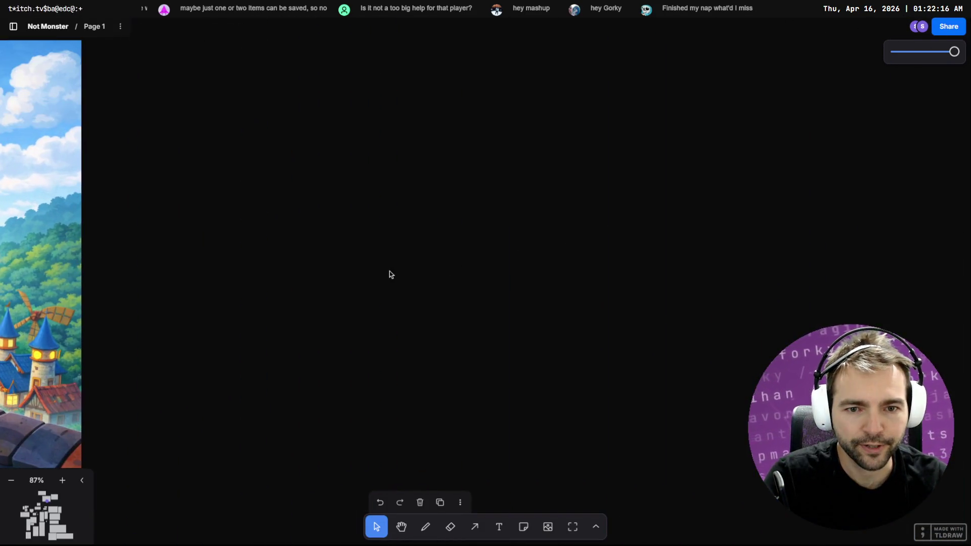
{"action": "scroll", "coordinate": [390, 273], "scroll_direction": "down", "scroll_amount": 1}
{"action": "scroll", "coordinate": [476, 264], "scroll_direction": "down", "scroll_amount": 3}
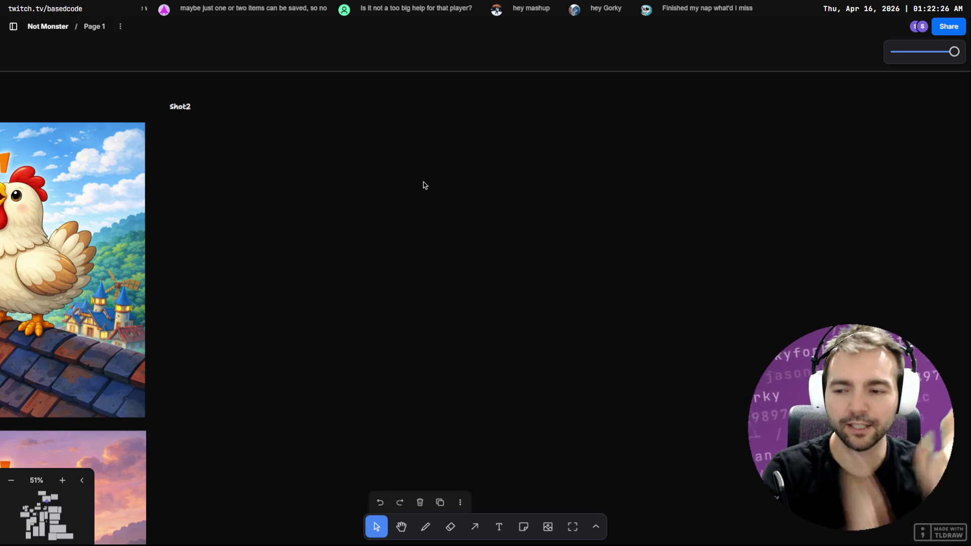
Clear the accumulated errors in Godot's Debugger Errors panel.
{"action": "key", "text": "alt+Tab"}
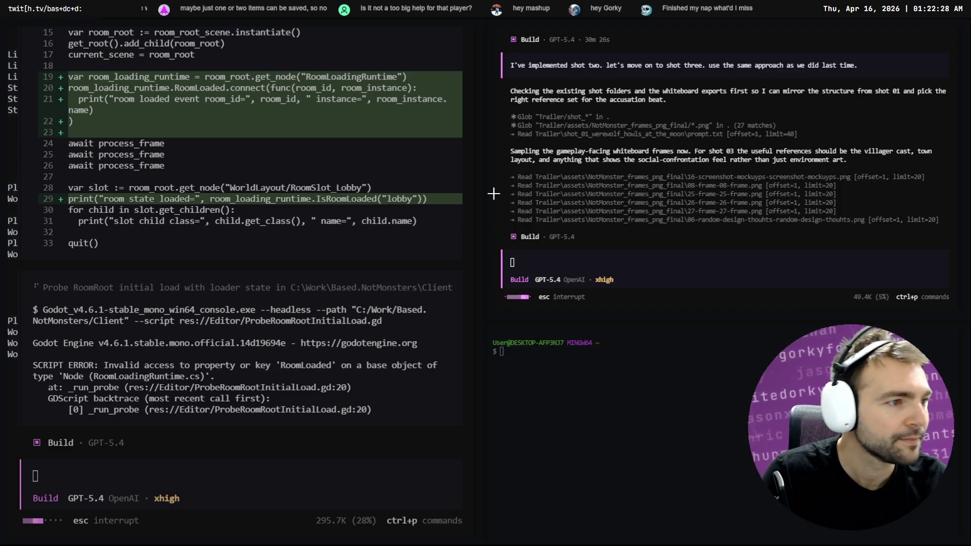
{"action": "key", "text": "alt+Tab"}
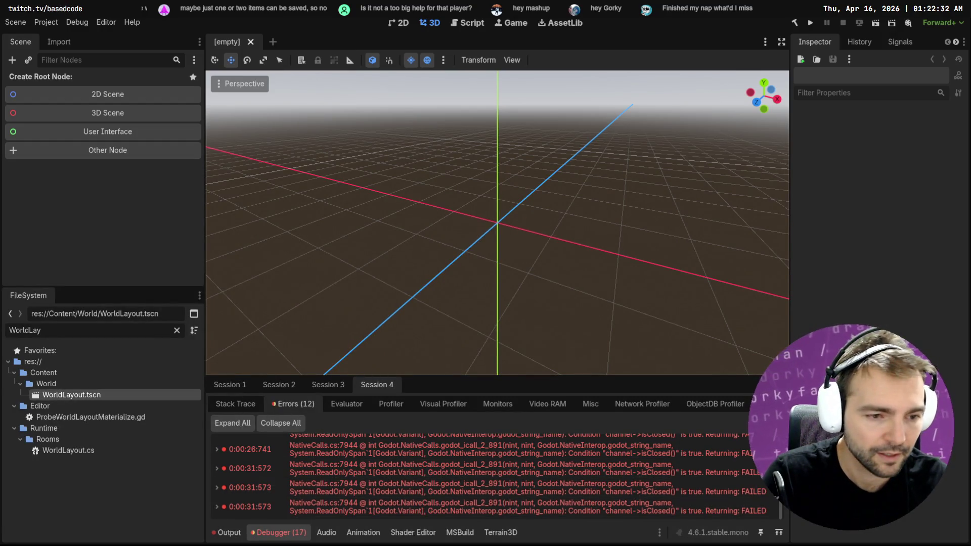
{"action": "left_click", "coordinate": [766, 423]}
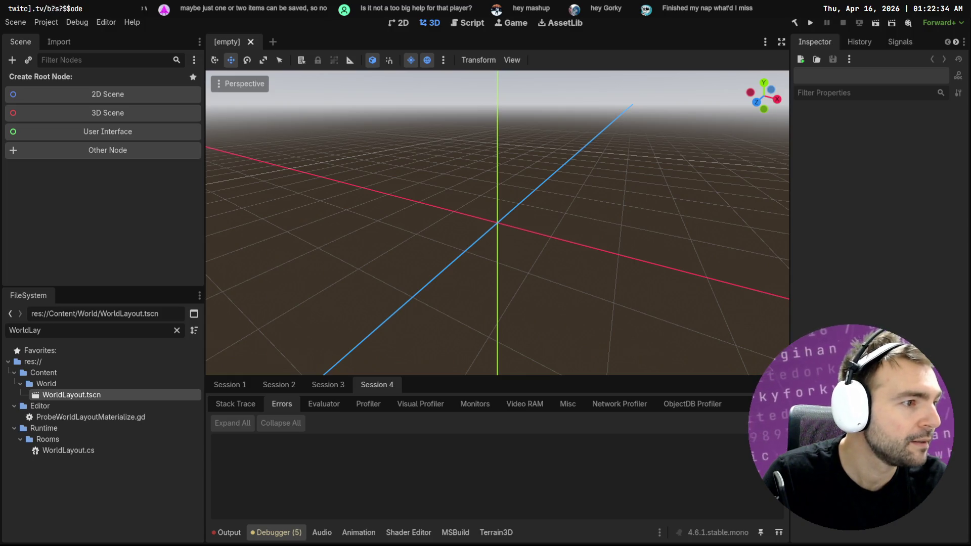
{"action": "key", "text": "alt+Tab"}
Browse back through the chicken images to the adorable cartoon chicken.
{"action": "key", "text": "Left"}
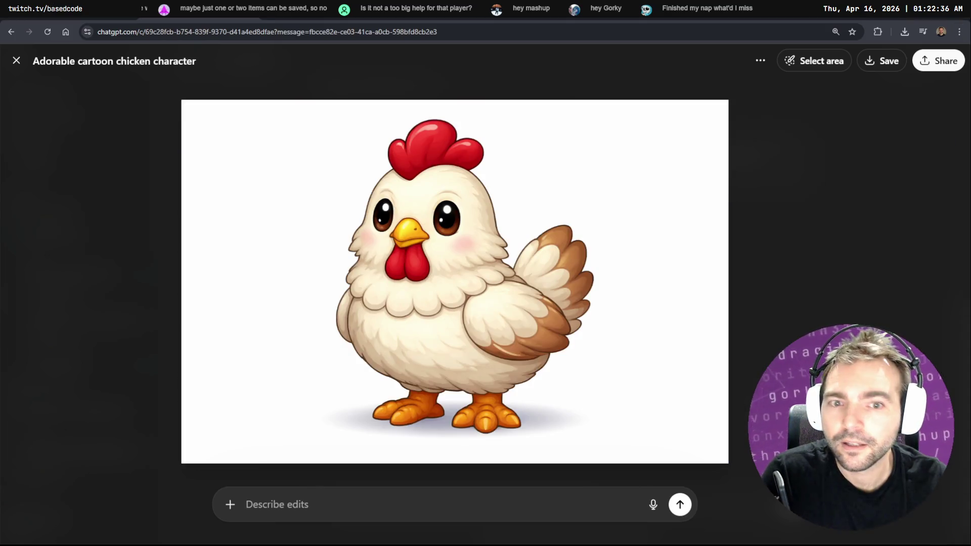
{"action": "key", "text": "Left"}
{"action": "key", "text": "alt+Tab"}
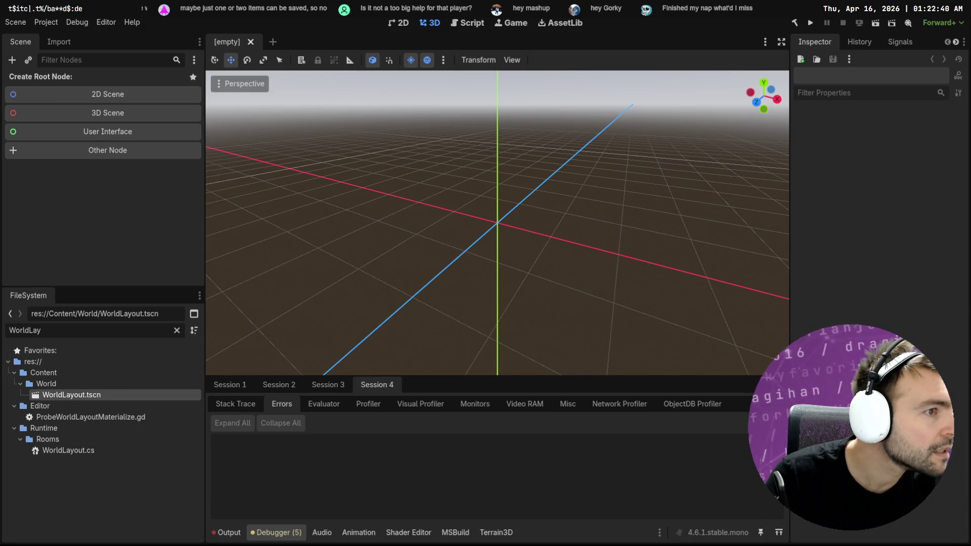
{"action": "key", "text": "alt+Tab"}
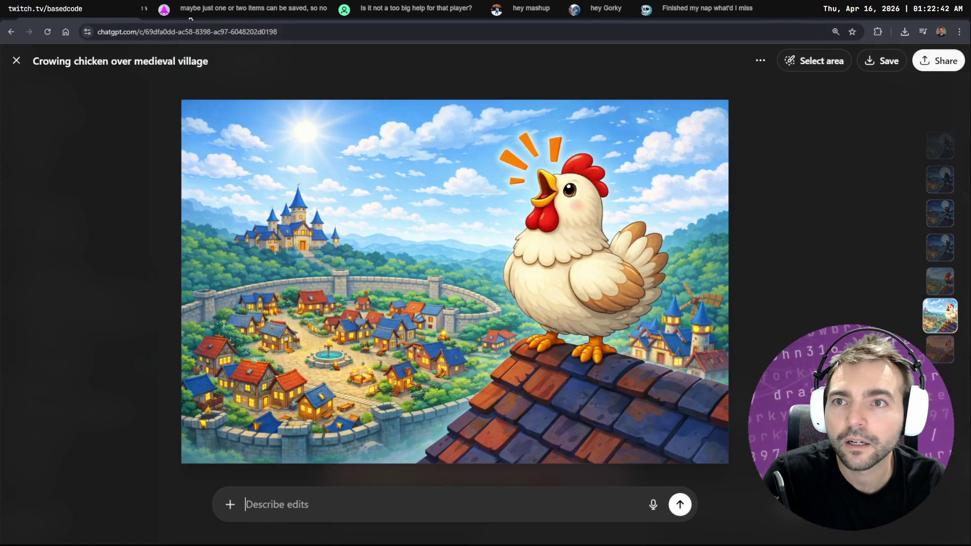
{"action": "key", "text": "Left"}
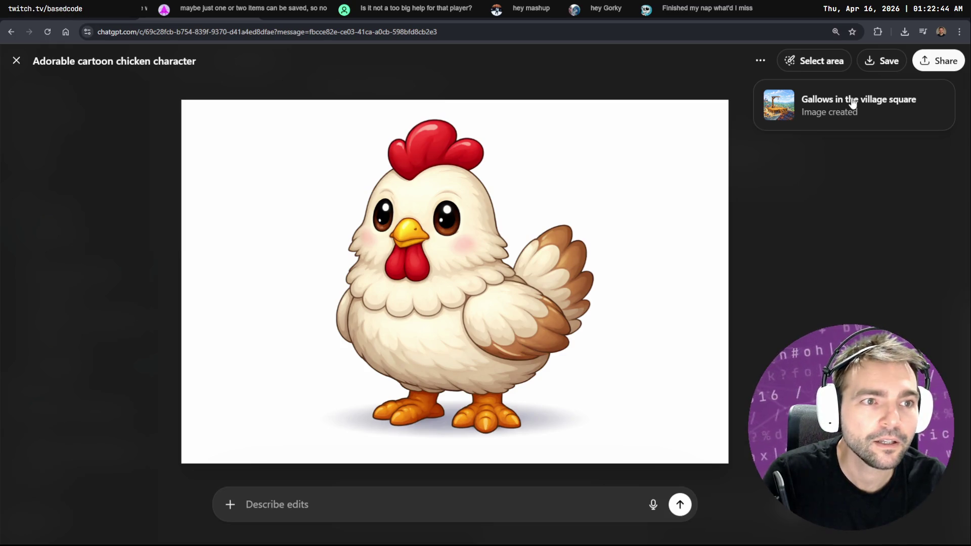
Open the Werewolf Night Howl chat and view the howling werewolf image full screen.
{"action": "left_click", "coordinate": [813, 124]}
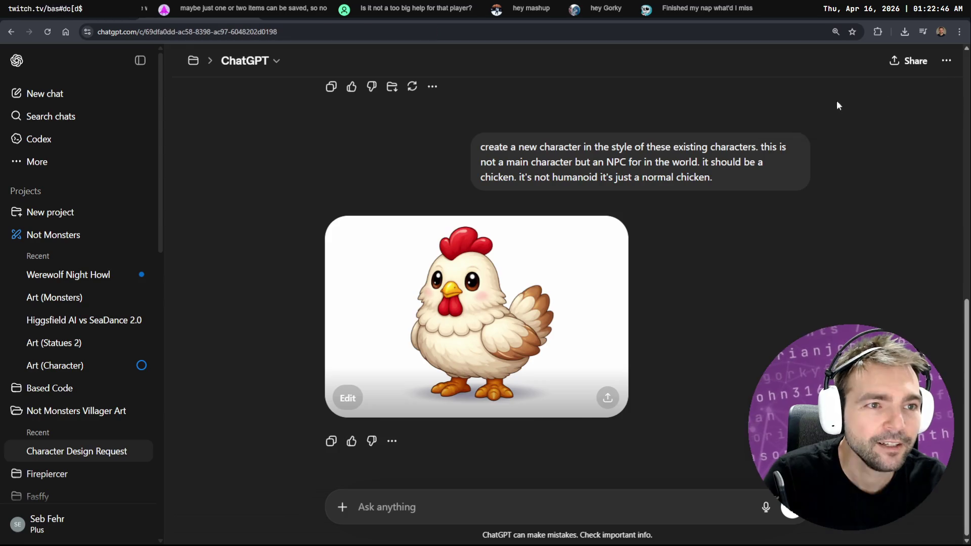
{"action": "scroll", "coordinate": [656, 239], "scroll_direction": "down", "scroll_amount": 15}
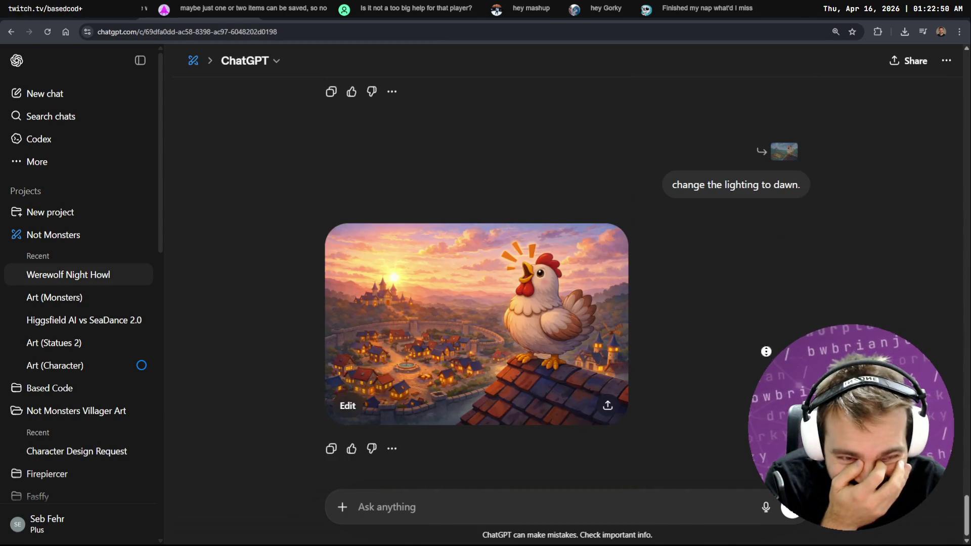
{"action": "scroll", "coordinate": [765, 291], "scroll_direction": "up", "scroll_amount": 5}
{"action": "scroll", "coordinate": [768, 237], "scroll_direction": "up", "scroll_amount": 15}
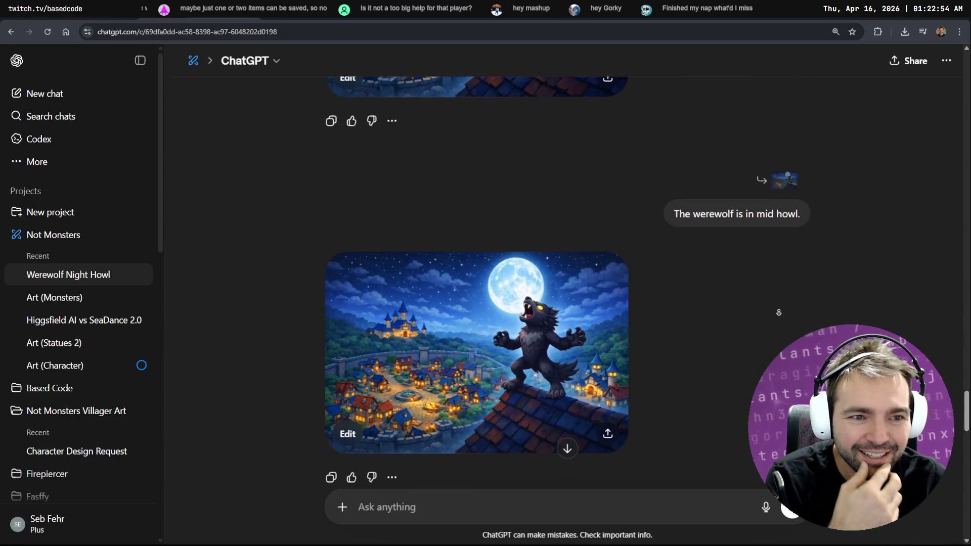
{"action": "scroll", "coordinate": [752, 256], "scroll_direction": "down", "scroll_amount": 5}
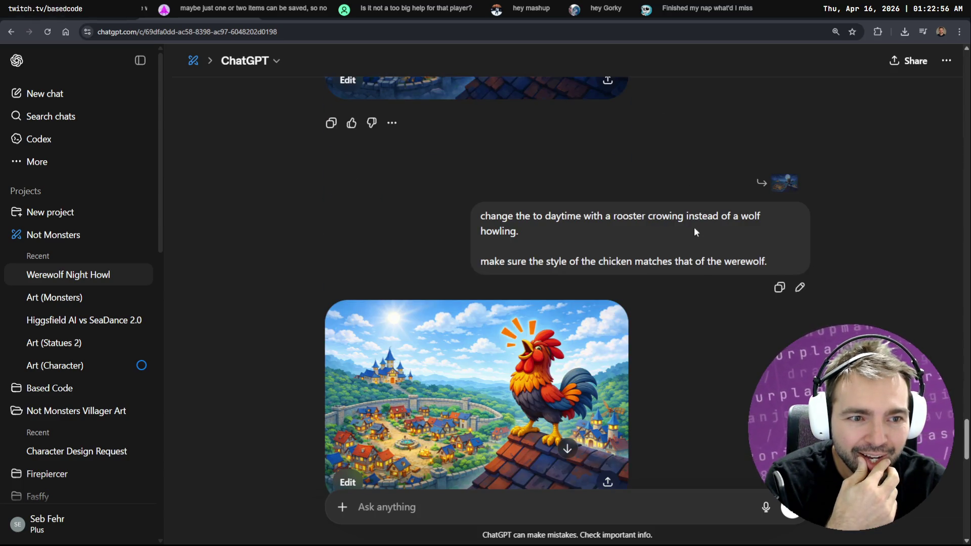
{"action": "scroll", "coordinate": [672, 228], "scroll_direction": "up", "scroll_amount": 2}
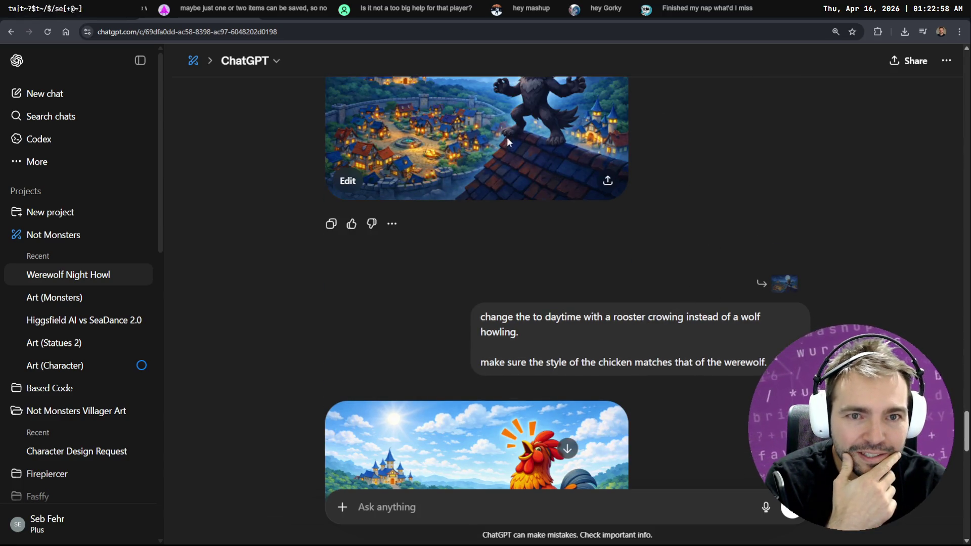
{"action": "left_click", "coordinate": [507, 138]}
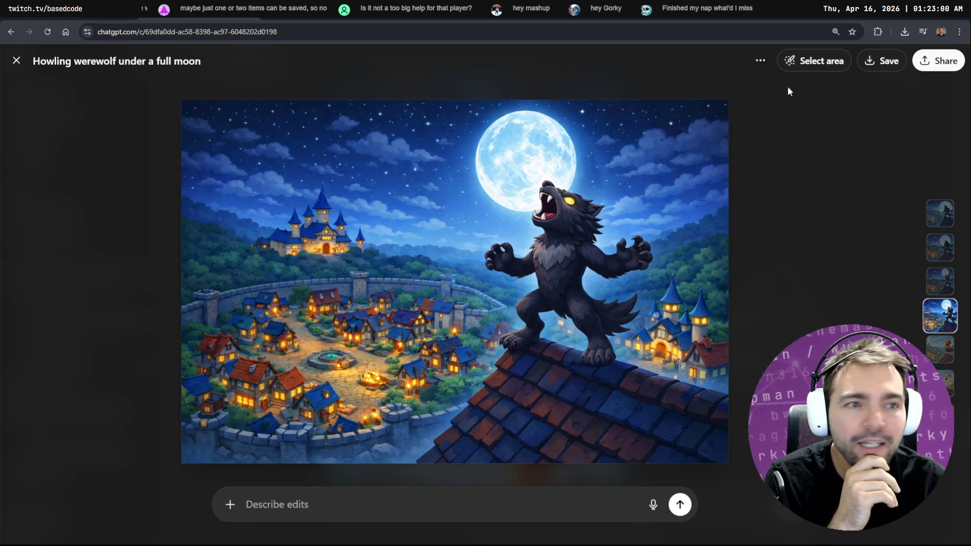
Brush-select the fountain in the village square and ready the edit description field.
{"action": "left_click", "coordinate": [812, 60]}
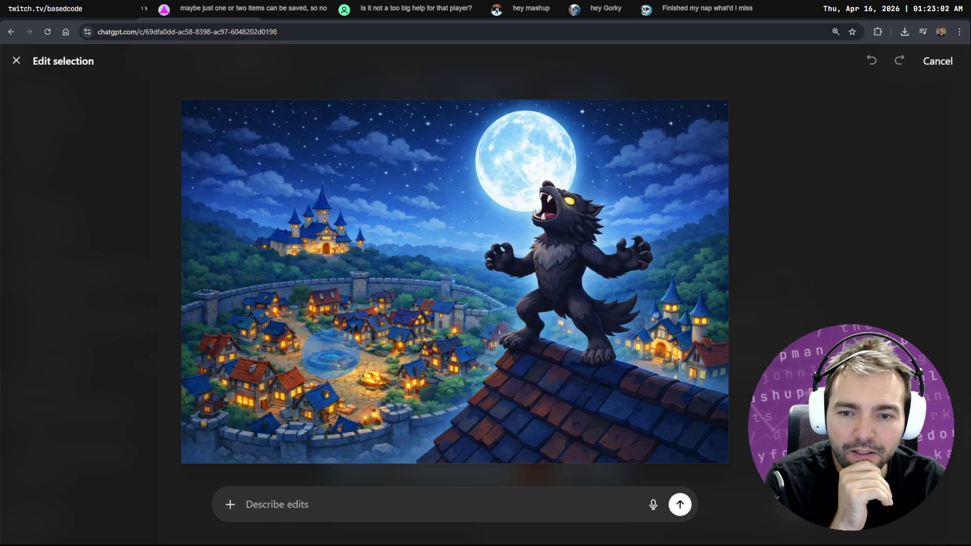
{"action": "left_click", "coordinate": [329, 355]}
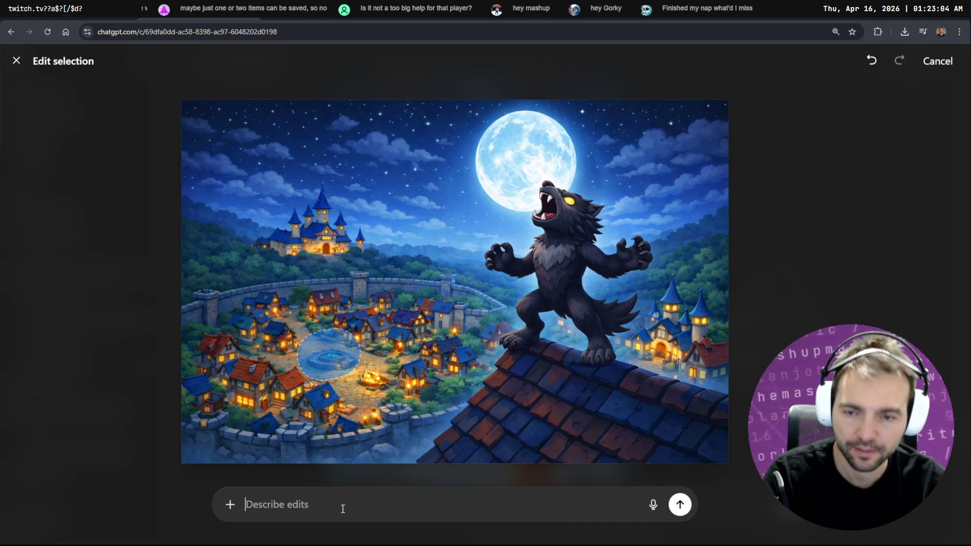
{"action": "left_click", "coordinate": [230, 504]}
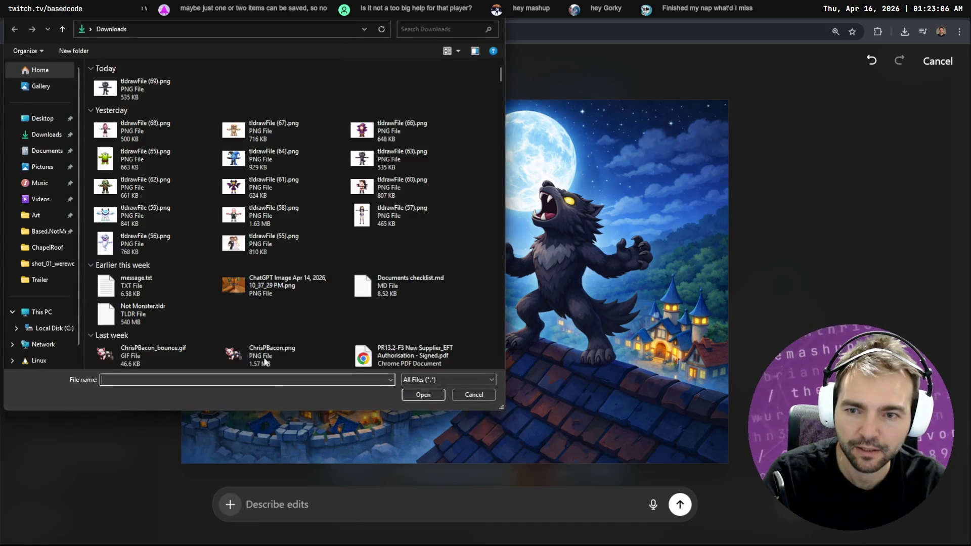
{"action": "left_click", "coordinate": [469, 395]}
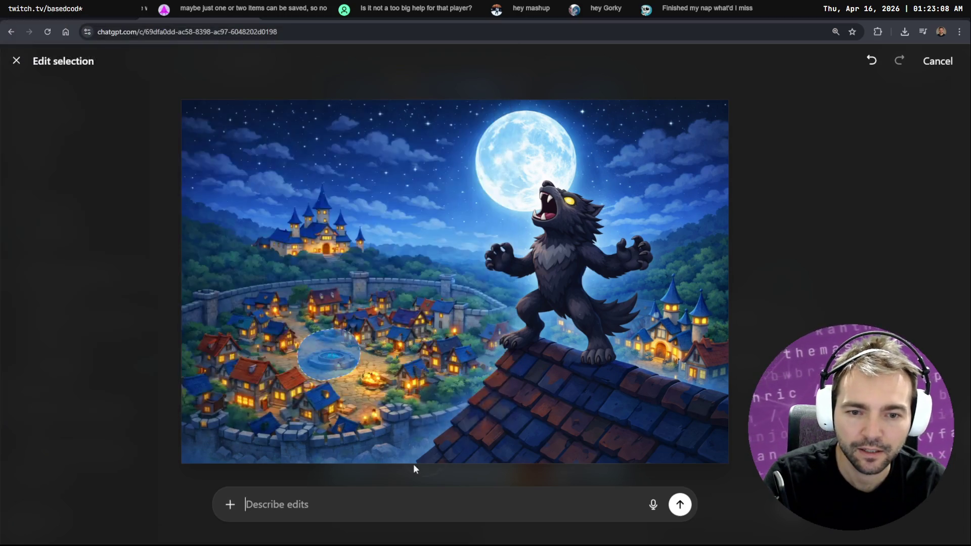
{"action": "left_click", "coordinate": [383, 500]}
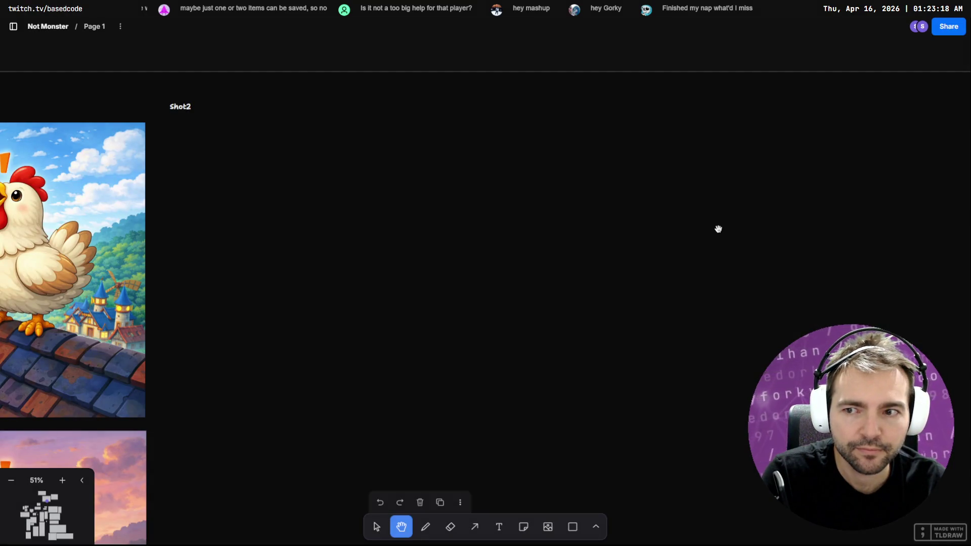
Bring the Architecture frame's gallows image into view on the tldraw board.
{"action": "scroll", "coordinate": [701, 205], "scroll_direction": "down", "scroll_amount": 10}
{"action": "left_click_drag", "start_coordinate": [702, 205], "coordinate": [217, 334]}
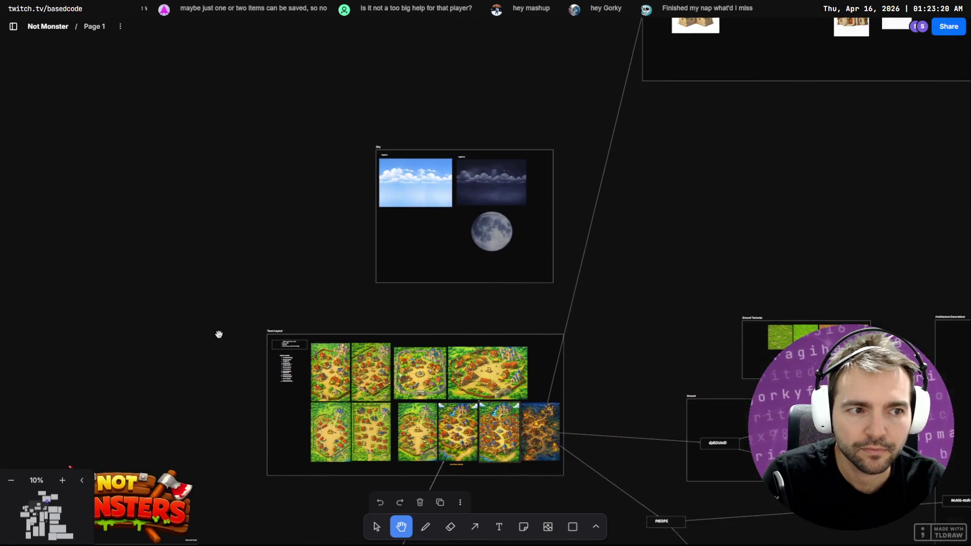
{"action": "left_click_drag", "start_coordinate": [662, 216], "coordinate": [381, 397]}
{"action": "mouse_move", "coordinate": [839, 136]}
{"action": "left_mouse_down"}
{"action": "mouse_move", "coordinate": [633, 249]}
{"action": "mouse_move", "coordinate": [581, 328]}
{"action": "left_mouse_up"}
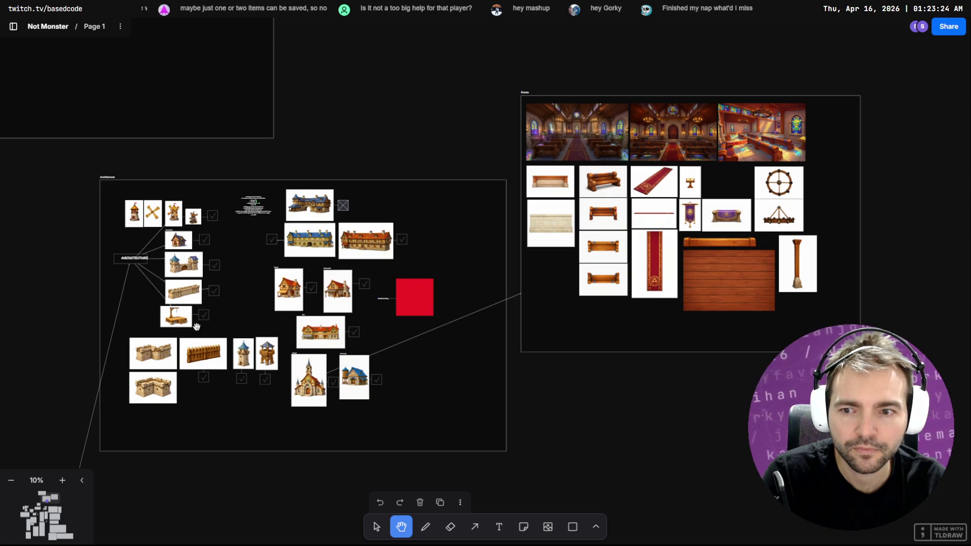
{"action": "scroll", "coordinate": [157, 324], "scroll_direction": "left", "scroll_amount": 2}
{"action": "scroll", "coordinate": [161, 327], "scroll_direction": "up", "scroll_amount": 5}
{"action": "scroll", "coordinate": [405, 314], "scroll_direction": "up", "scroll_amount": 3}
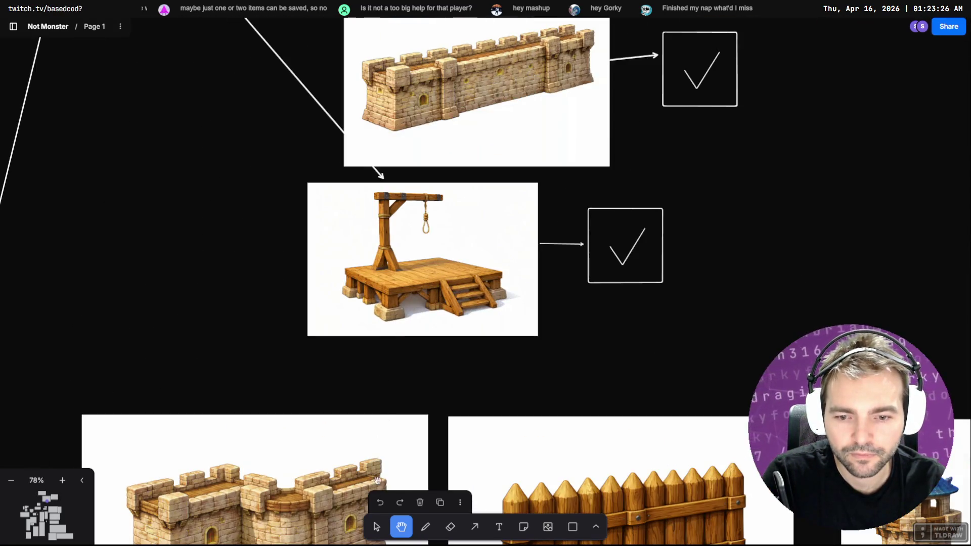
Copy the gallows image as a PNG and return to the ChatGPT editor.
{"action": "key", "text": "v"}
{"action": "left_click", "coordinate": [424, 281]}
{"action": "right_click", "coordinate": [425, 282]}
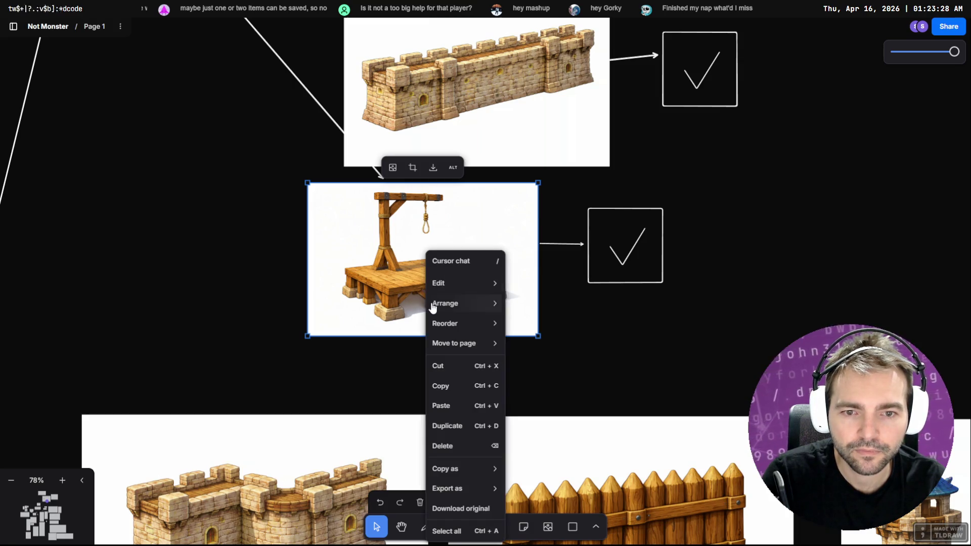
{"action": "mouse_move", "coordinate": [456, 469]}
{"action": "left_click", "coordinate": [535, 487]}
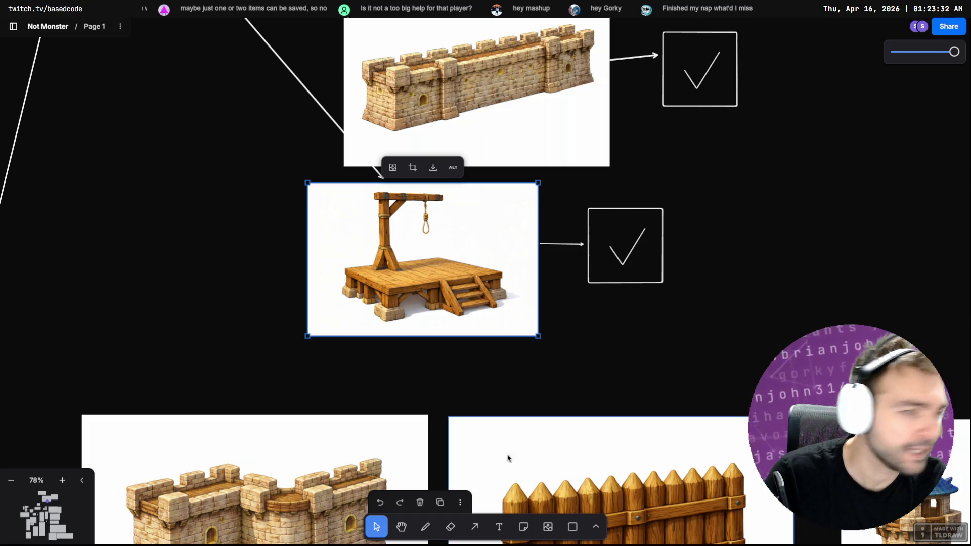
{"action": "key", "text": "alt+Tab"}
Paste the gallows image, emphasise *tiny*, add 'small like the buildings.' and submit the request.
{"action": "key", "text": "ctrl+v"}
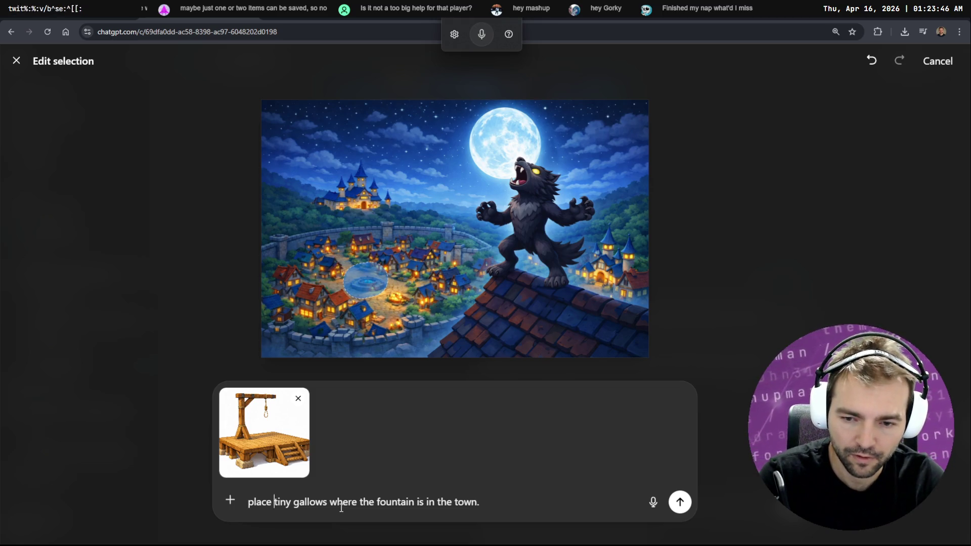
{"action": "key", "text": "Right"}
{"action": "key", "text": "Right"}
{"action": "key", "text": "Right"}
{"action": "type", "text": "*tiny"}
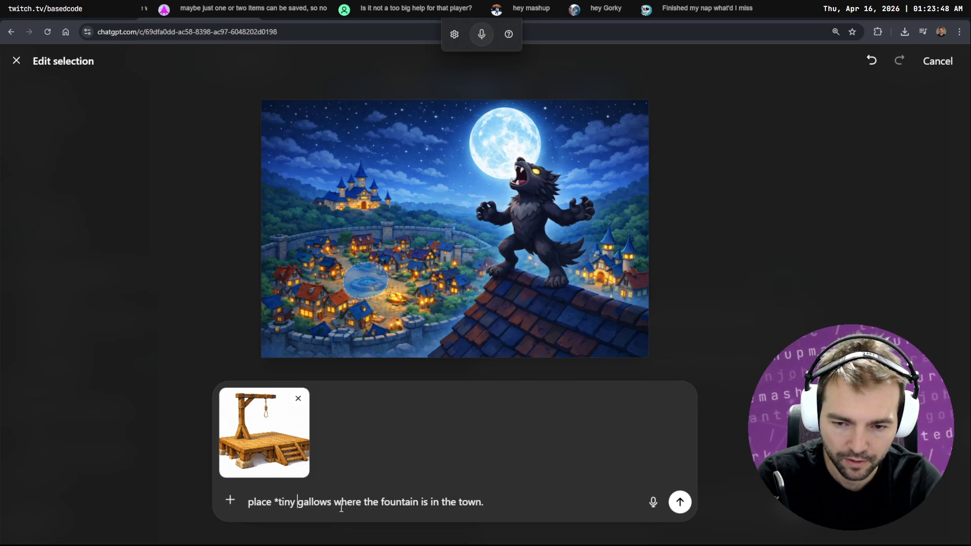
{"action": "type", "text": "*"}
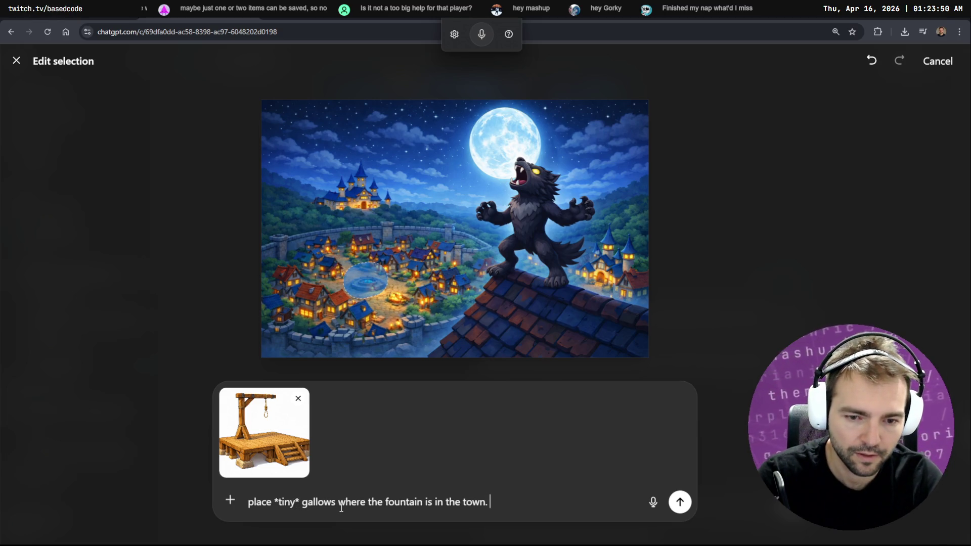
{"action": "key", "text": "super+h"}
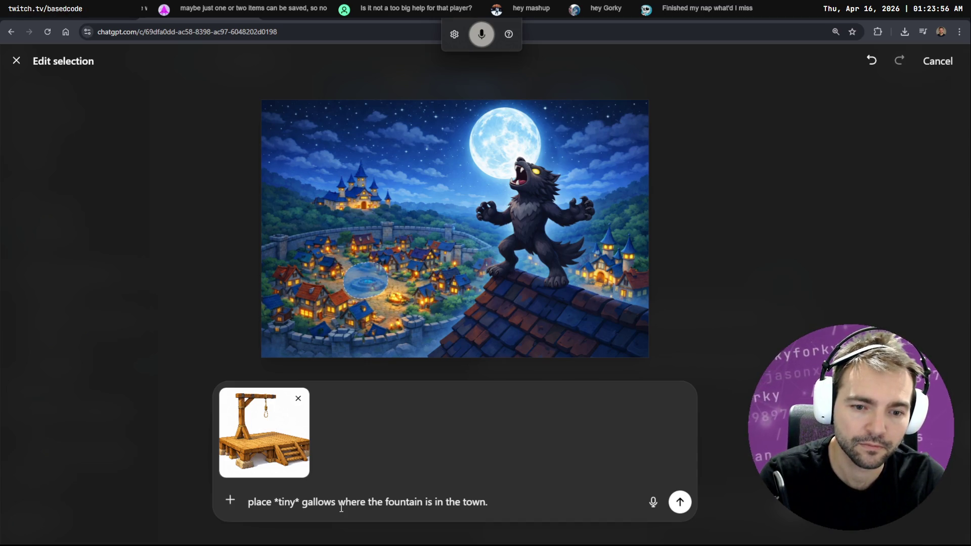
{"action": "type", "text": " It's small li"}
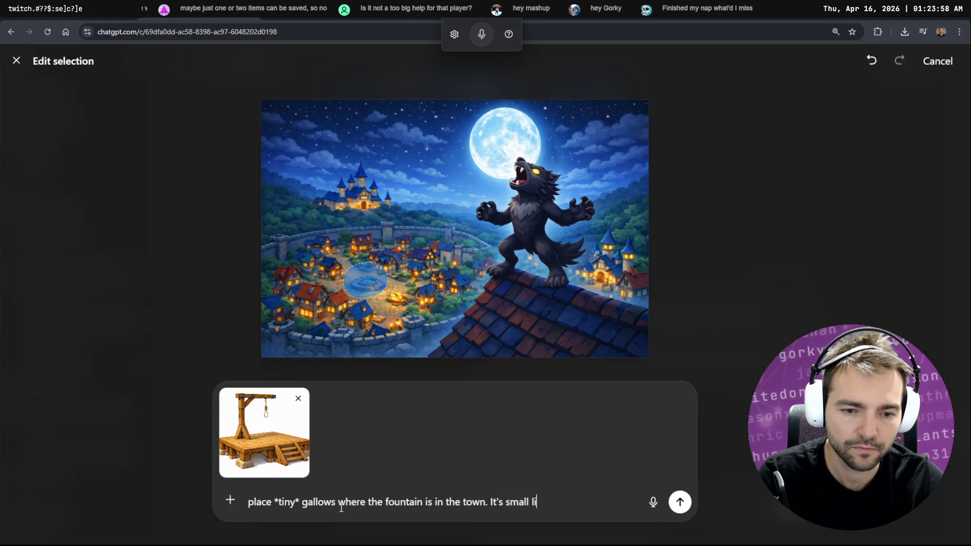
{"action": "type", "text": "ke the buildings."}
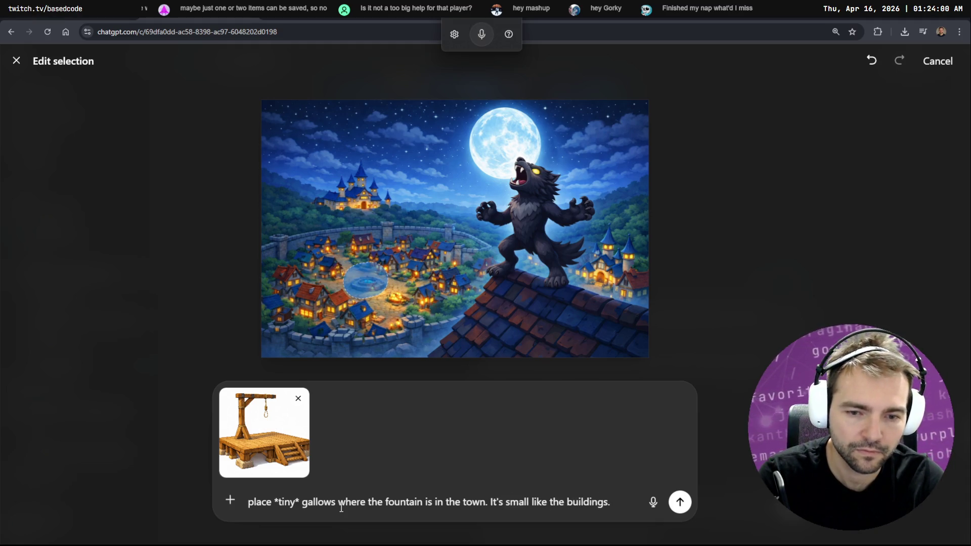
{"action": "key", "text": "Return"}
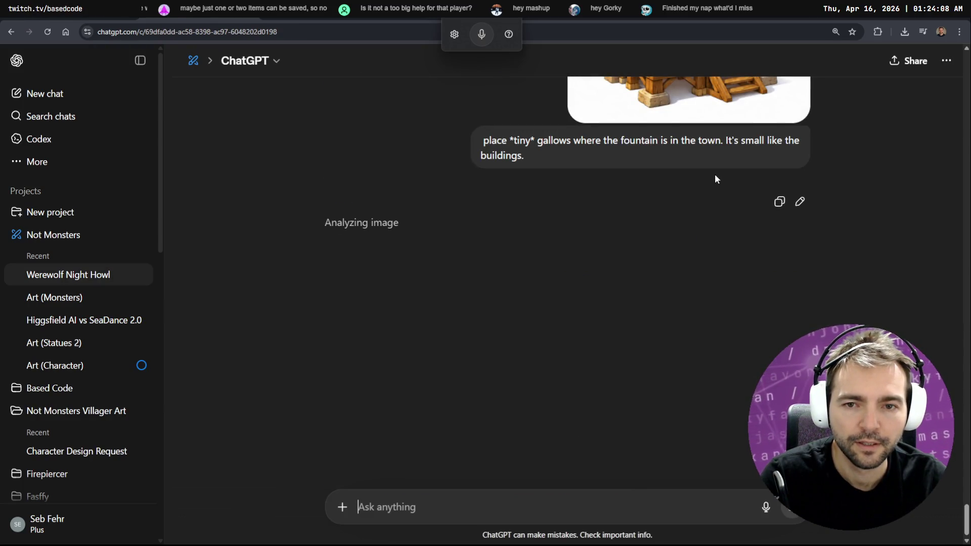
Scroll the chat while the gallows version of the village image generates.
{"action": "scroll", "coordinate": [715, 174], "scroll_direction": "up", "scroll_amount": 5}
{"action": "scroll", "coordinate": [715, 174], "scroll_direction": "up", "scroll_amount": 5}
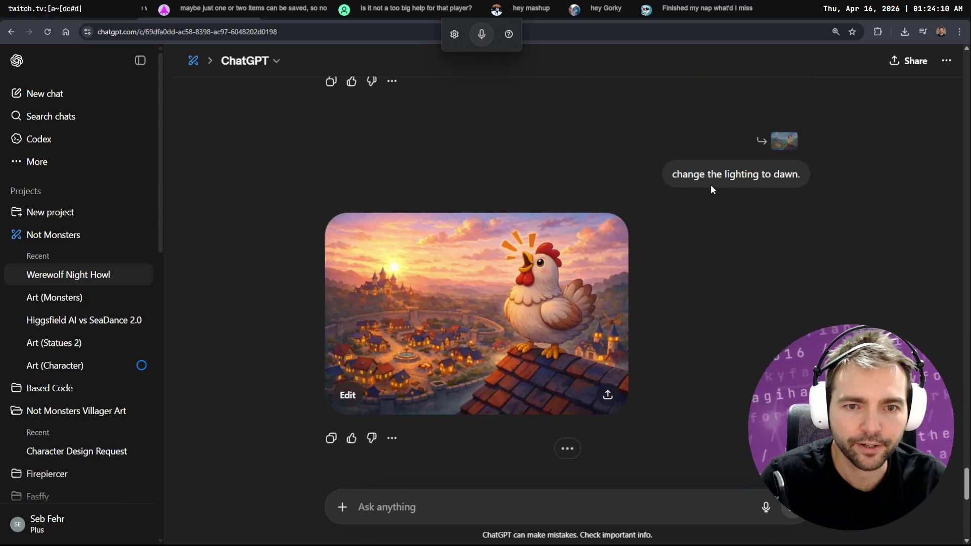
{"action": "scroll", "coordinate": [712, 190], "scroll_direction": "down", "scroll_amount": 10}
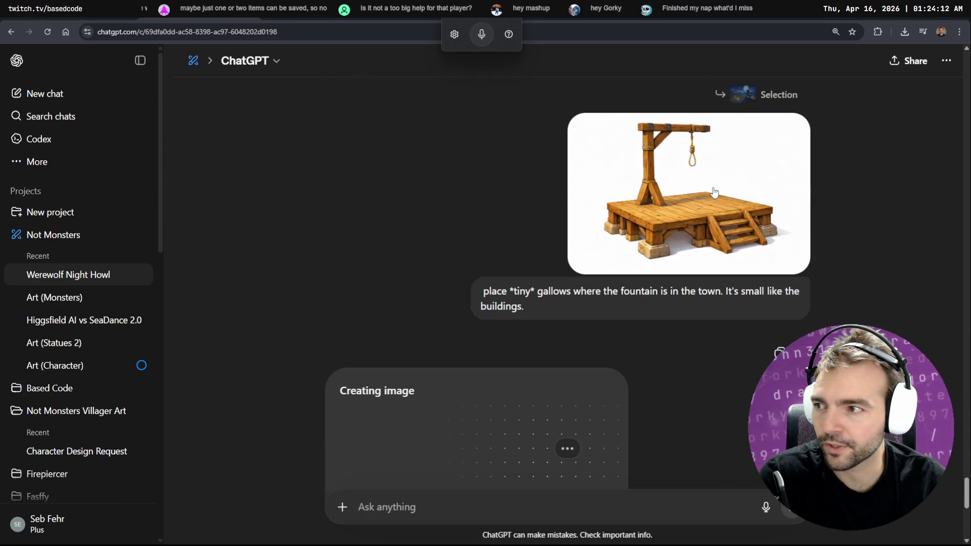
{"action": "scroll", "coordinate": [713, 193], "scroll_direction": "down", "scroll_amount": 5}
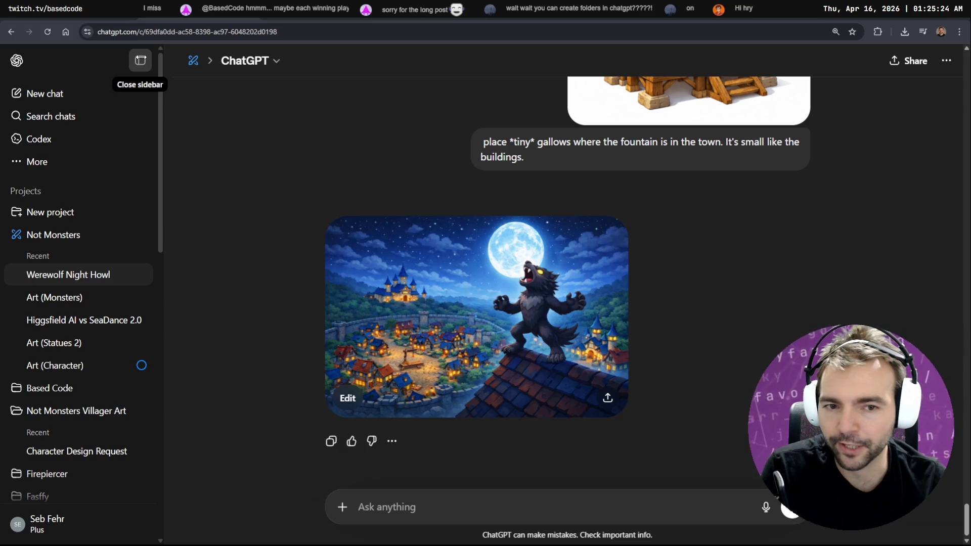
Collapse the sidebar, open the gallows village image, and brush over its left-side houses.
{"action": "left_click", "coordinate": [140, 61]}
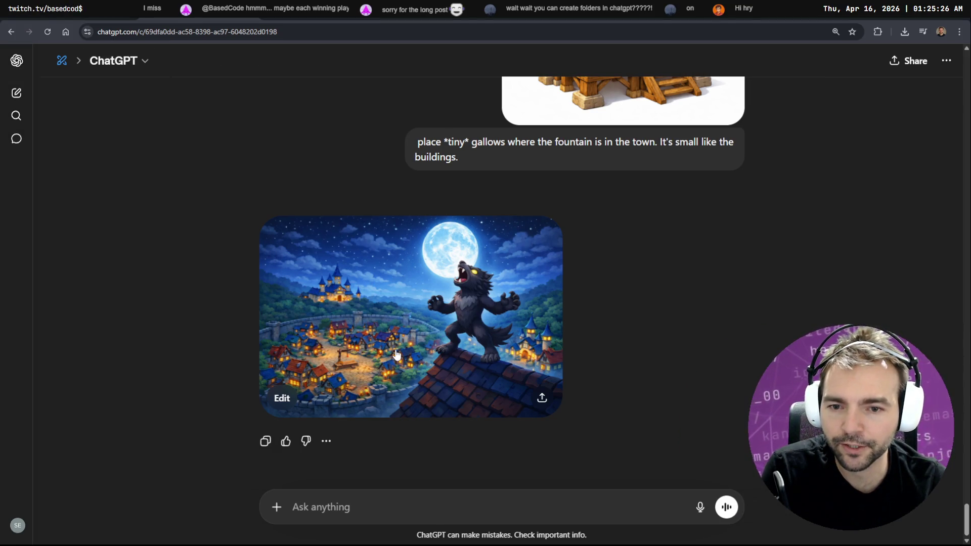
{"action": "left_click", "coordinate": [395, 325]}
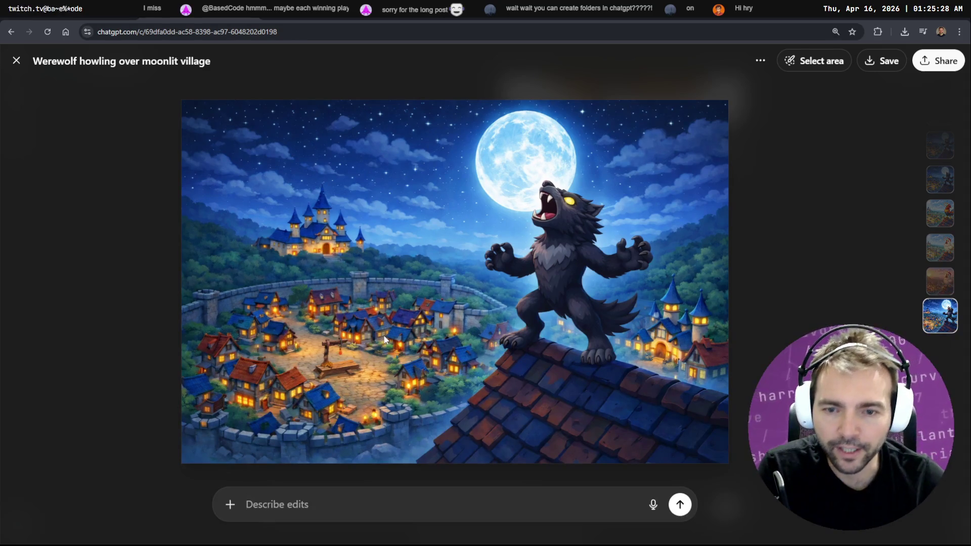
{"action": "left_click", "coordinate": [822, 61]}
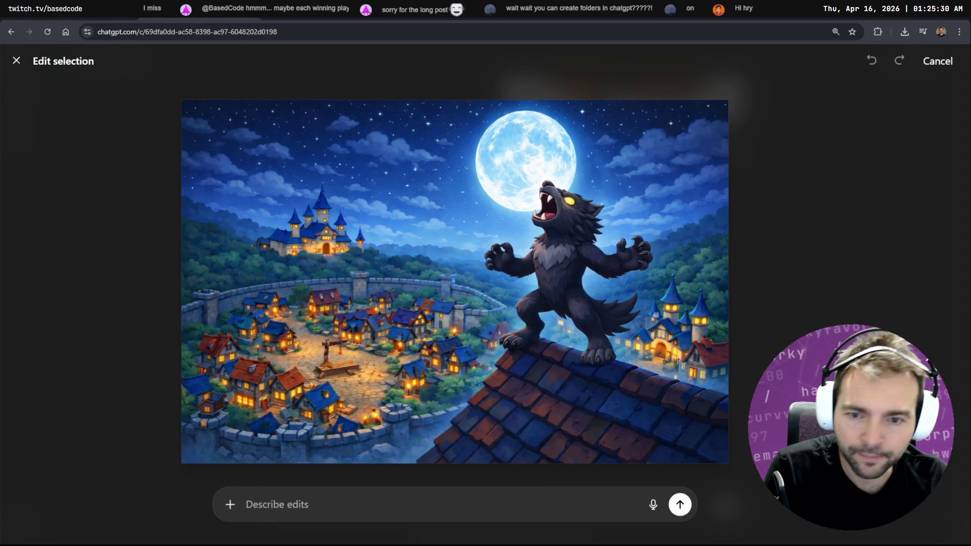
{"action": "mouse_move", "coordinate": [284, 358]}
{"action": "left_mouse_down"}
{"action": "mouse_move", "coordinate": [304, 360]}
{"action": "mouse_move", "coordinate": [233, 311]}
{"action": "mouse_move", "coordinate": [223, 344]}
{"action": "left_mouse_up"}
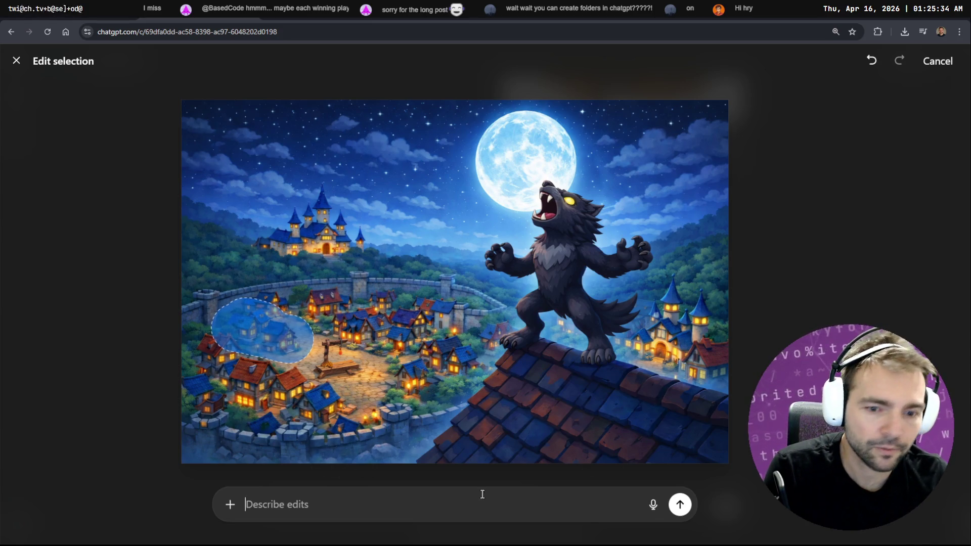
Locate and select the chapel image on the tldraw architecture board.
{"action": "key", "text": "alt+Tab"}
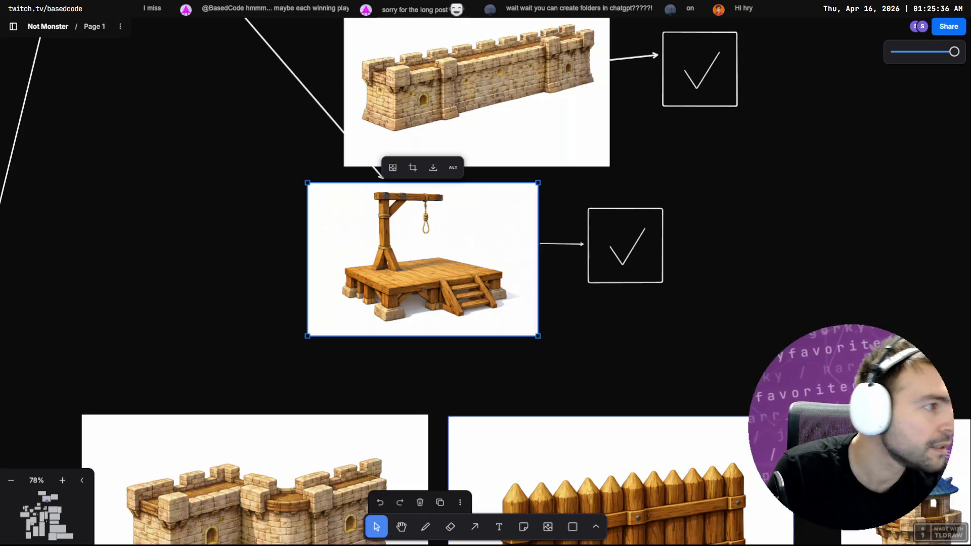
{"action": "scroll", "coordinate": [638, 217], "scroll_direction": "down", "scroll_amount": 5}
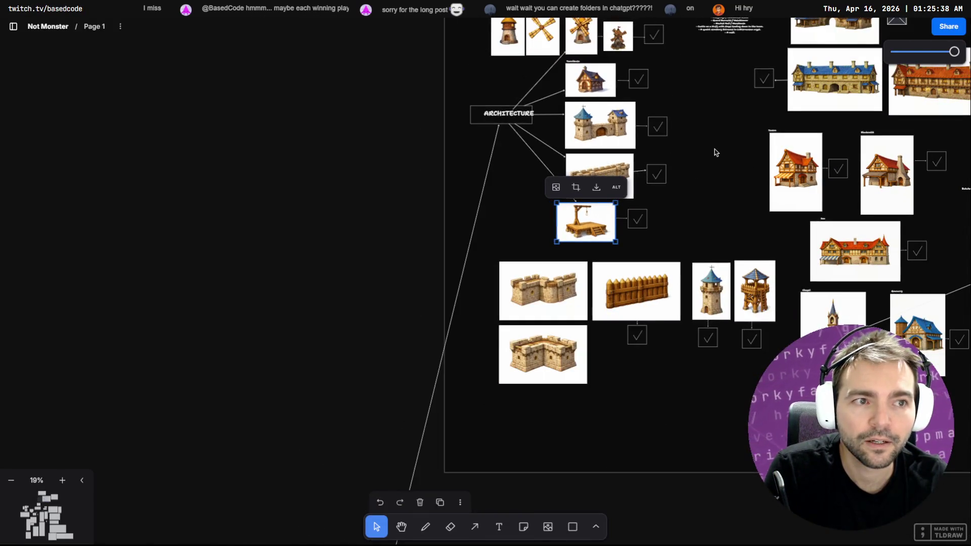
{"action": "left_click_drag", "start_coordinate": [715, 152], "coordinate": [516, 321]}
{"action": "left_click_drag", "start_coordinate": [508, 430], "coordinate": [579, 234]}
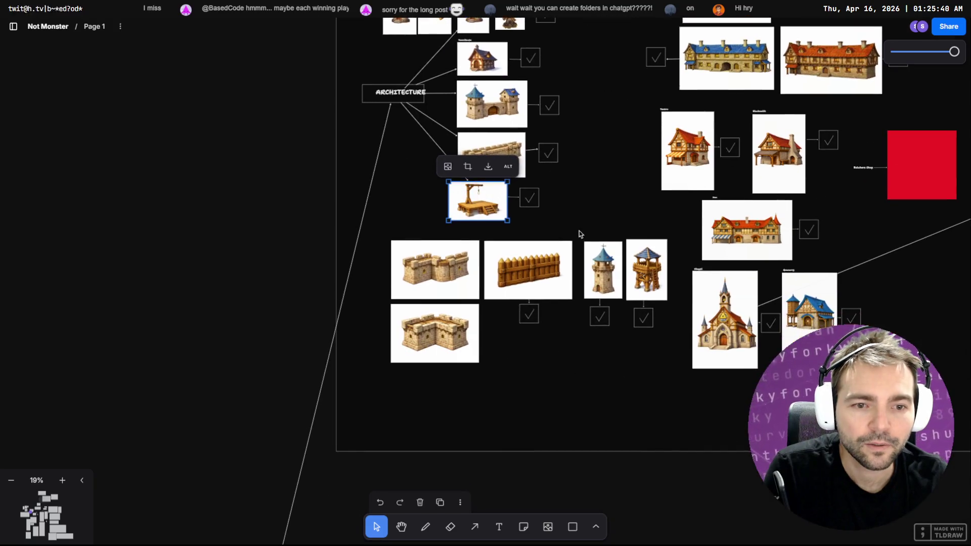
{"action": "left_click", "coordinate": [728, 331]}
{"action": "right_click", "coordinate": [727, 331]}
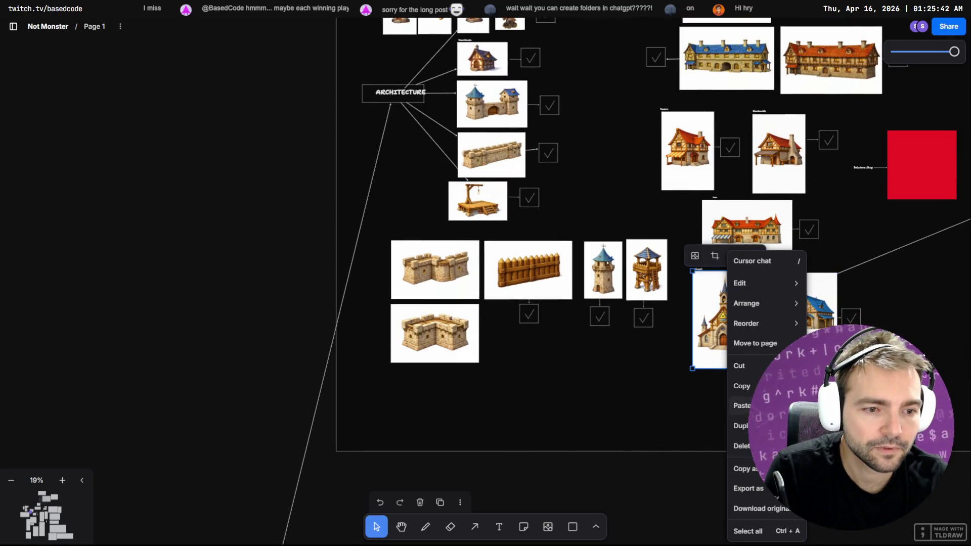
{"action": "left_click", "coordinate": [742, 386]}
Copy the chapel image and paste it into ChatGPT's Describe edits field.
{"action": "key", "text": "alt+Tab"}
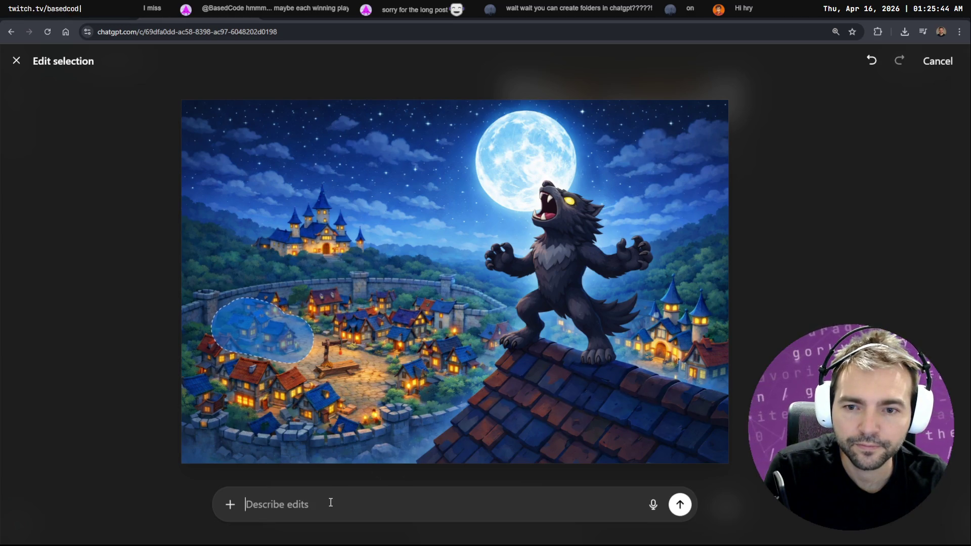
{"action": "key", "text": "BackSpace"}
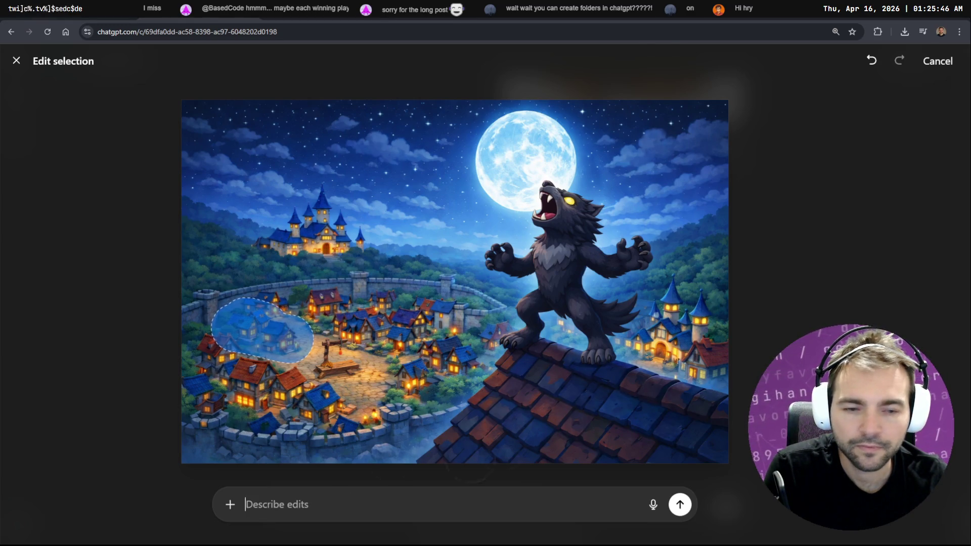
{"action": "key", "text": "alt+Tab"}
{"action": "right_click", "coordinate": [725, 322]}
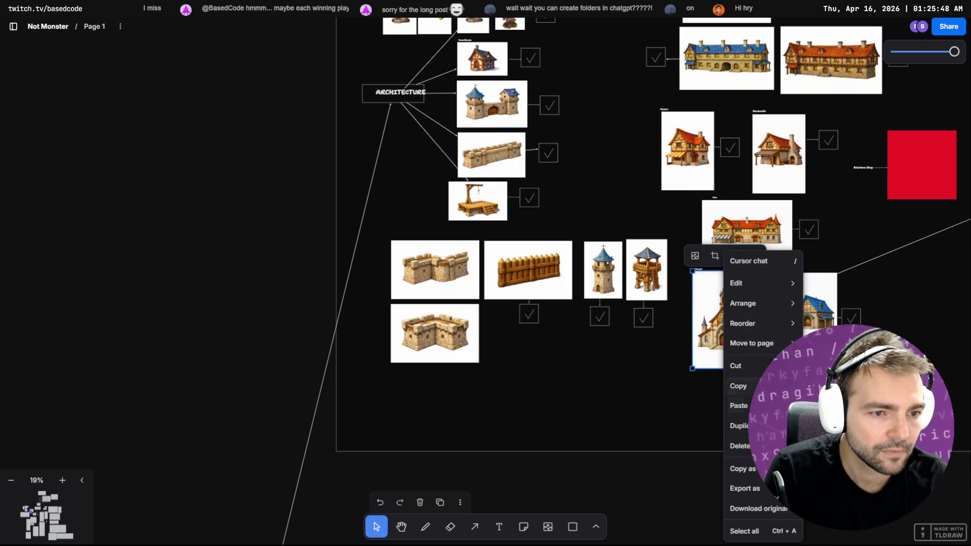
{"action": "key", "text": "Escape"}
{"action": "key", "text": "alt+Tab"}
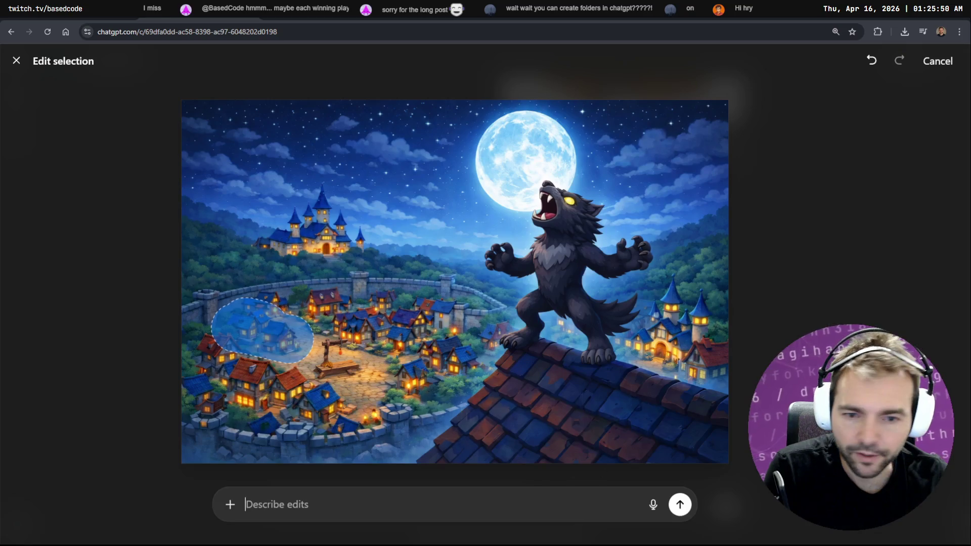
{"action": "key", "text": "BackSpace"}
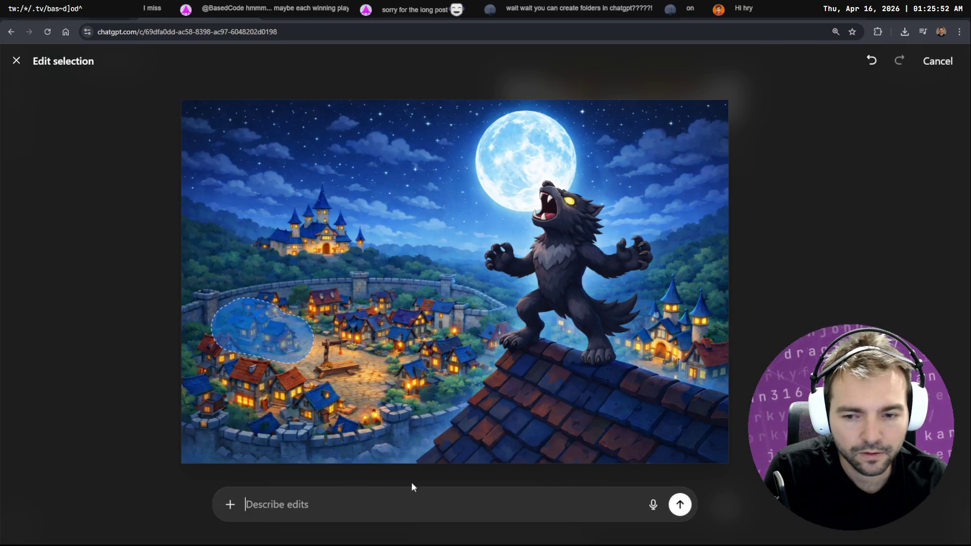
{"action": "key", "text": "alt+Tab"}
{"action": "right_click", "coordinate": [728, 311]}
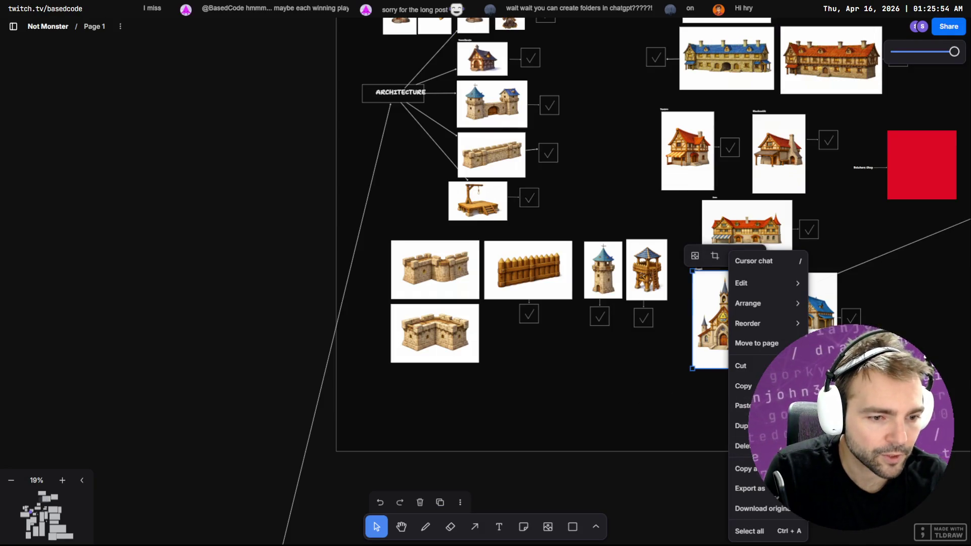
{"action": "key", "text": "Escape"}
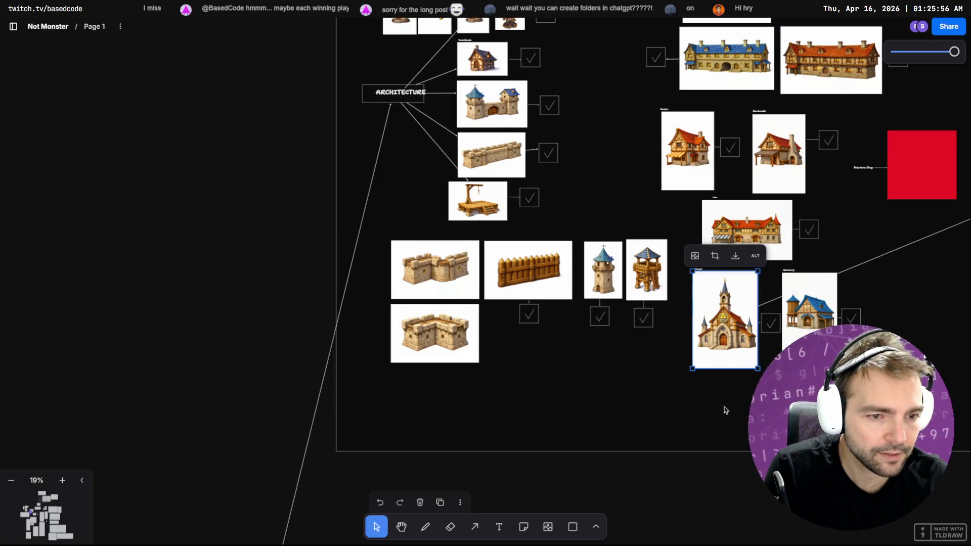
{"action": "key", "text": "alt+Tab"}
{"action": "key", "text": "ctrl+v"}
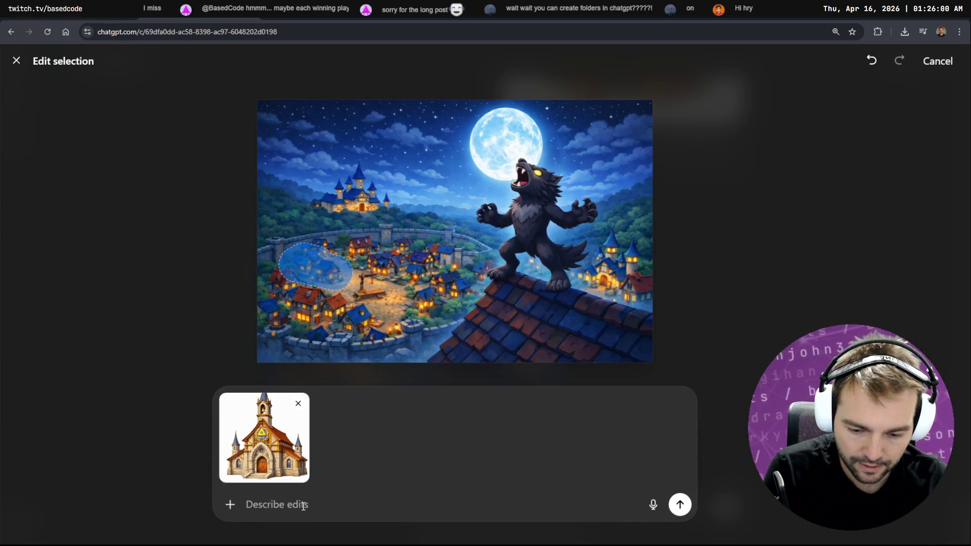
Dictate a tiny church facing the gallows, sized like the other buildings, and submit.
{"action": "key", "text": "ctrl+super"}
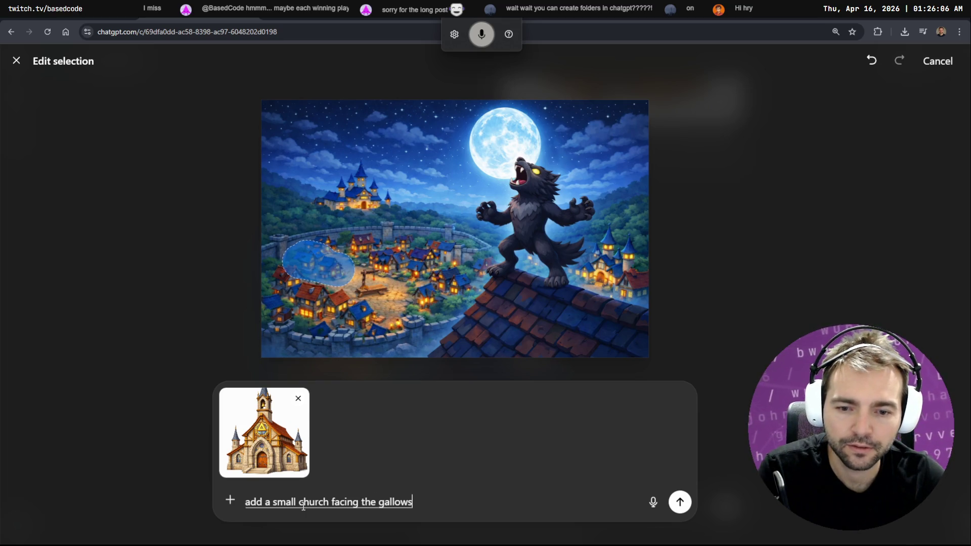
{"action": "key", "text": "ctrl+super"}
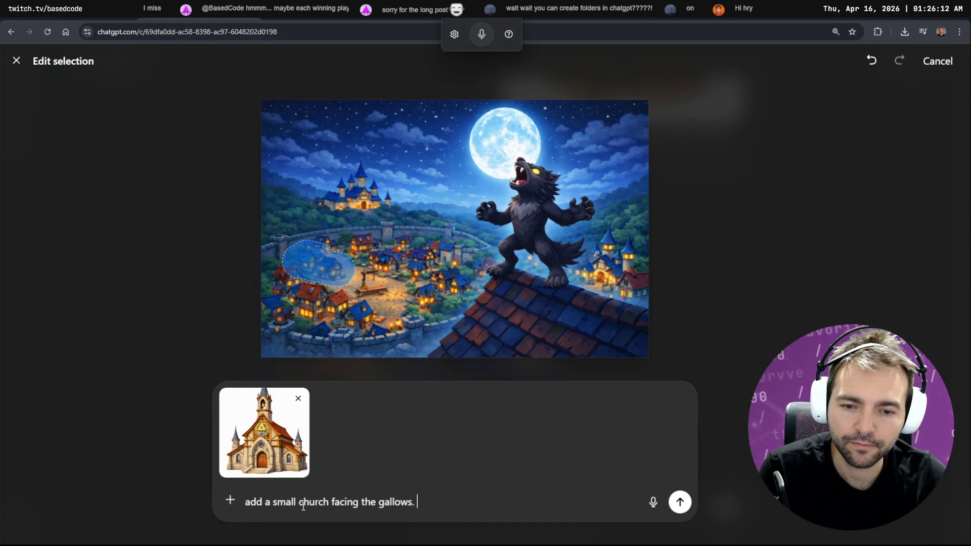
{"action": "key", "text": "ctrl+Right"}
{"action": "key", "text": "ctrl+shift+Right"}
{"action": "type", "text": "tiny"}
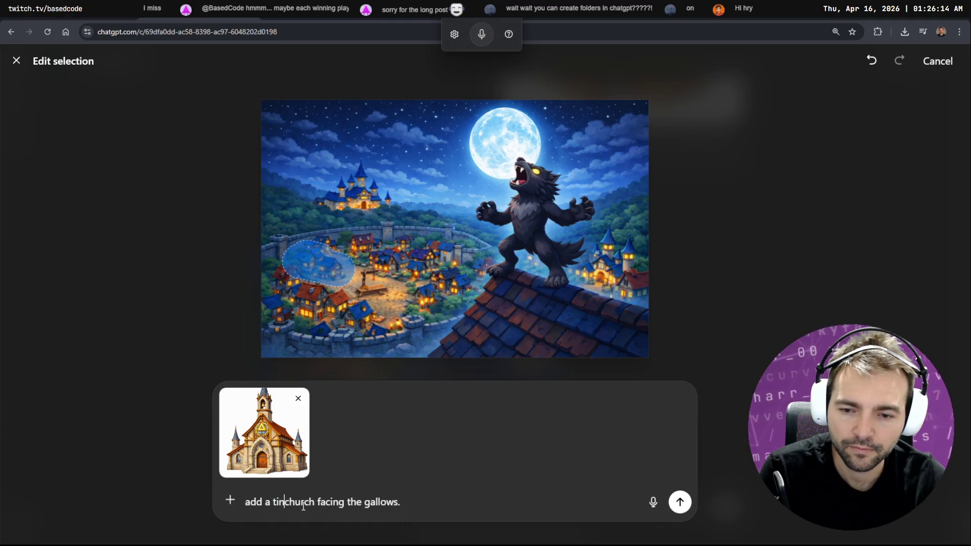
{"action": "key", "text": "ctrl+space"}
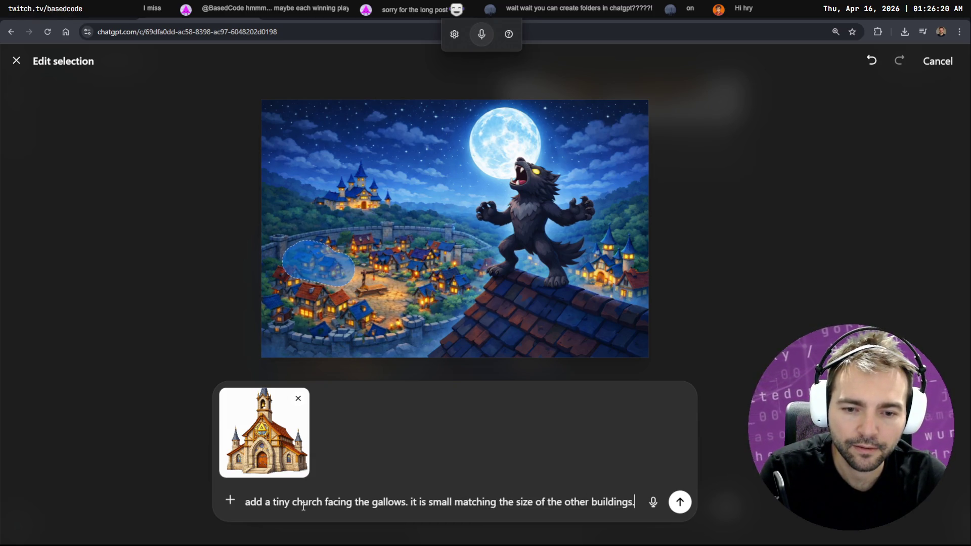
{"action": "key", "text": "Return"}
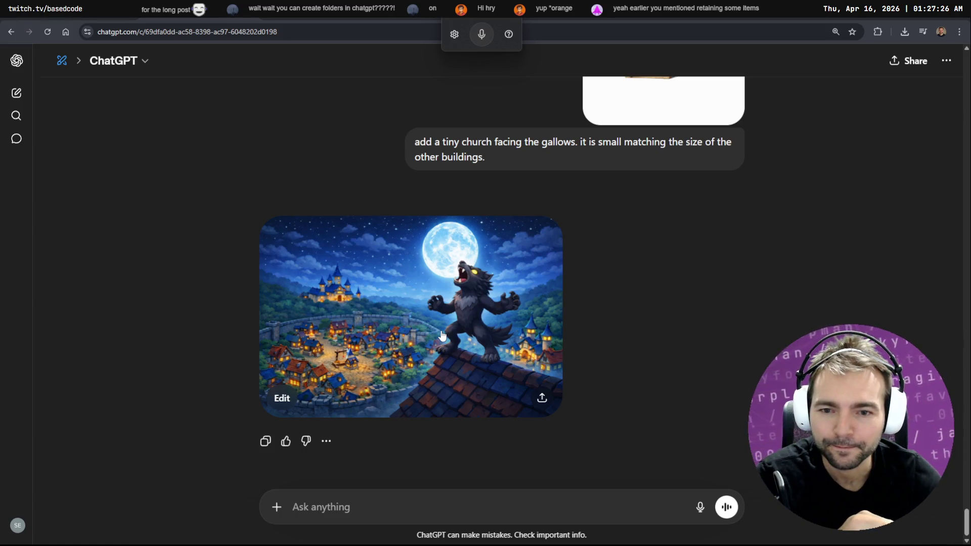
Compare the new church village image against its previous version in the viewer.
{"action": "left_click", "coordinate": [471, 411]}
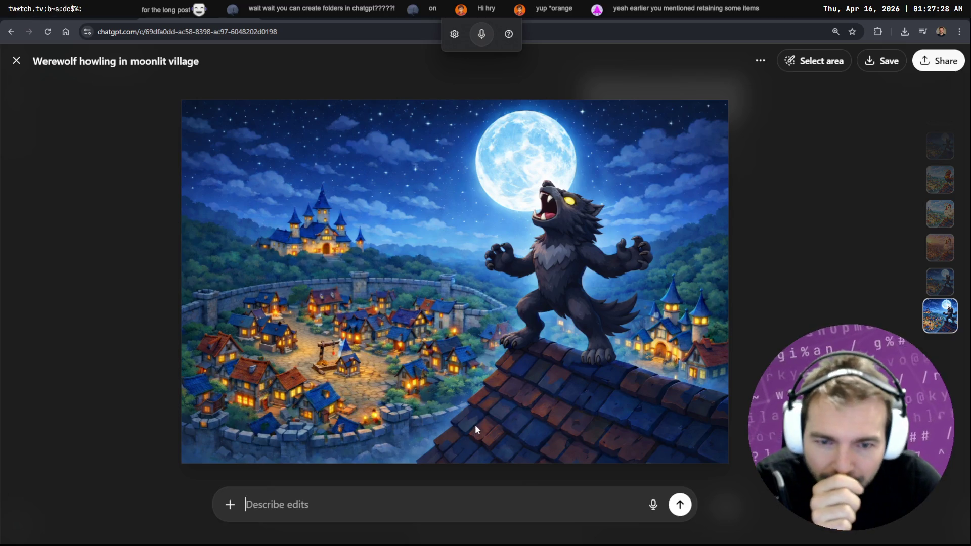
{"action": "left_click", "coordinate": [937, 283]}
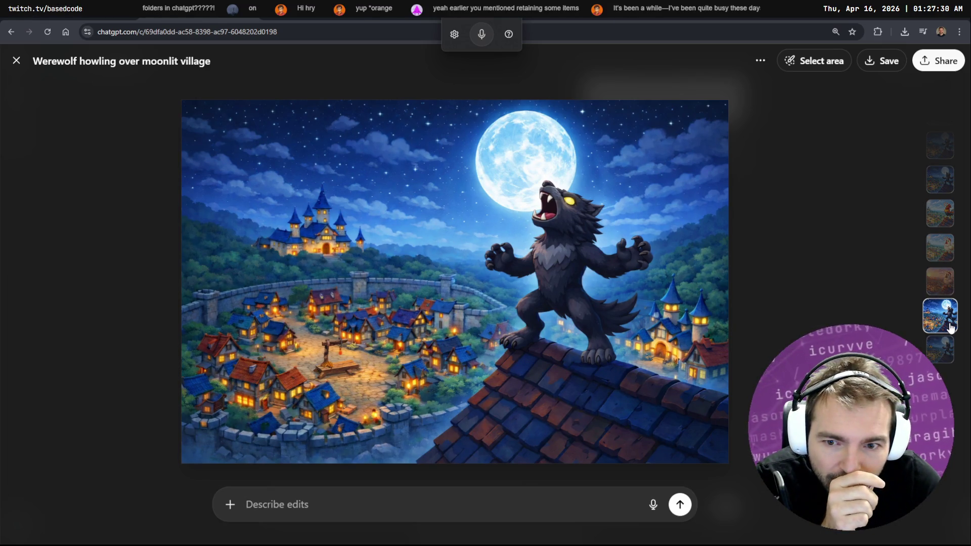
{"action": "left_click", "coordinate": [942, 354]}
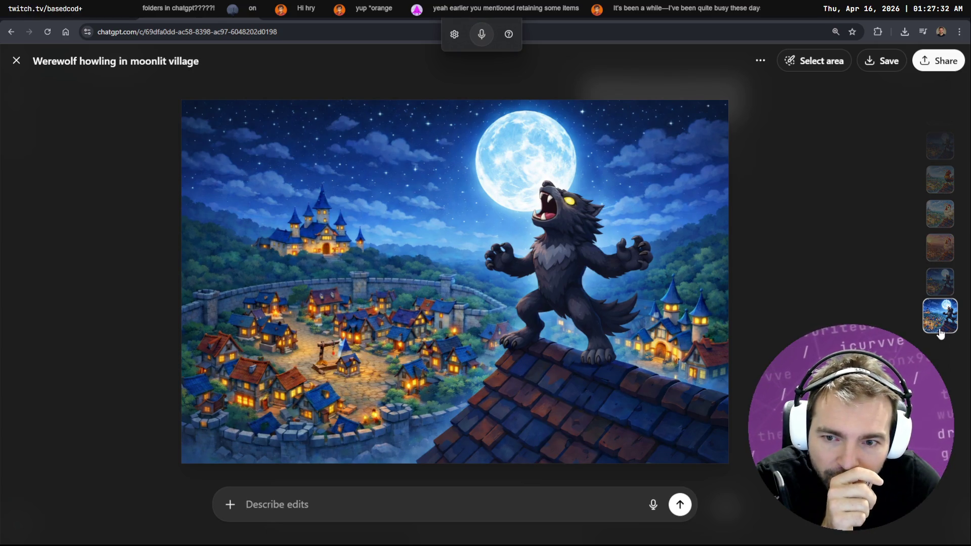
{"action": "left_click", "coordinate": [939, 282]}
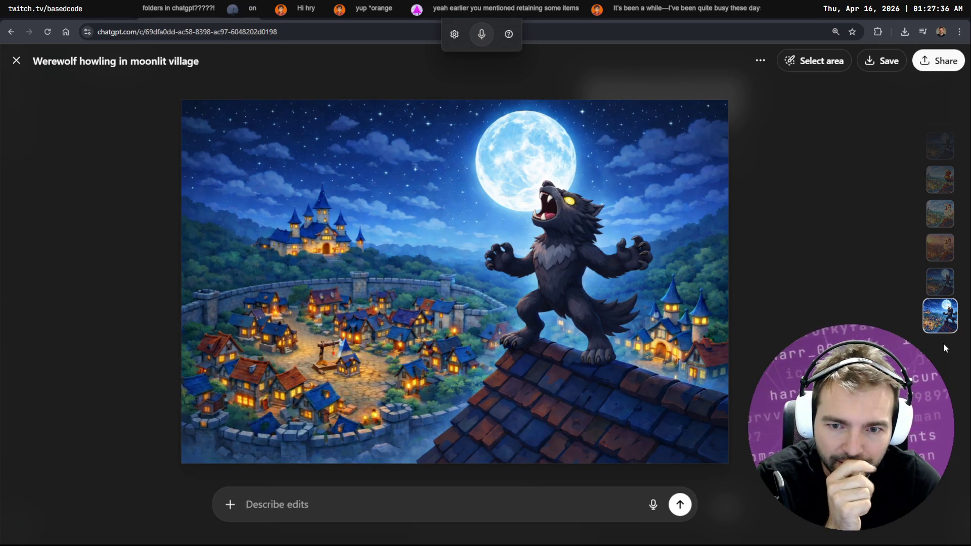
{"action": "left_click", "coordinate": [16, 61]}
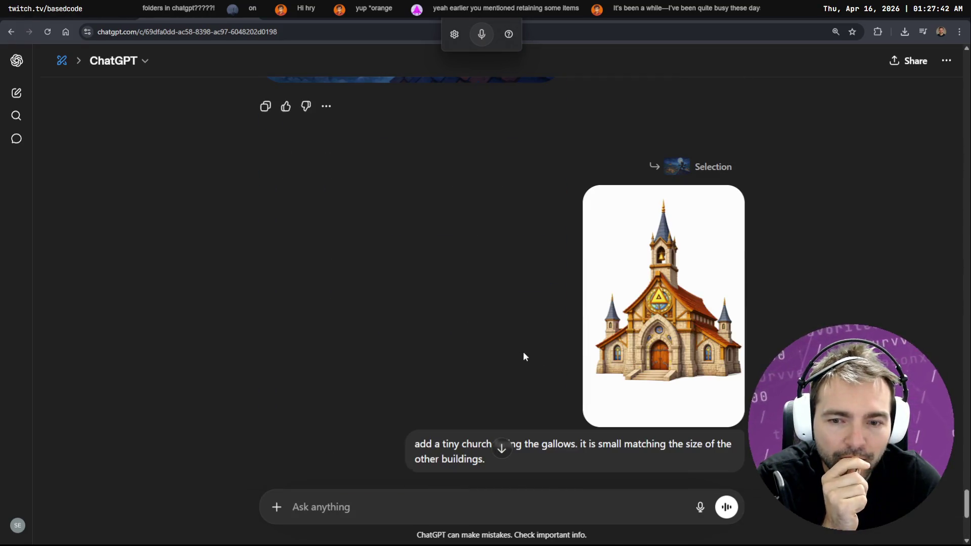
Reopen the werewolf village image full-size and start Select area.
{"action": "scroll", "coordinate": [607, 410], "scroll_direction": "up", "scroll_amount": 5}
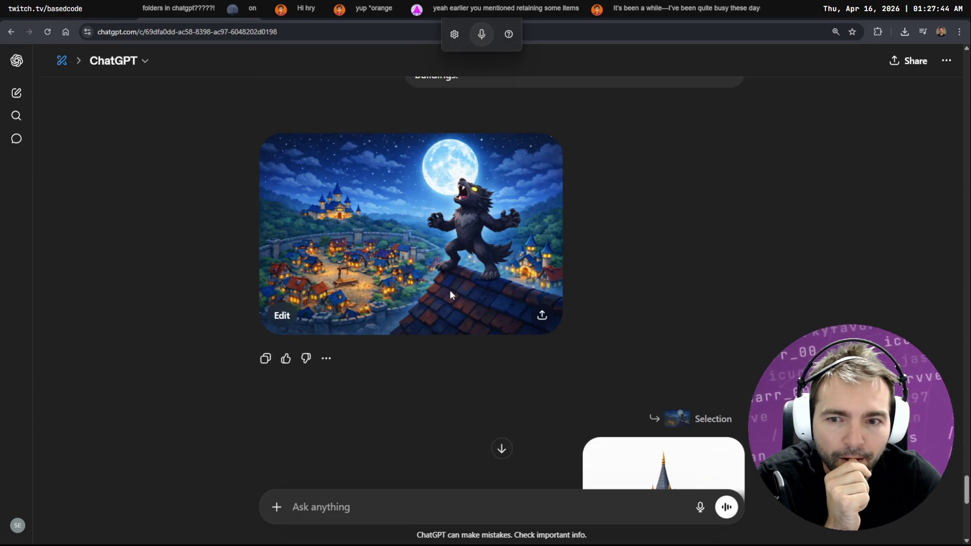
{"action": "left_click", "coordinate": [456, 278]}
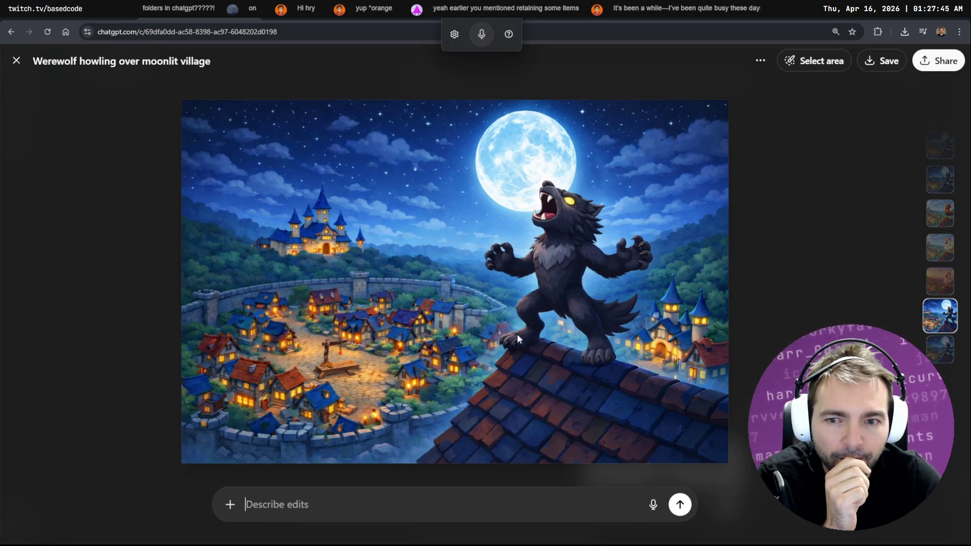
{"action": "left_click", "coordinate": [819, 62]}
Brush over the left-side houses and attach the church picture from Downloads.
{"action": "left_click_drag", "start_coordinate": [281, 338], "coordinate": [247, 324]}
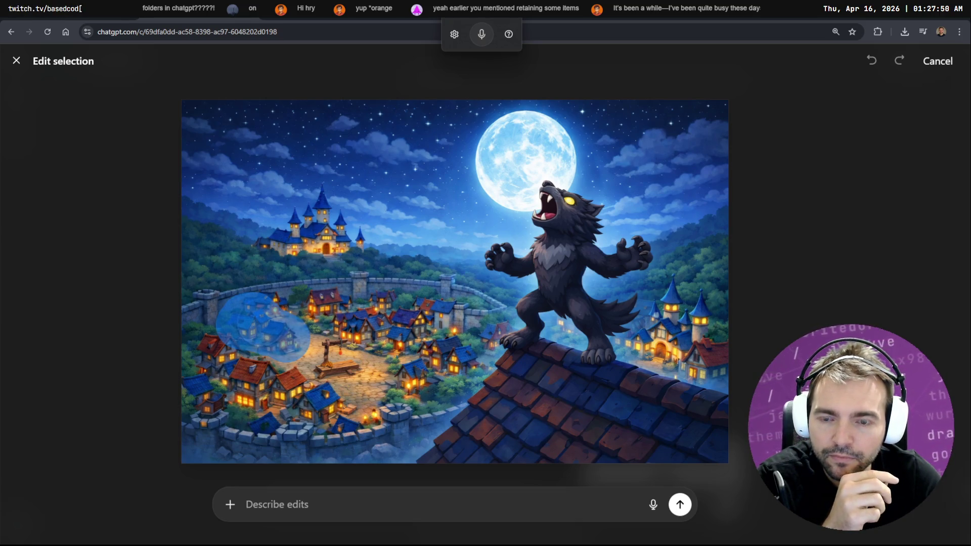
{"action": "left_click_drag", "start_coordinate": [263, 324], "coordinate": [263, 326]}
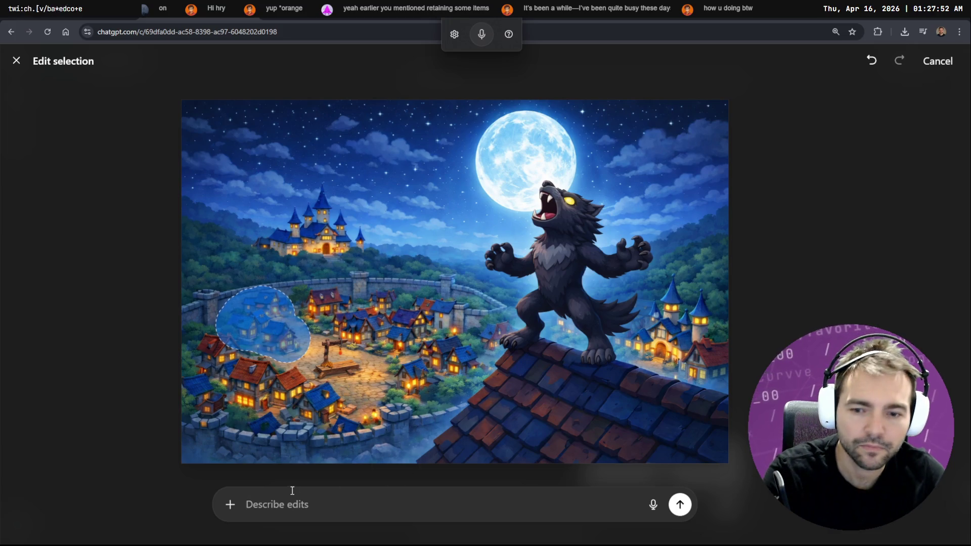
{"action": "left_click", "coordinate": [230, 505]}
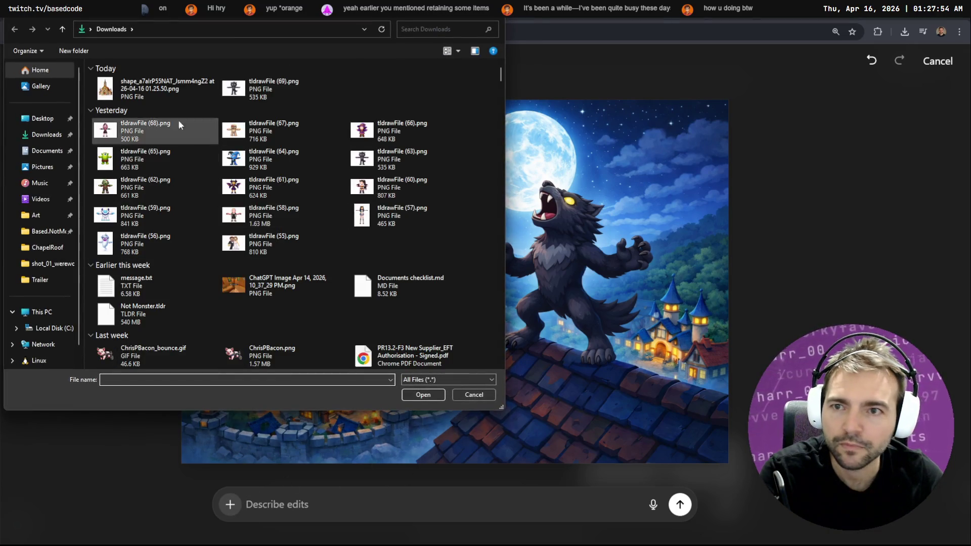
{"action": "double_click", "coordinate": [178, 129]}
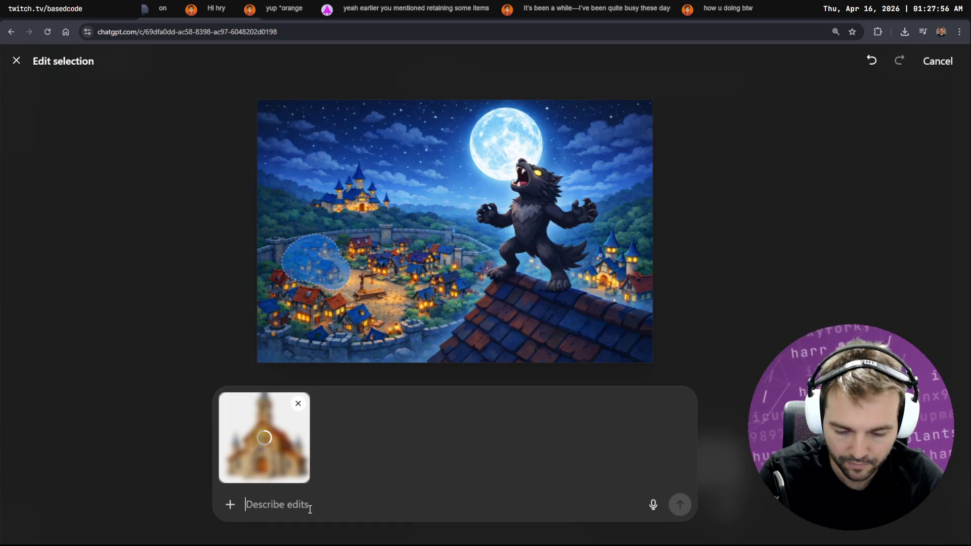
Dictate replacing them with a tiny, house-sized church oriented like the houses, and send.
{"action": "key", "text": "super+h"}
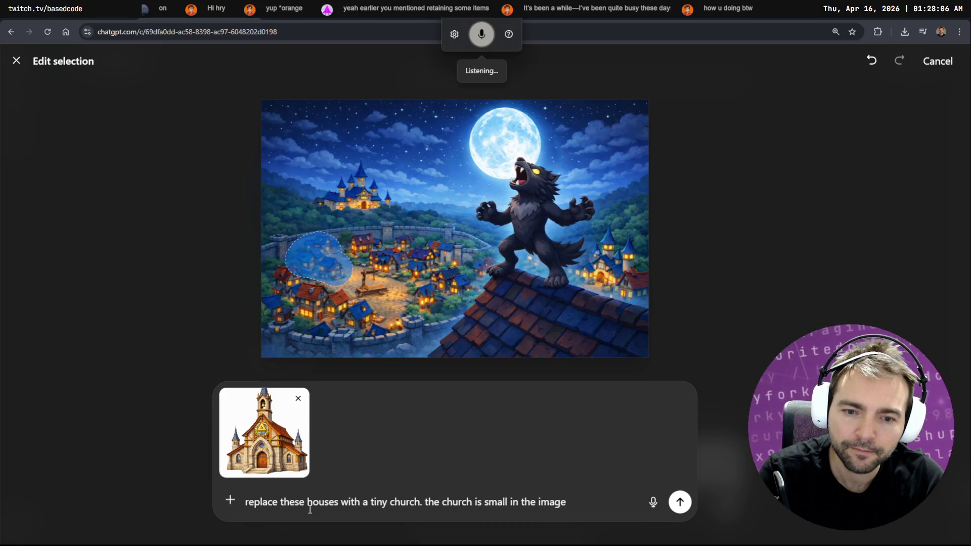
{"action": "type", "text": ","}
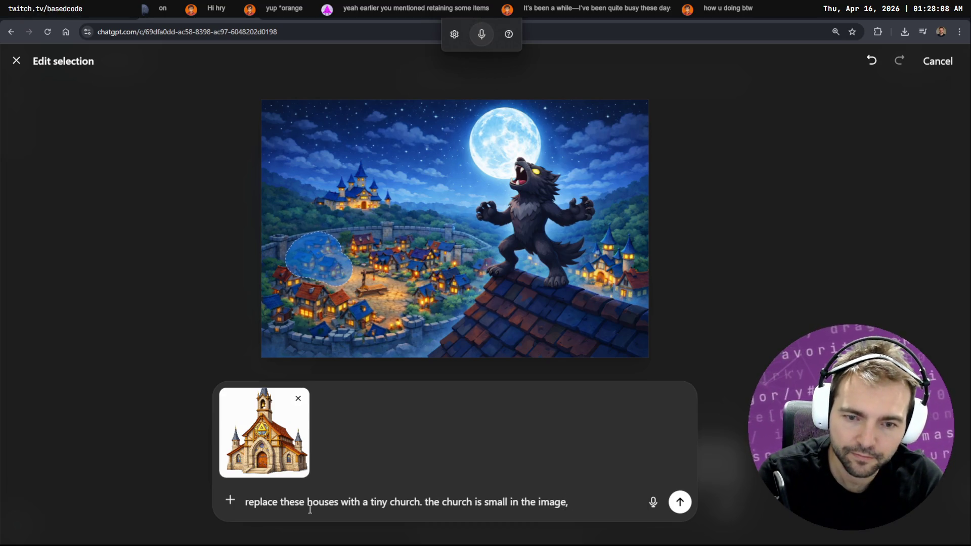
{"action": "key", "text": "super+h"}
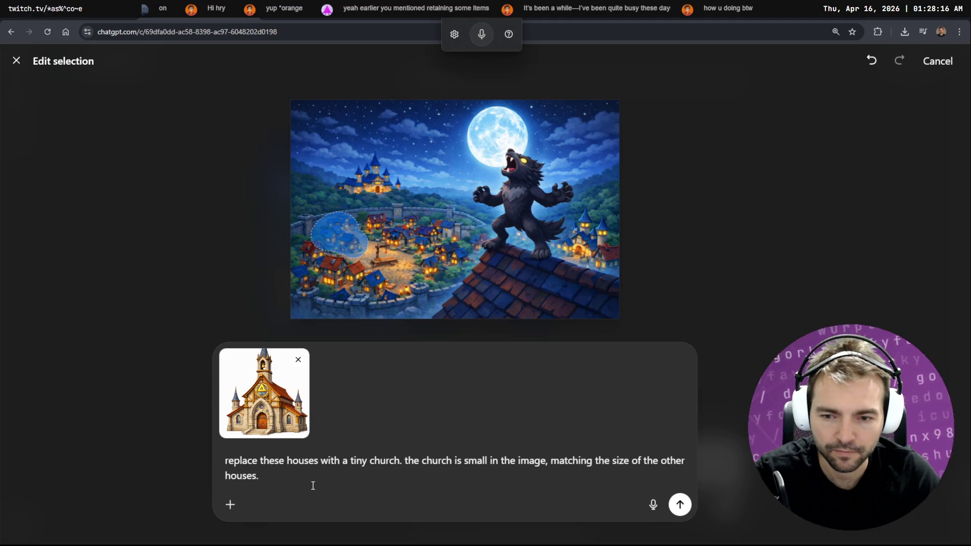
{"action": "key", "text": "super+h"}
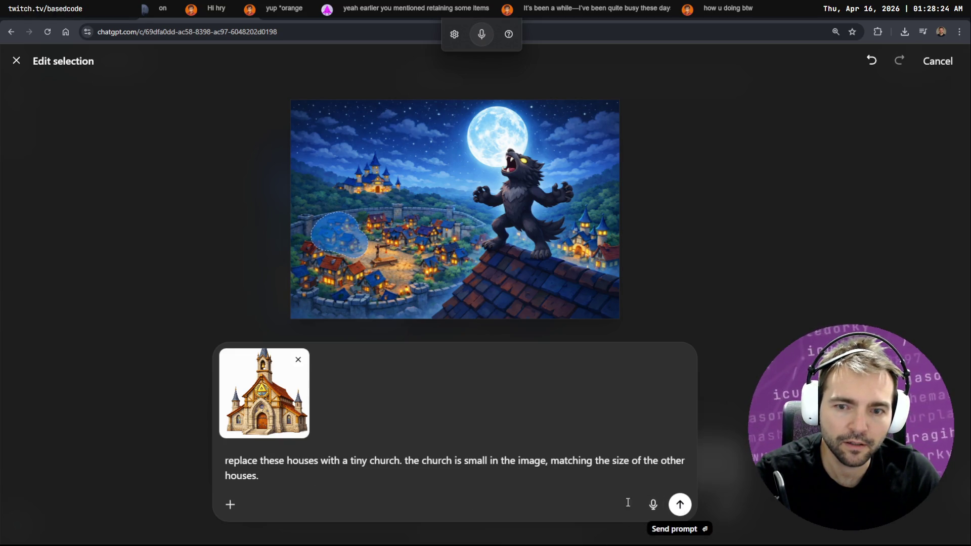
{"action": "key", "text": "super+h"}
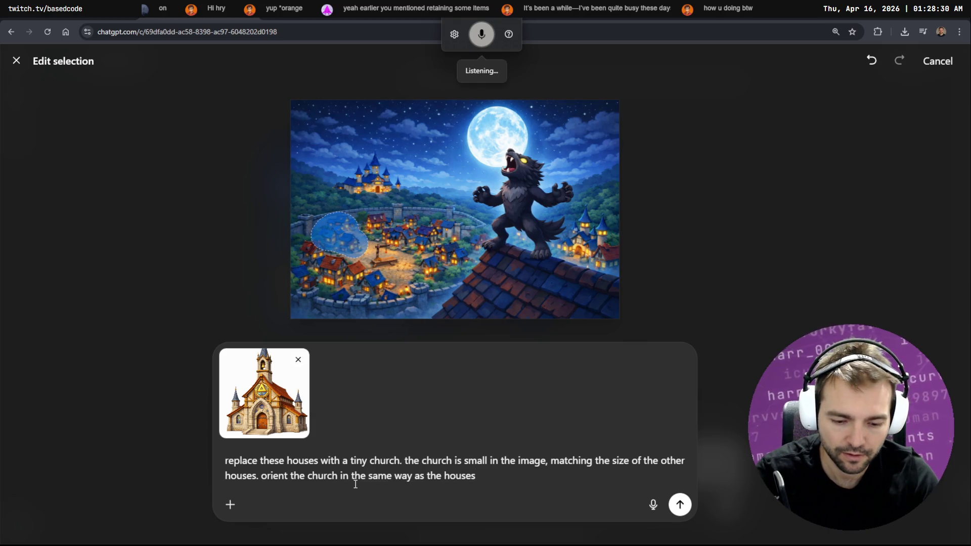
{"action": "key", "text": "super+h"}
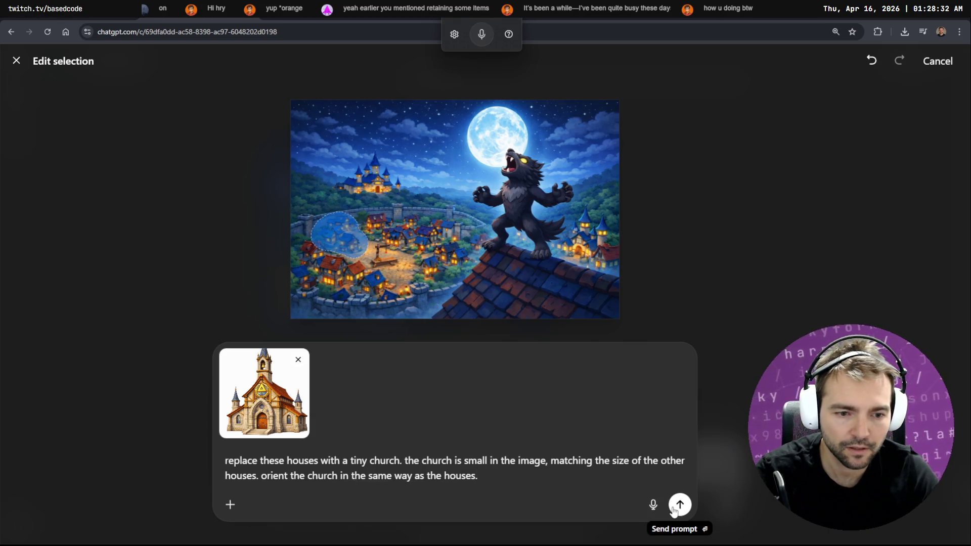
{"action": "left_click", "coordinate": [680, 504]}
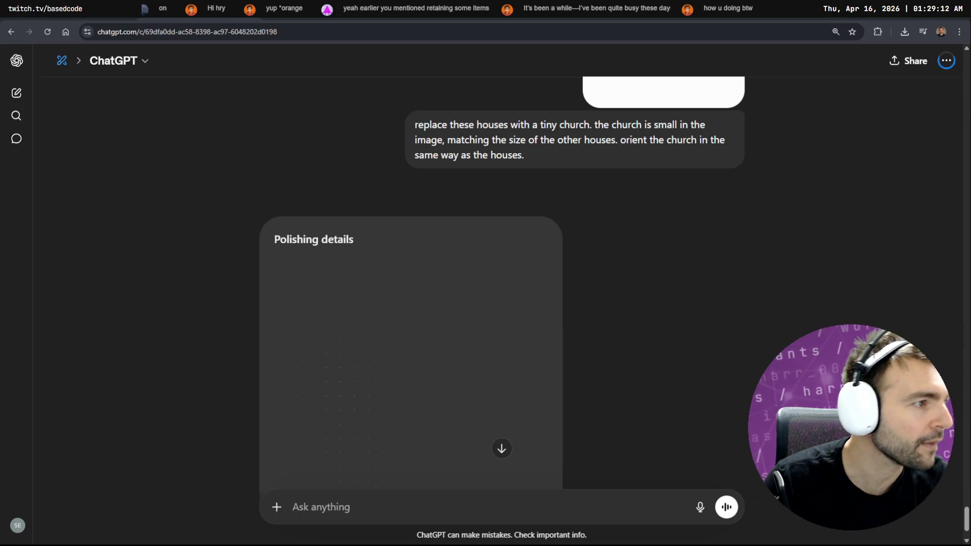
Read through OpenCode's Phase 3 room-loading summary, then switch to Godot.
{"action": "key", "text": "alt+Tab"}
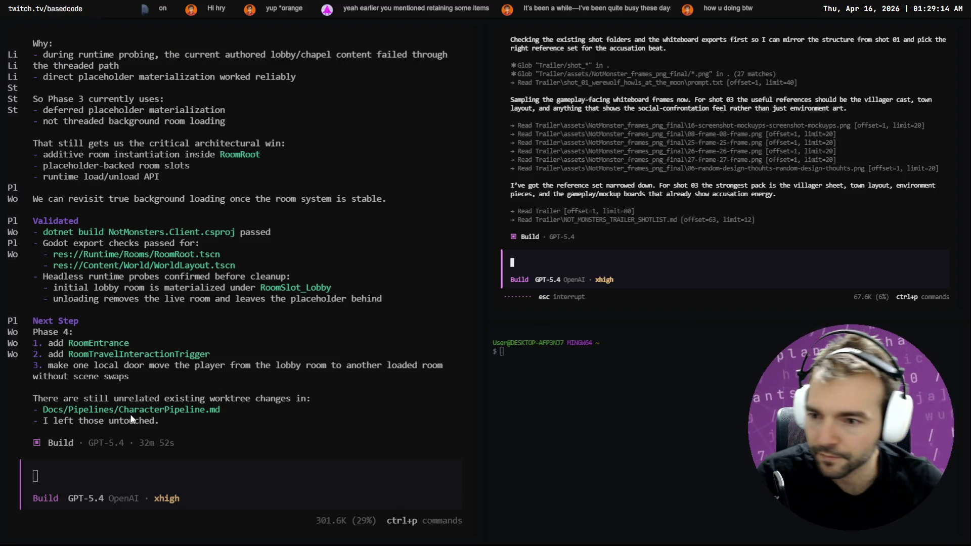
{"action": "scroll", "coordinate": [153, 359], "scroll_direction": "up", "scroll_amount": 15}
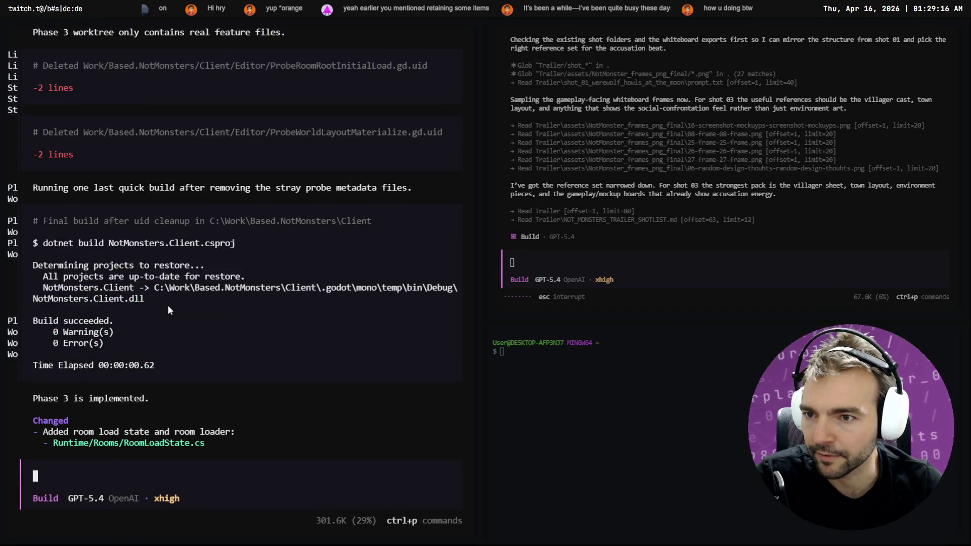
{"action": "scroll", "coordinate": [168, 306], "scroll_direction": "down", "scroll_amount": 8}
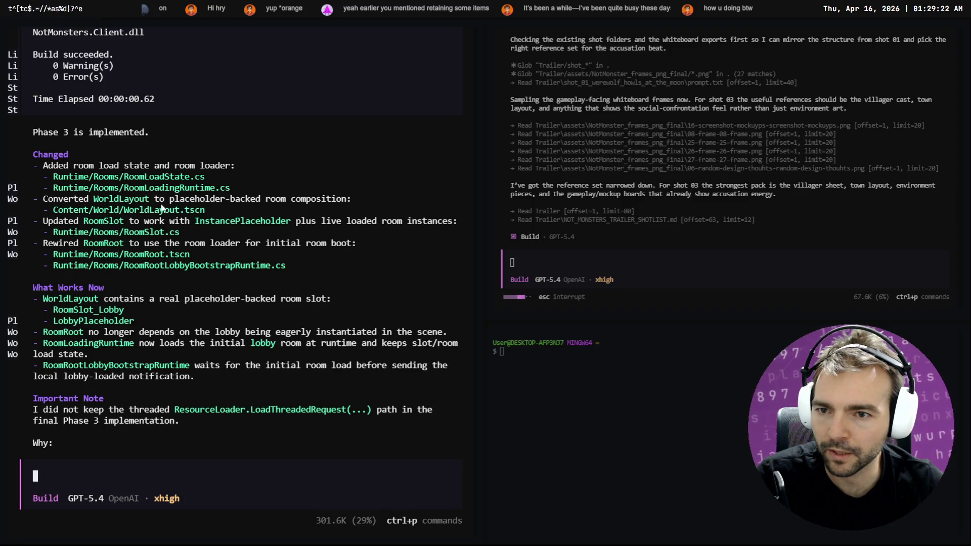
{"action": "scroll", "coordinate": [243, 190], "scroll_direction": "down", "scroll_amount": 2}
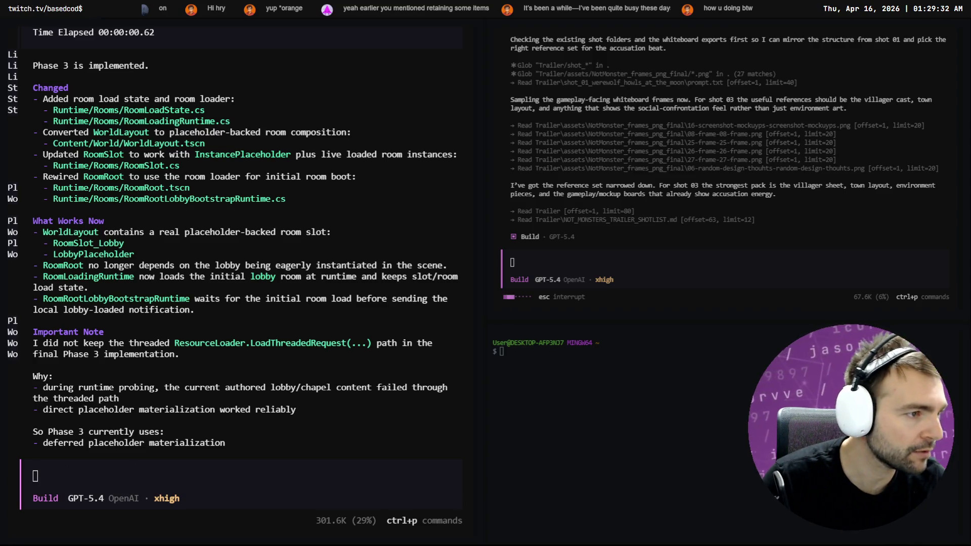
{"action": "key", "text": "alt+Tab"}
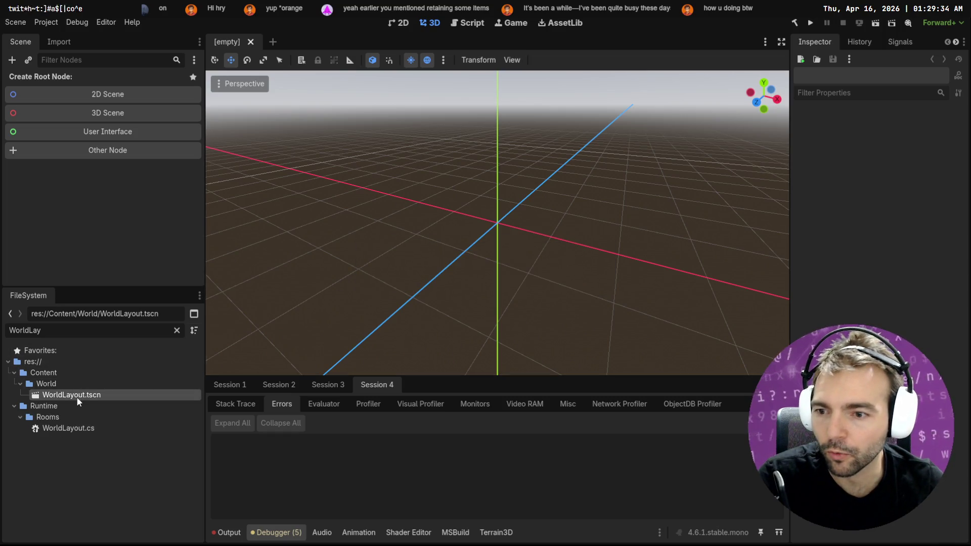
Open WorldLayout.tscn, inspect its LobbyPlaceholder and RoomSlot_Lobby nodes, then return to OpenCode.
{"action": "double_click", "coordinate": [77, 398]}
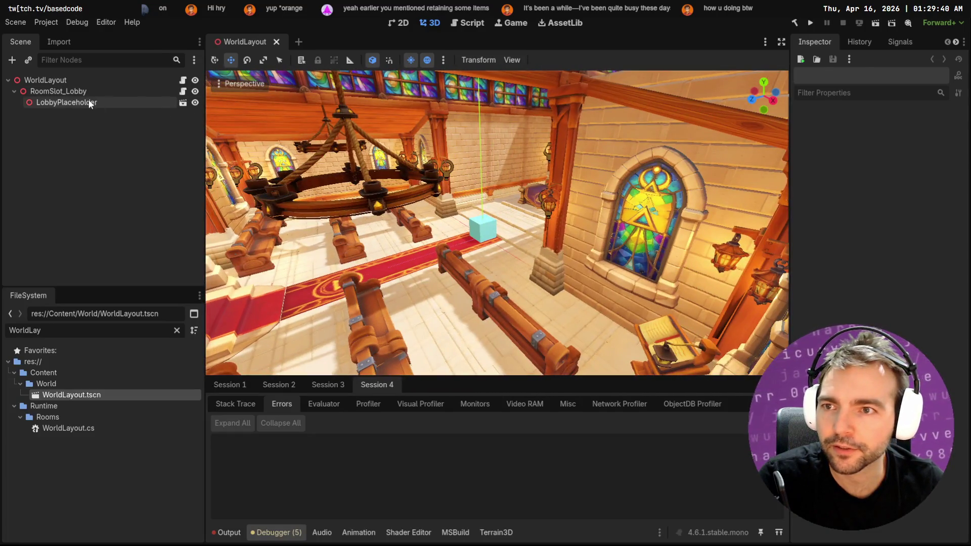
{"action": "left_click", "coordinate": [90, 103]}
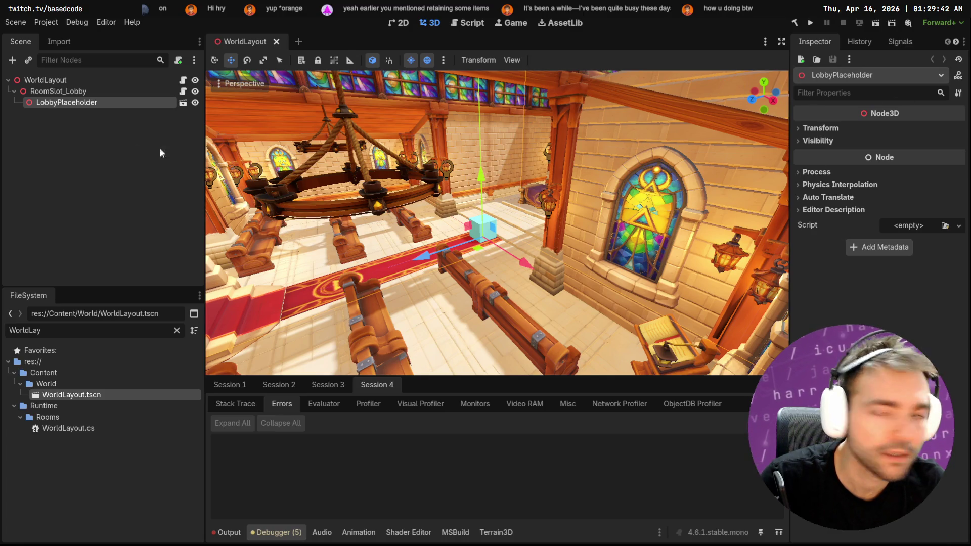
{"action": "left_click", "coordinate": [81, 92]}
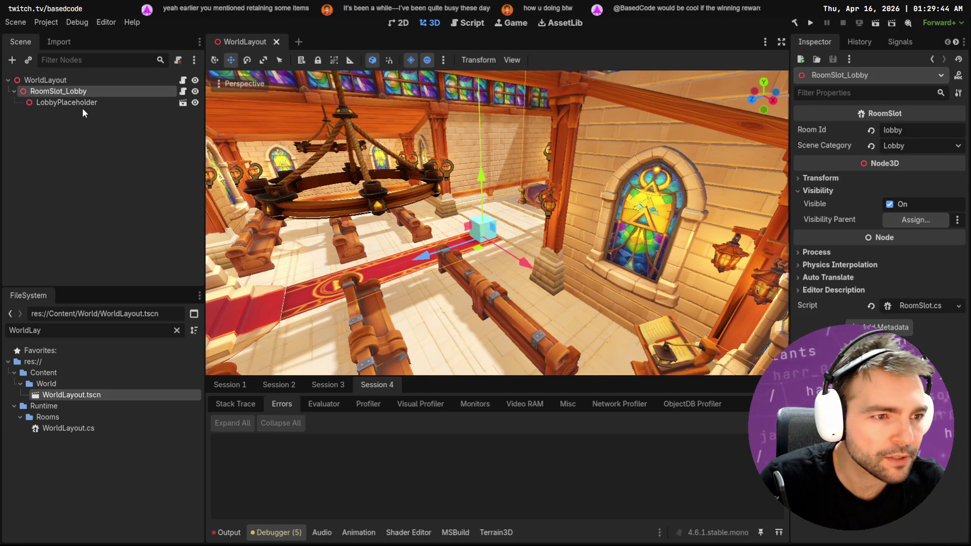
{"action": "key", "text": "alt+Tab"}
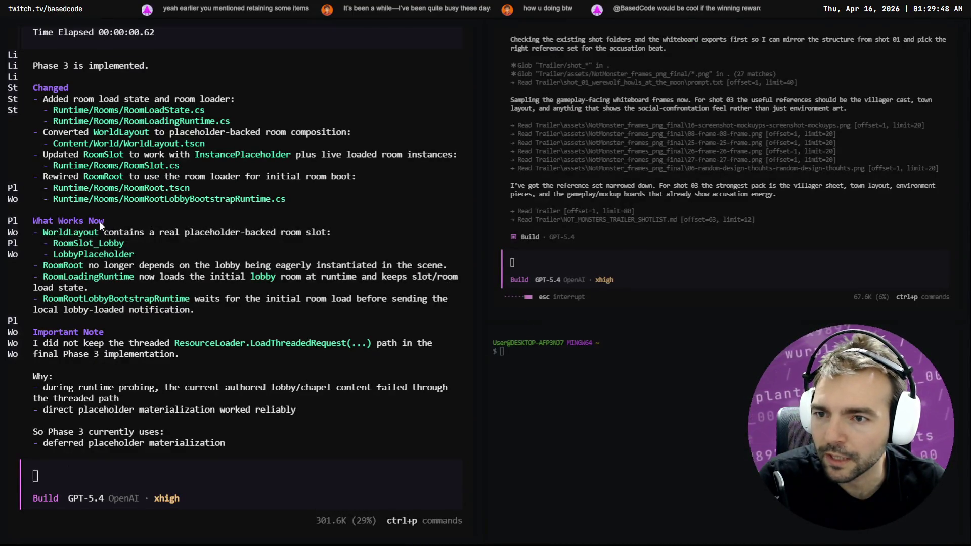
{"action": "key", "text": "alt+Tab"}
{"action": "key", "text": "alt+Tab"}
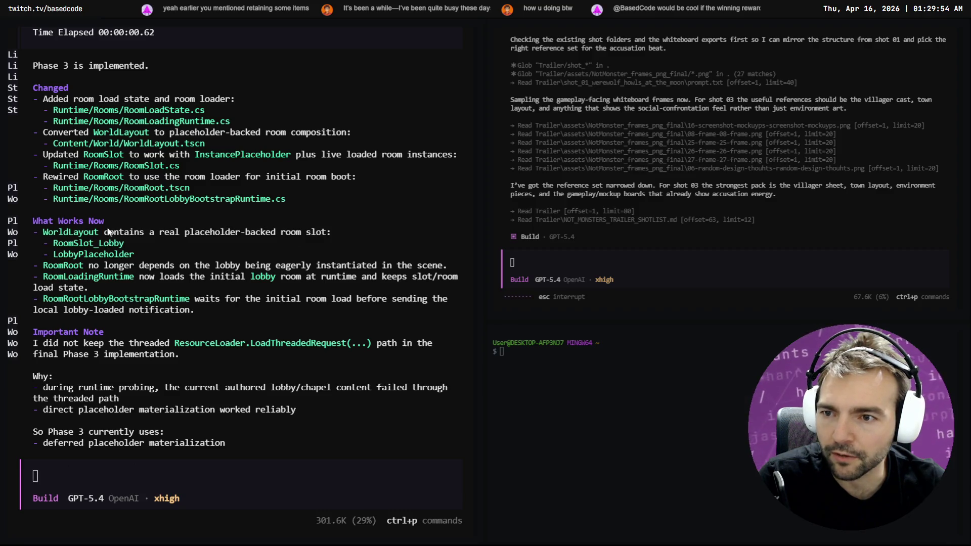
{"action": "key", "text": "alt+Tab"}
{"action": "left_click", "coordinate": [63, 92]}
{"action": "key", "text": "alt+Tab"}
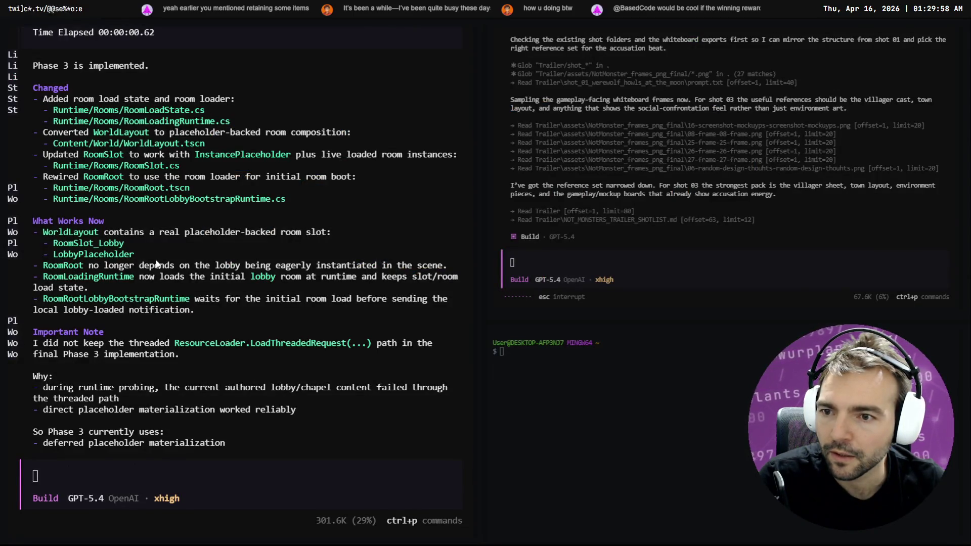
{"action": "key", "text": "alt+Tab"}
{"action": "left_click", "coordinate": [56, 105]}
{"action": "key", "text": "alt+Tab"}
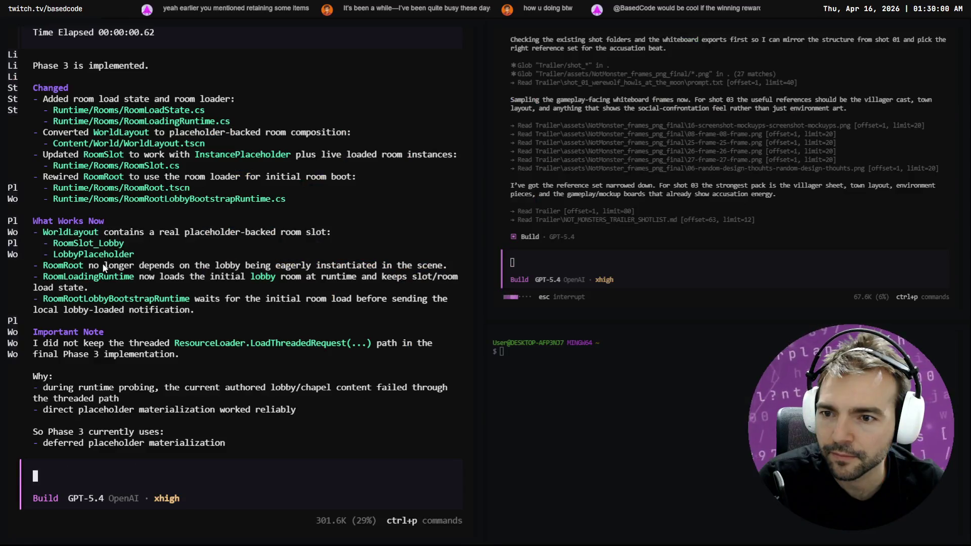
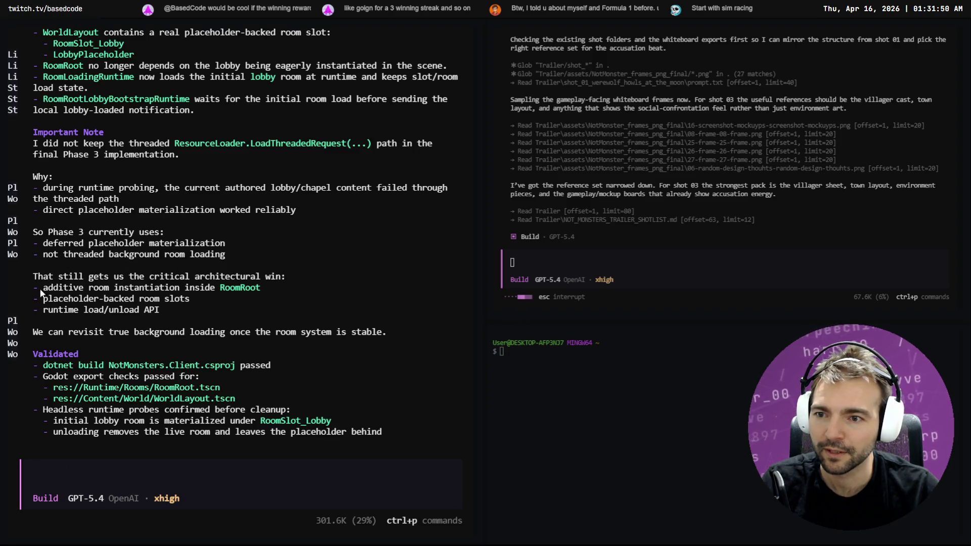
Read OpenCode's Phase 3 summary: dotnet build and Godot export checks passing, plus the Phase 4 outline.
{"action": "scroll", "coordinate": [124, 289], "scroll_direction": "down", "scroll_amount": 4}
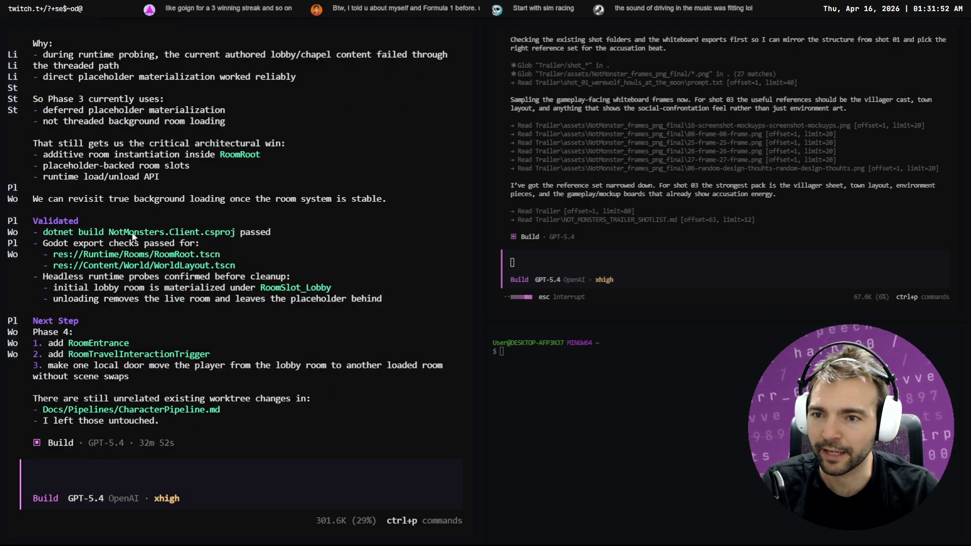
{"action": "scroll", "coordinate": [136, 270], "scroll_direction": "up", "scroll_amount": 1}
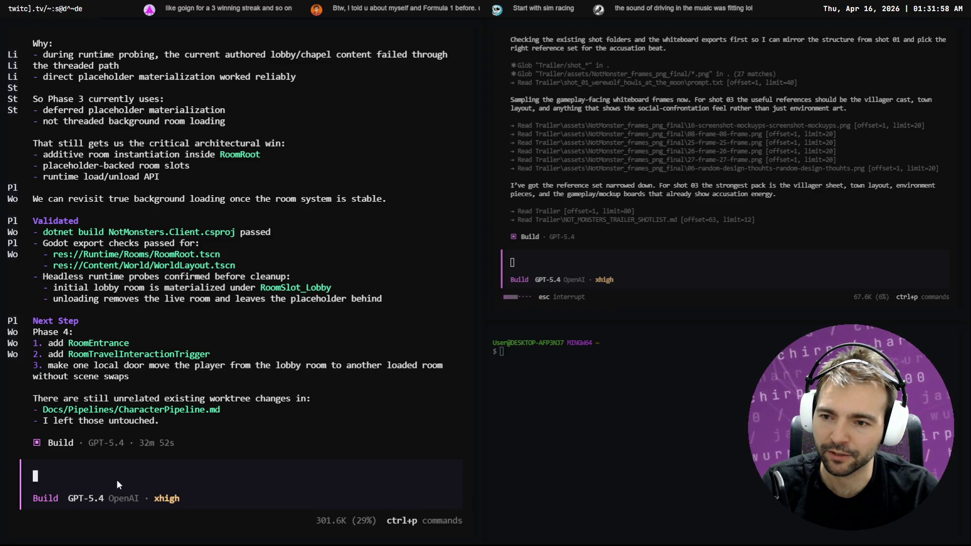
Look over Godot's WorldLayout scene with LobbyPlaceholder deselected, then go back to OpenCode.
{"action": "key", "text": "alt+Tab"}
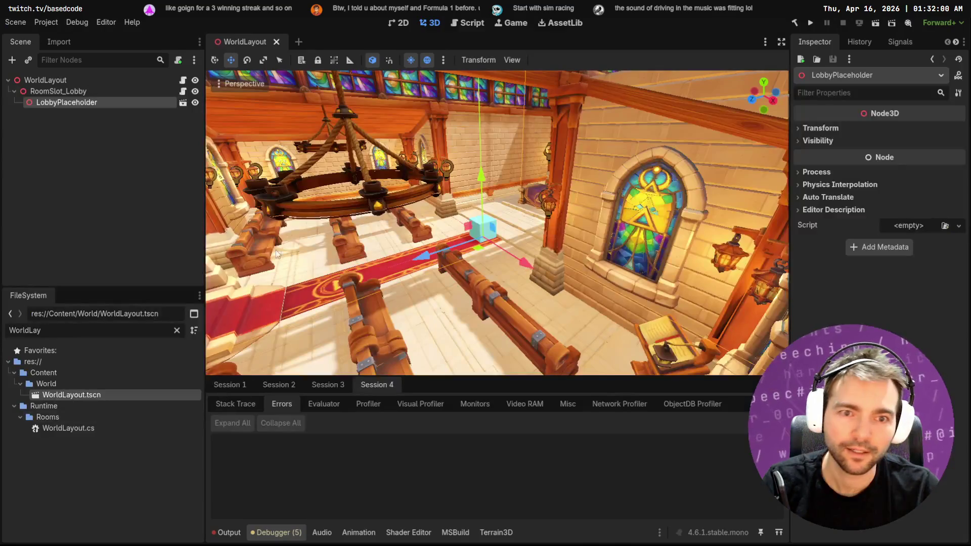
{"action": "left_click", "coordinate": [134, 151]}
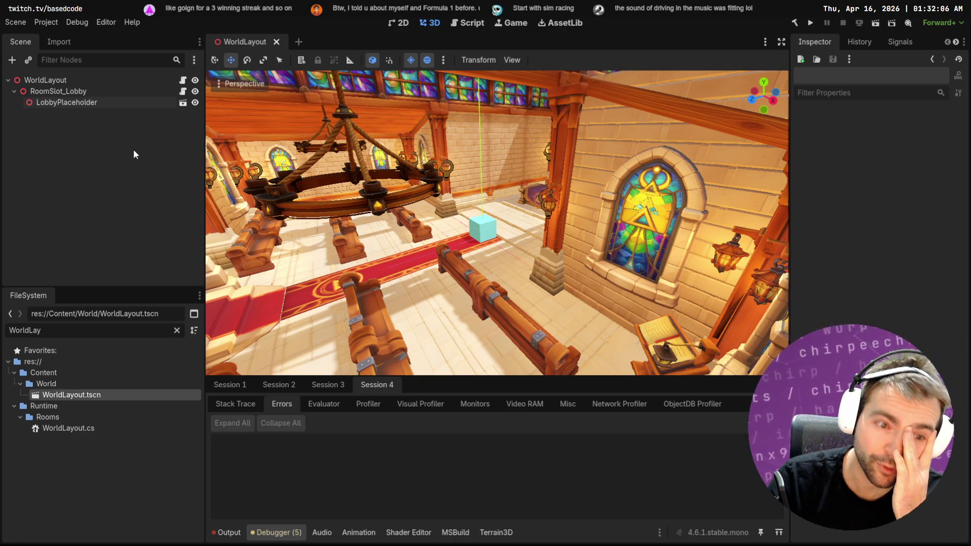
{"action": "key", "text": "alt+Tab"}
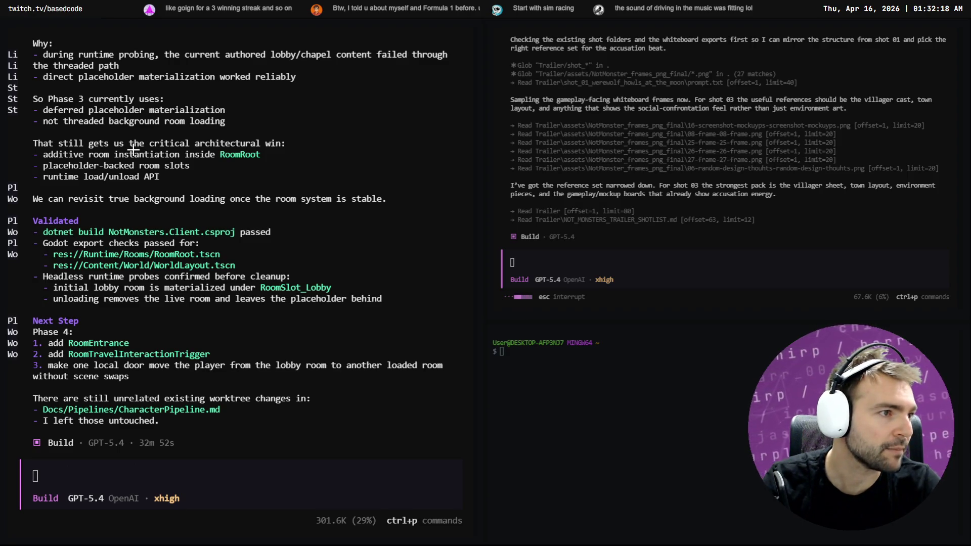
In Fork, unstage all files and stage only CharacterPipeline.md.
{"action": "key", "text": "alt+Tab"}
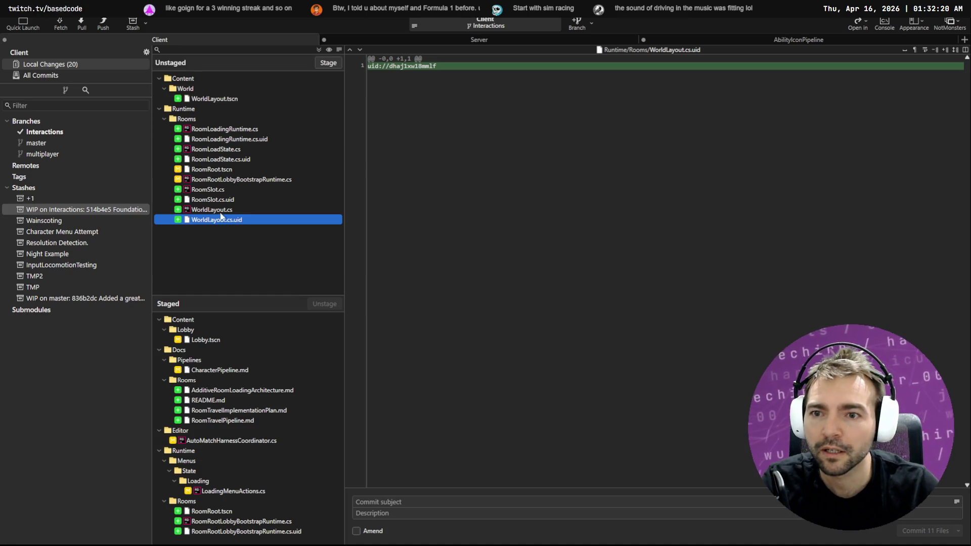
{"action": "left_click", "coordinate": [223, 370]}
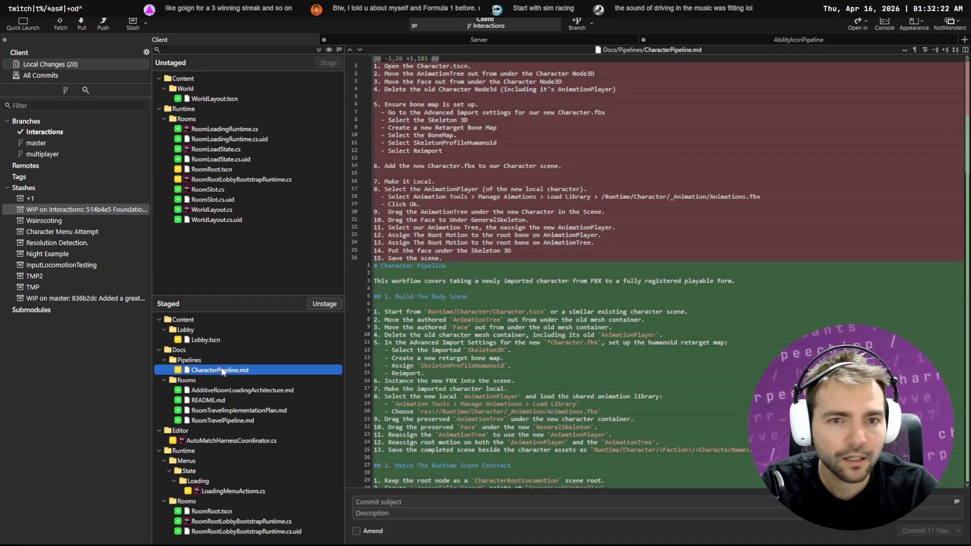
{"action": "scroll", "coordinate": [501, 390], "scroll_direction": "down", "scroll_amount": 20}
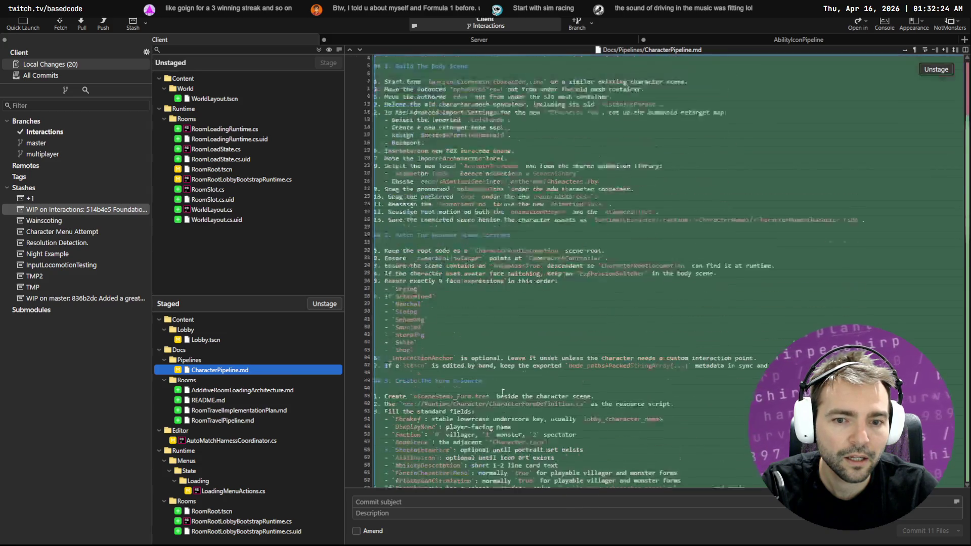
{"action": "scroll", "coordinate": [515, 404], "scroll_direction": "down", "scroll_amount": 8}
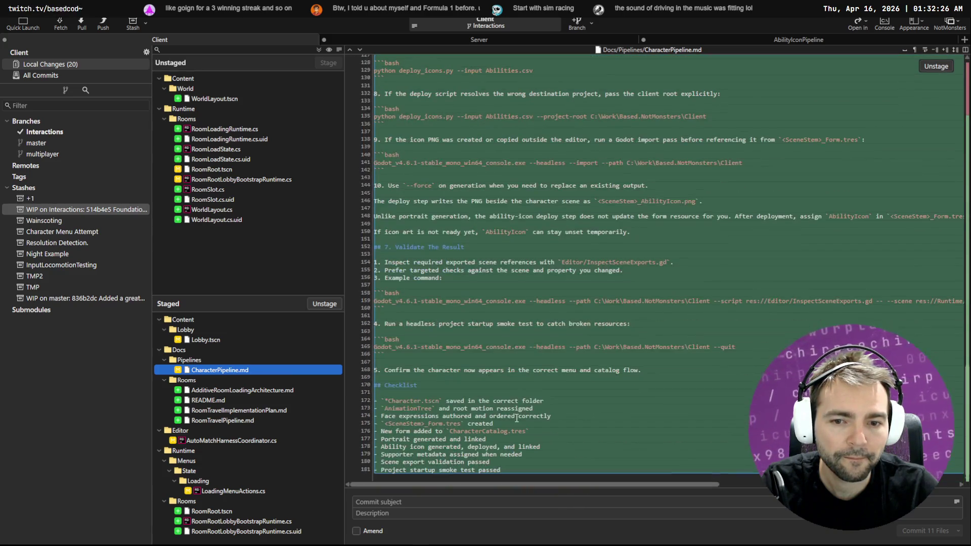
{"action": "key", "text": "ctrl+a"}
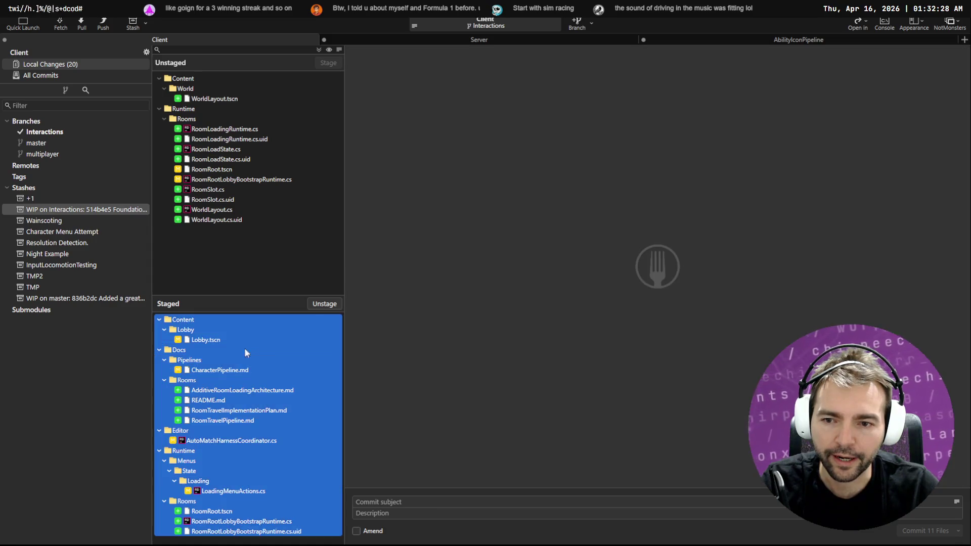
{"action": "left_click", "coordinate": [319, 305]}
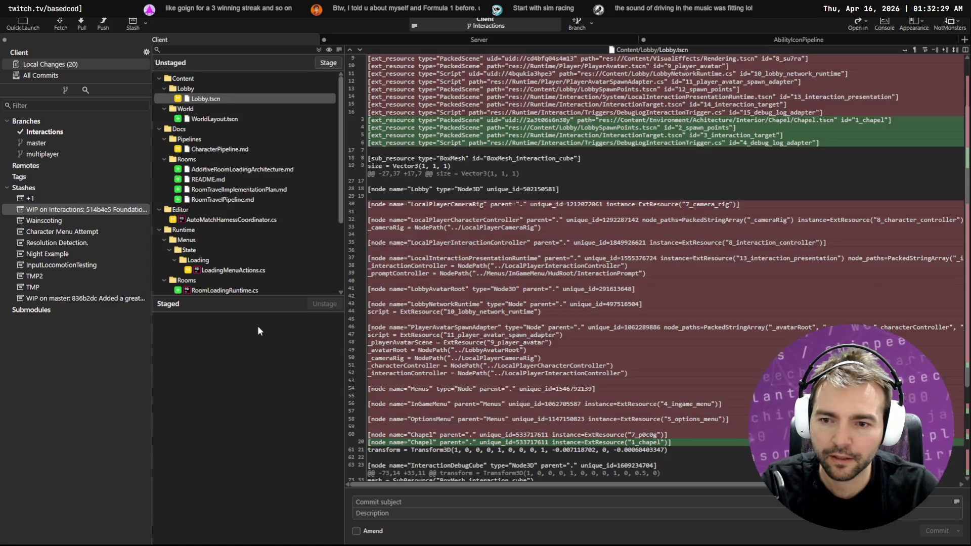
{"action": "left_click", "coordinate": [232, 150]}
{"action": "left_click", "coordinate": [321, 61]}
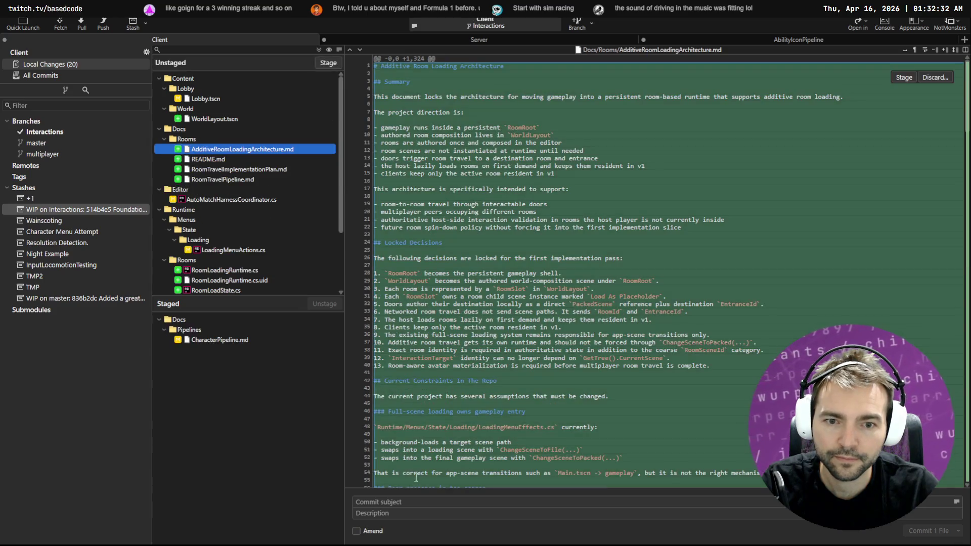
Commit CharacterPipeline.md with the subject 'Added more details character pipeline steps.'.
{"action": "left_click", "coordinate": [413, 500]}
{"action": "left_click", "coordinate": [211, 340]}
{"action": "left_click", "coordinate": [390, 502]}
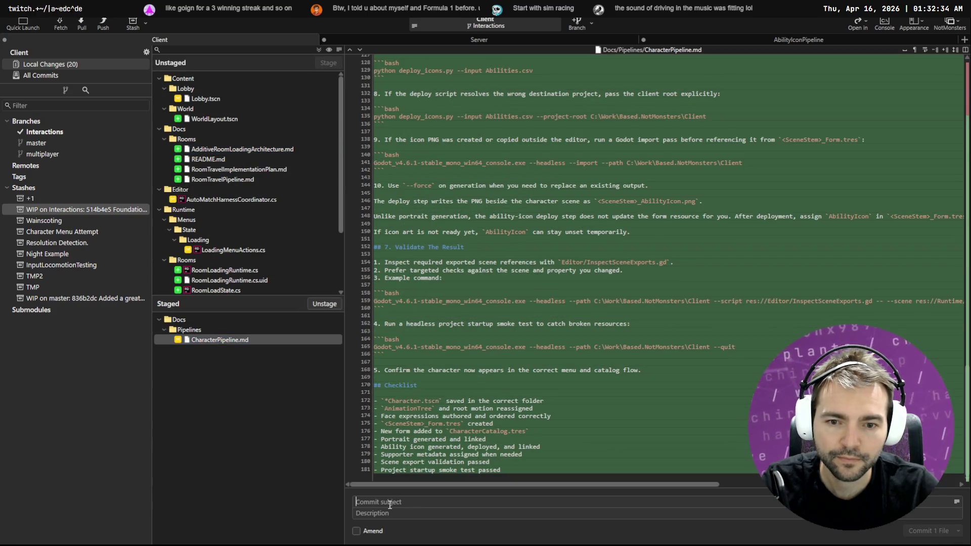
{"action": "key", "text": "super+h"}
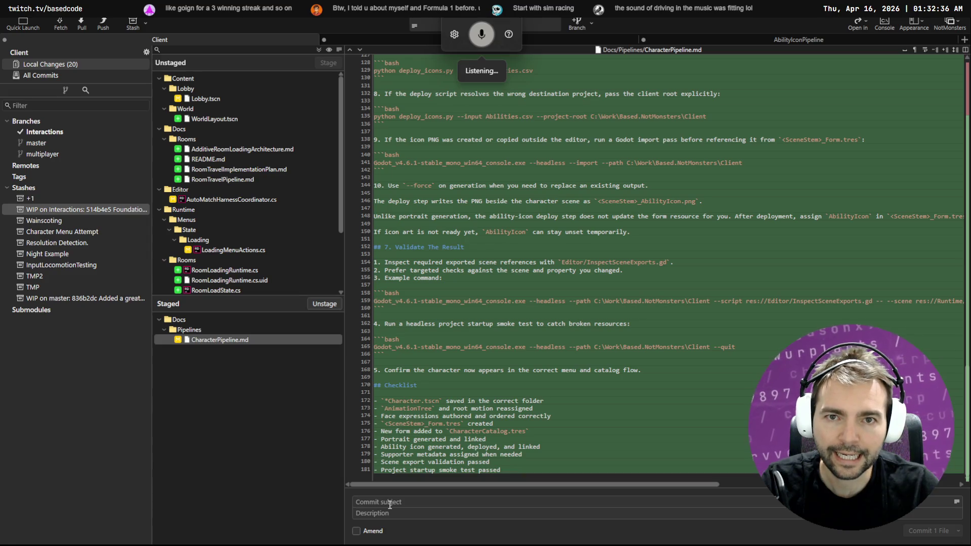
{"action": "type", "text": "added more"}
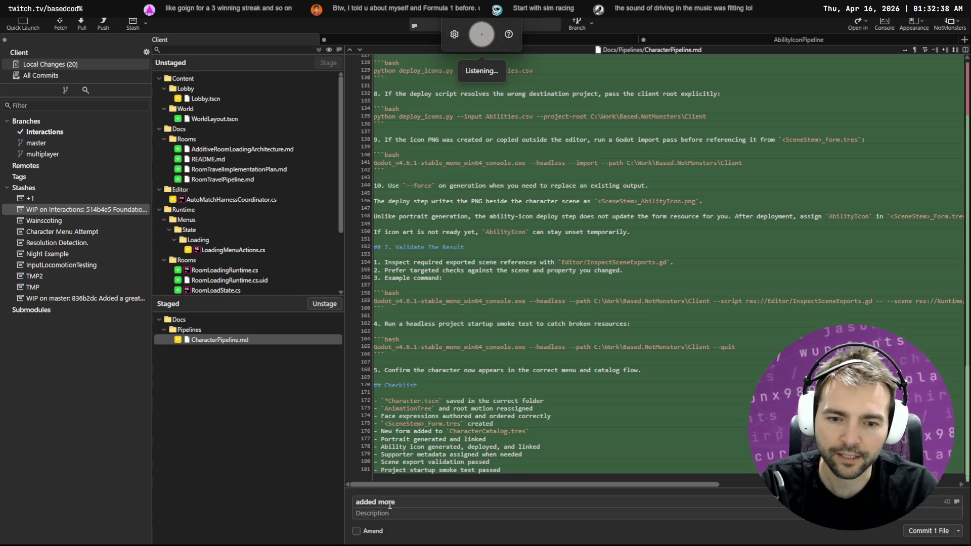
{"action": "type", "text": " details character pipeline steps."}
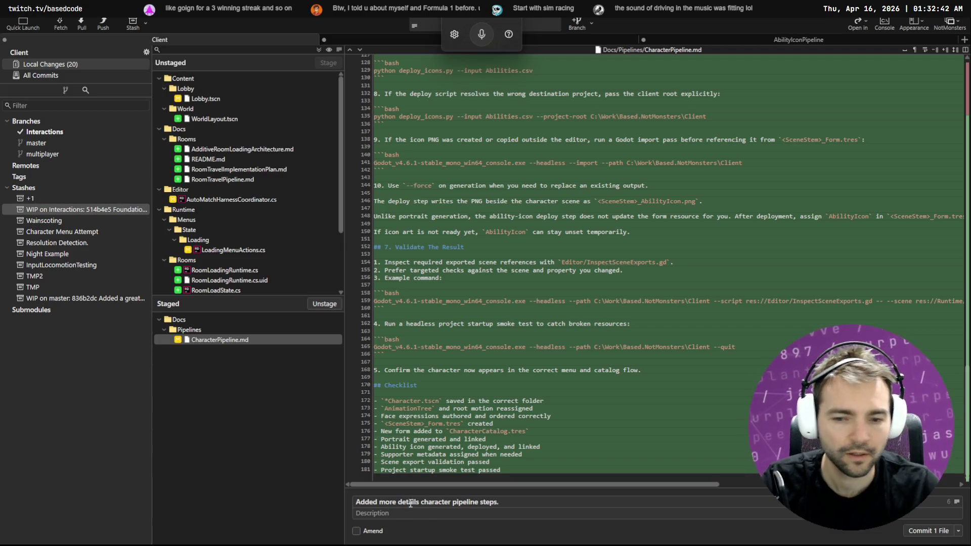
{"action": "left_click", "coordinate": [917, 532]}
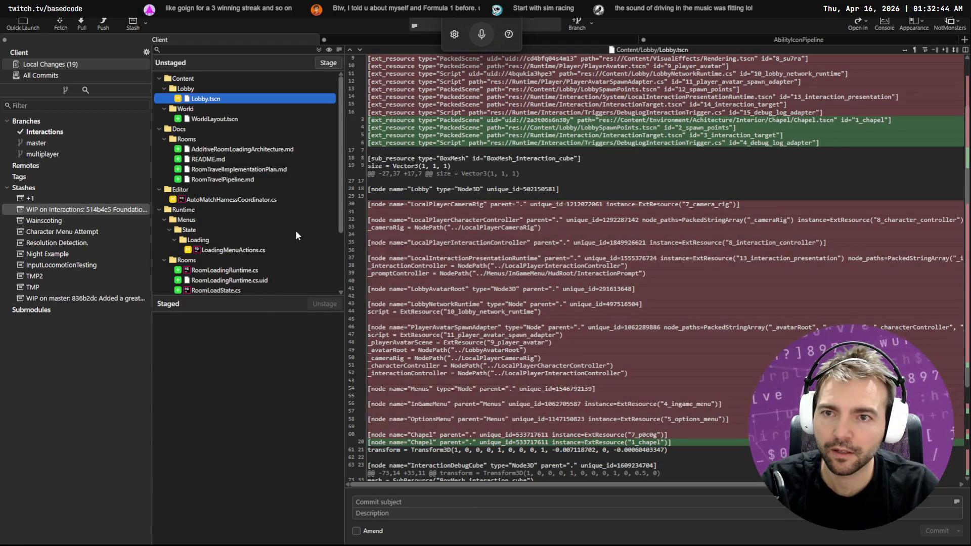
{"action": "key", "text": "alt+Tab"}
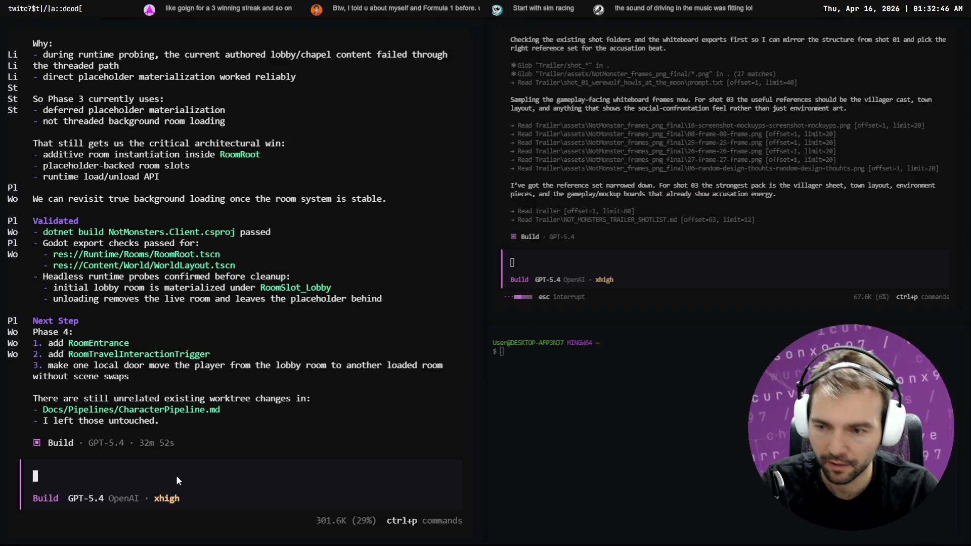
Send the OpenCode agent the prompt 'Implement phase 4.'.
{"action": "type", "text": "Move on with"}
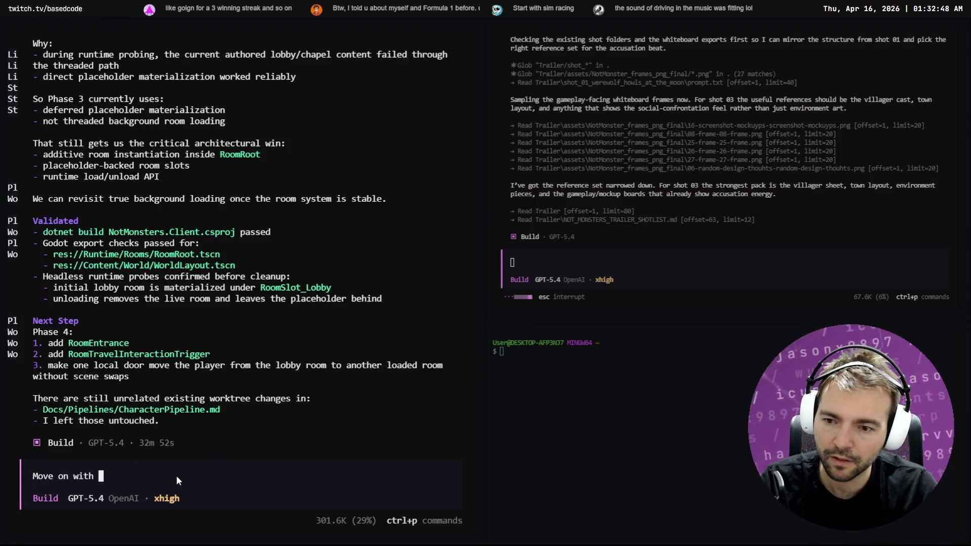
{"action": "key", "text": "ctrl+BackSpace"}
{"action": "key", "text": "ctrl+BackSpace"}
{"action": "key", "text": "ctrl+BackSpace"}
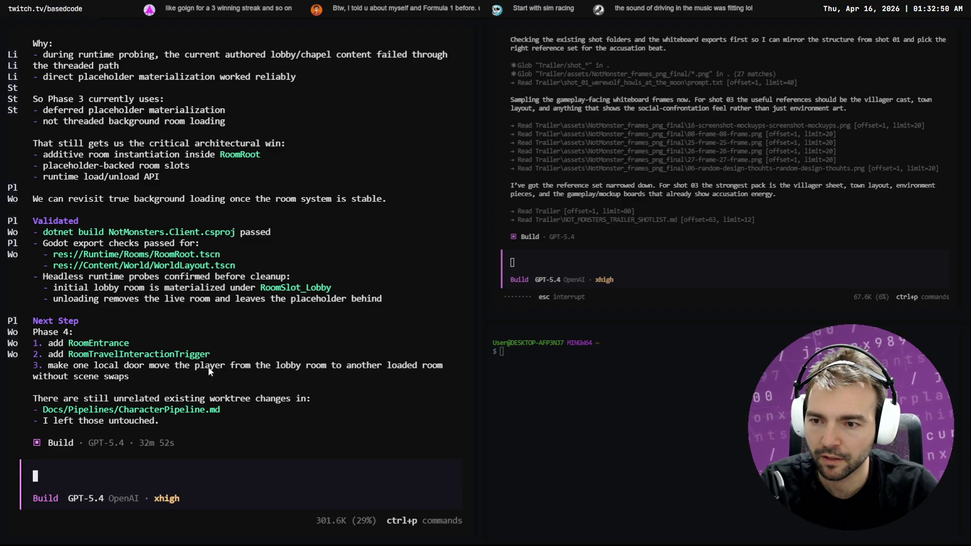
{"action": "type", "text": "Implement "}
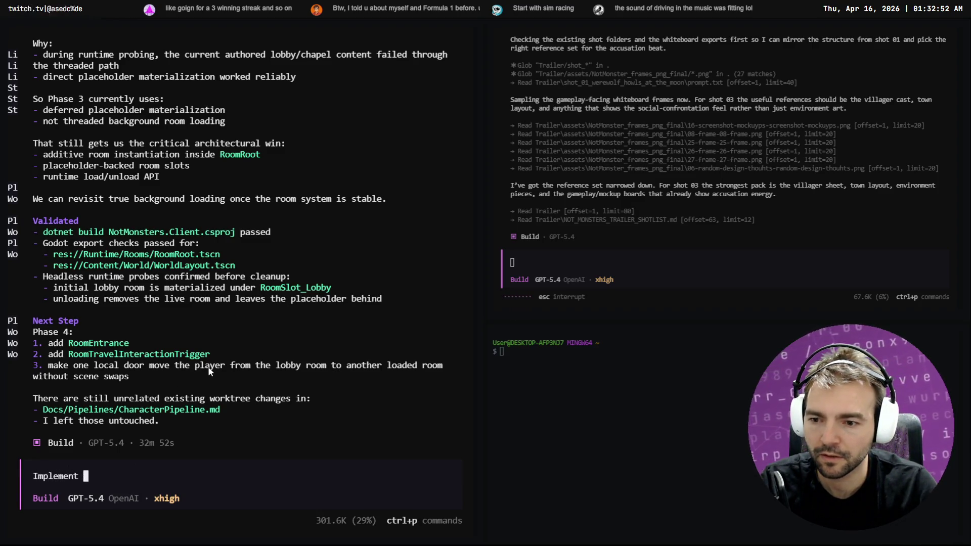
{"action": "type", "text": "phase 4."}
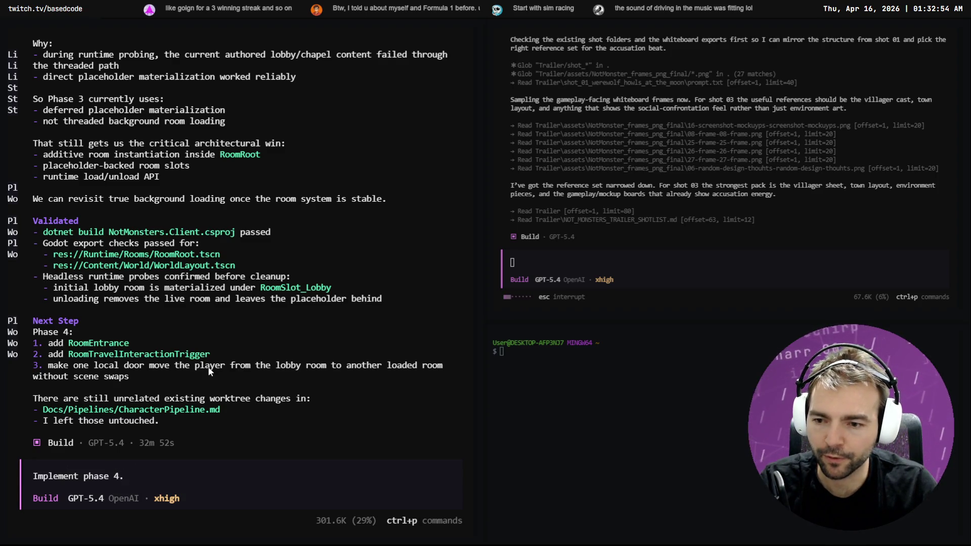
{"action": "key", "text": "Return"}
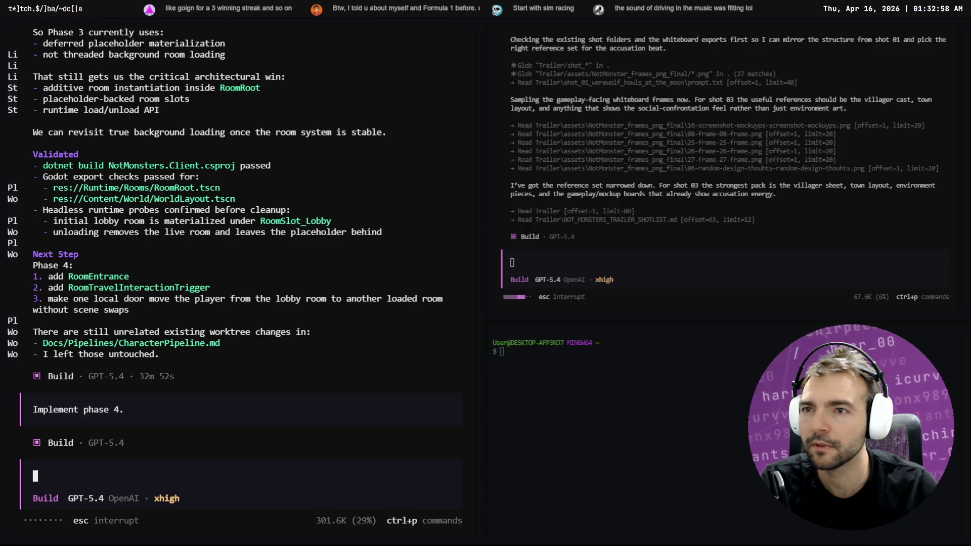
Re-maximize the PowerShell terminal and resend 'Implement phase 4.' to the agent.
{"action": "double_click", "coordinate": [43, 9]}
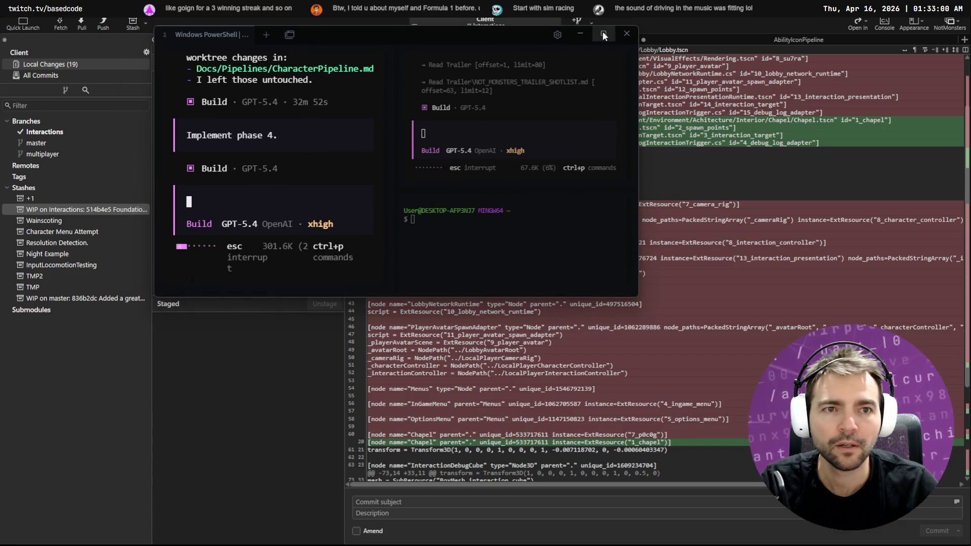
{"action": "left_click", "coordinate": [603, 33]}
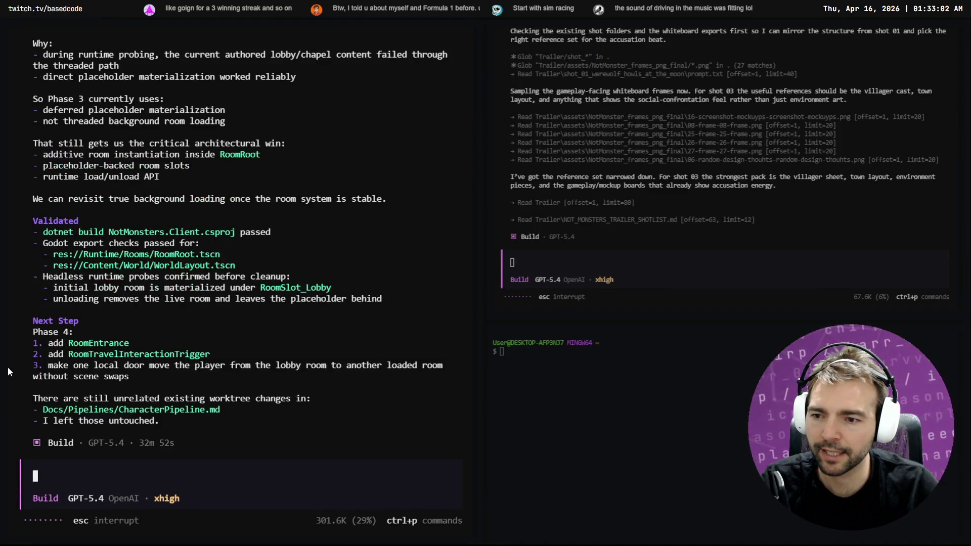
{"action": "type", "text": "Implement phase 4."}
{"action": "key", "text": "Return"}
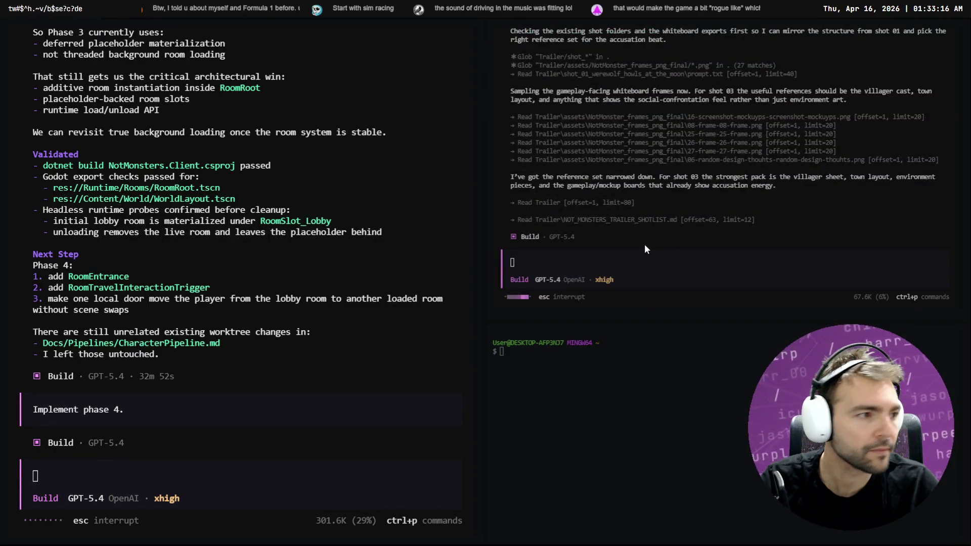
{"action": "key", "text": "alt+Tab"}
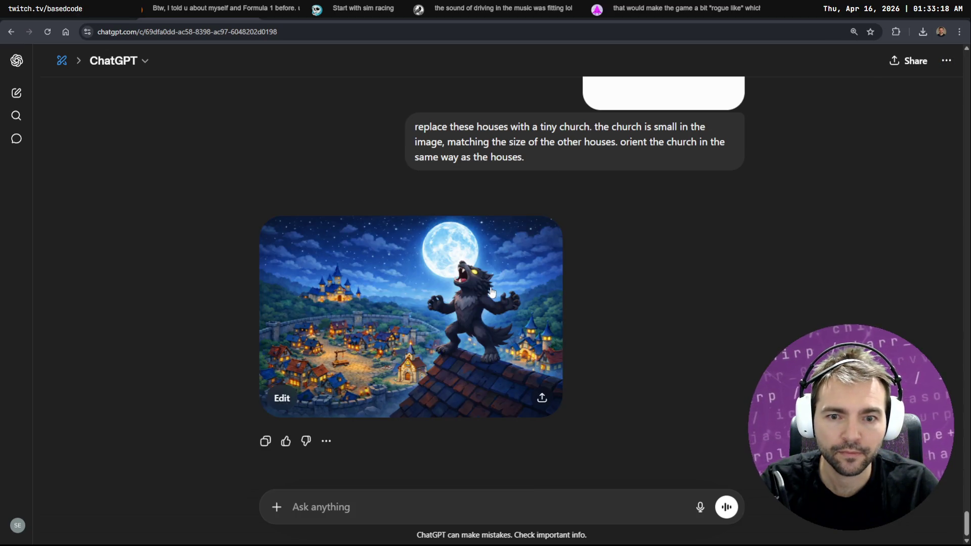
Copy the full-size ChatGPT werewolf image, then move via Photopea back to Godot's WorldLayout scene.
{"action": "left_click", "coordinate": [491, 292]}
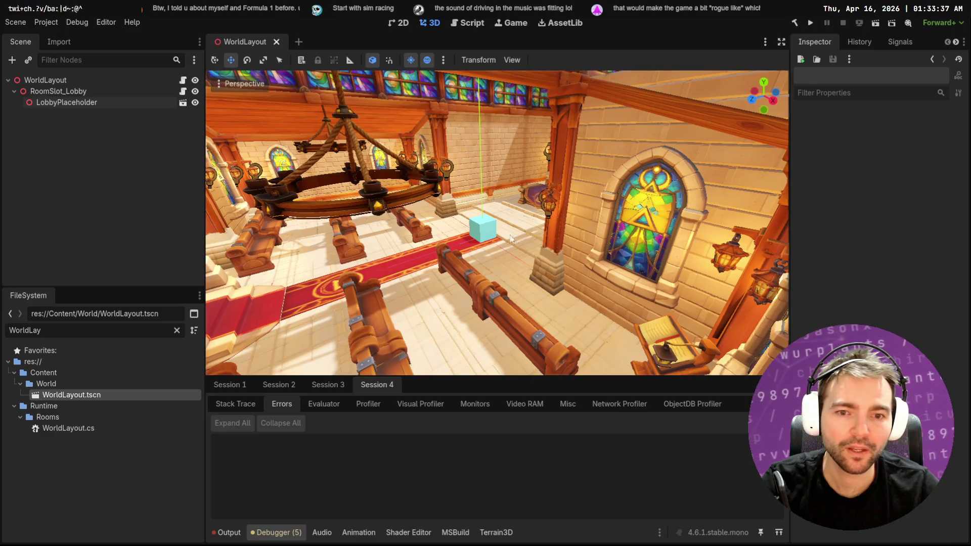
{"action": "right_click", "coordinate": [484, 242]}
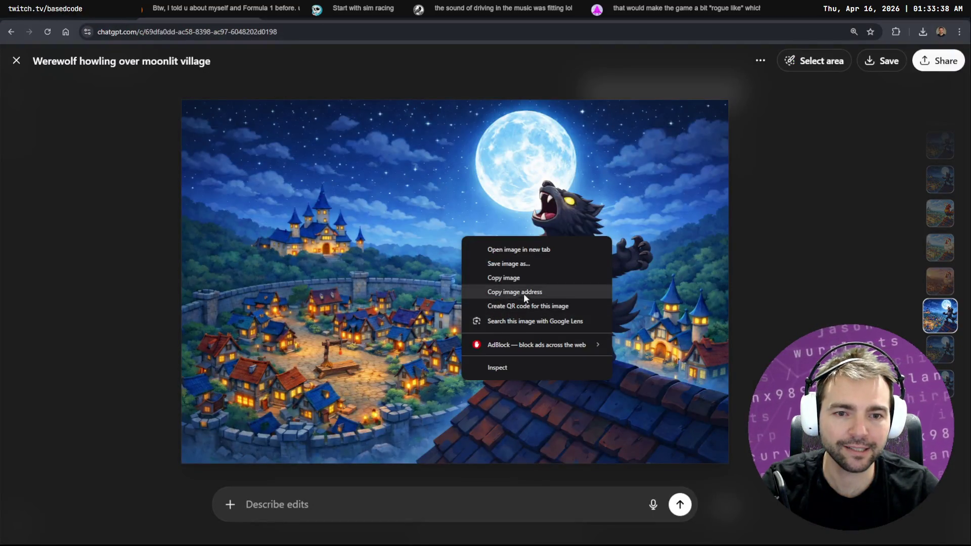
{"action": "left_click", "coordinate": [526, 277]}
{"action": "key", "text": "ctrl+t"}
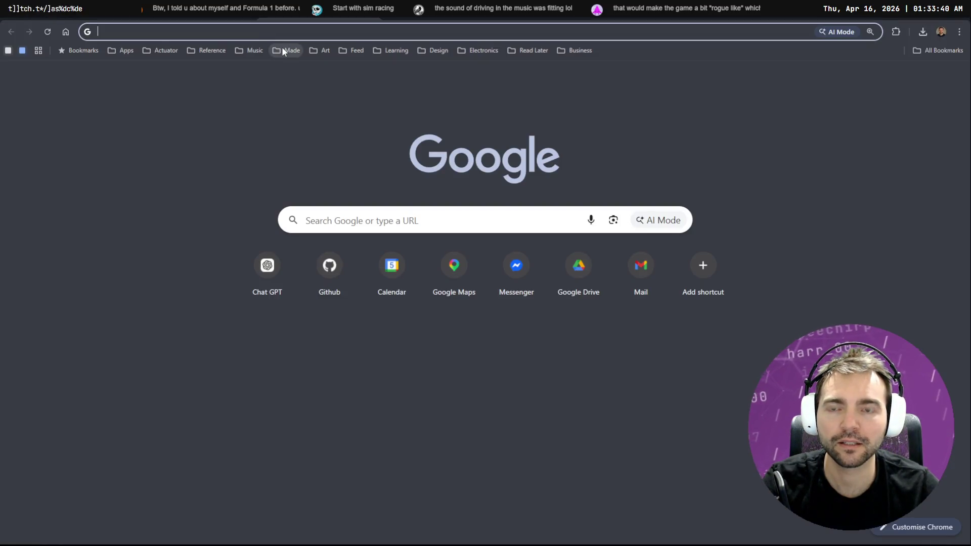
{"action": "key", "text": "ctrl+w"}
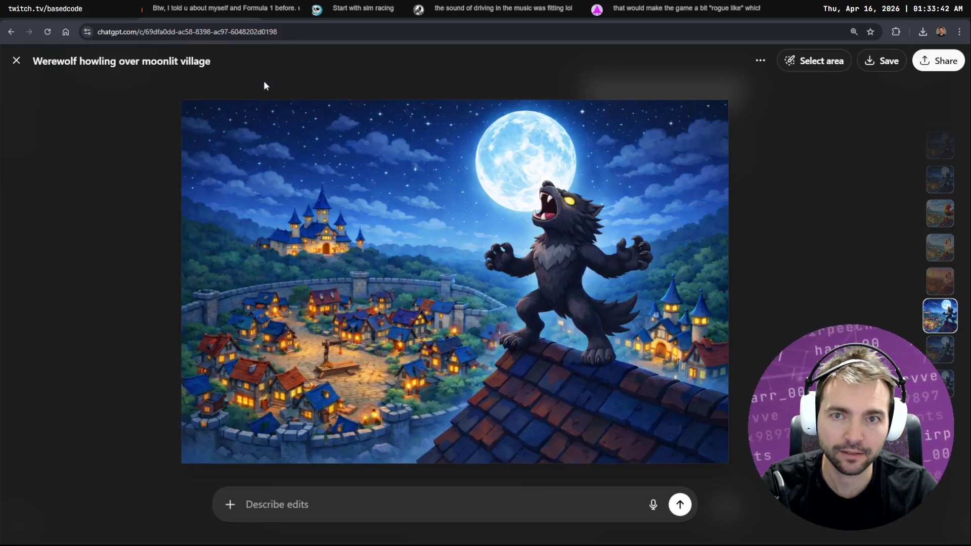
{"action": "key", "text": "alt+Tab"}
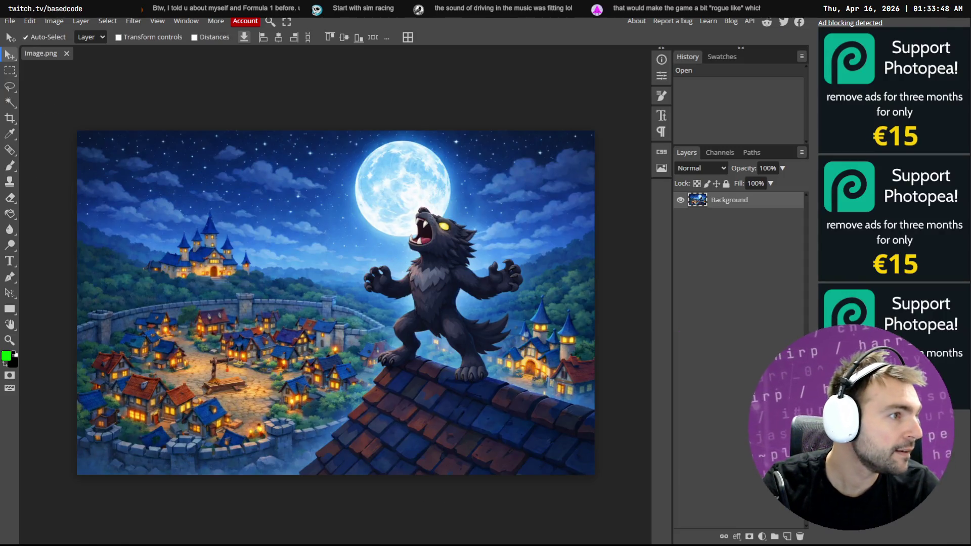
{"action": "key", "text": "alt+Tab"}
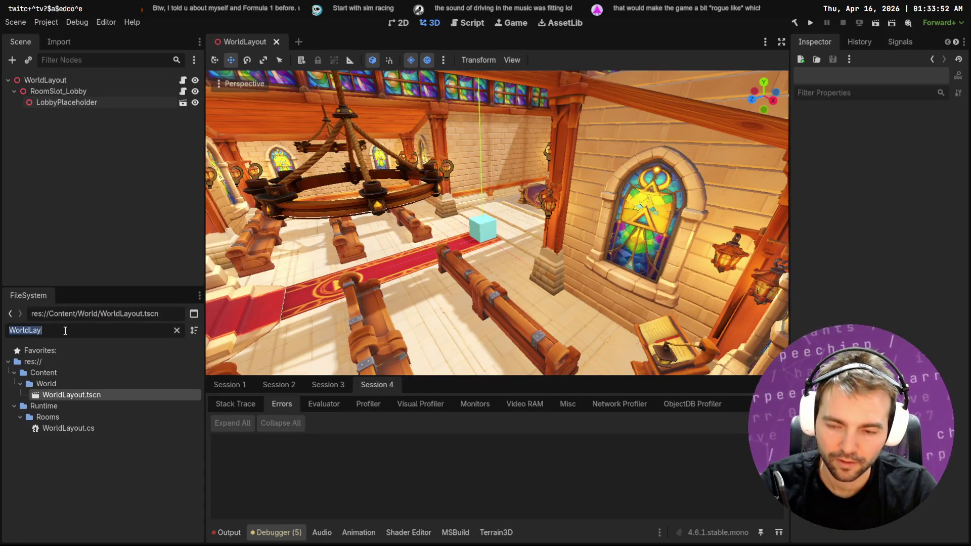
Filter the FileSystem for 'Game' and open Game.tscn.
{"action": "type", "text": "Game"}
{"action": "scroll", "coordinate": [137, 455], "scroll_direction": "down", "scroll_amount": 10}
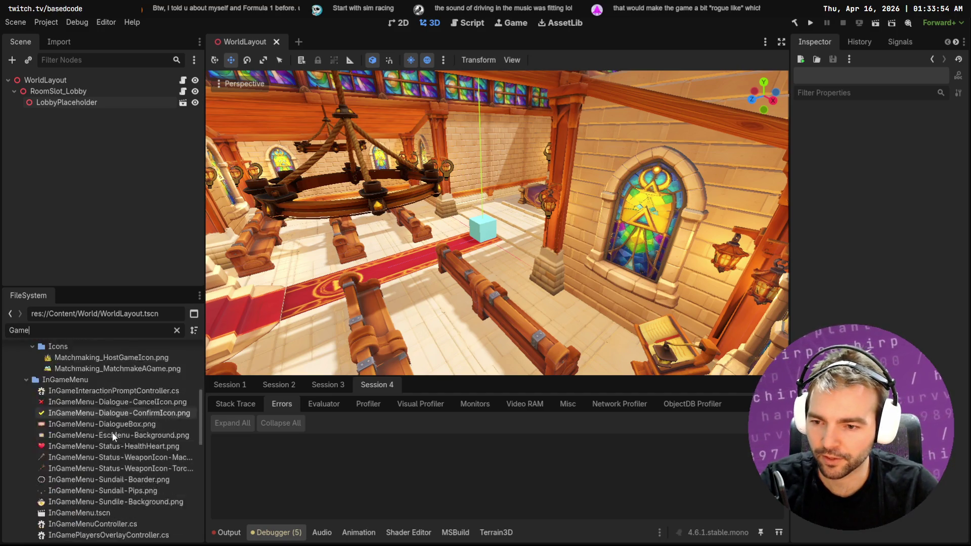
{"action": "scroll", "coordinate": [136, 470], "scroll_direction": "down", "scroll_amount": 4}
{"action": "left_click", "coordinate": [56, 533]}
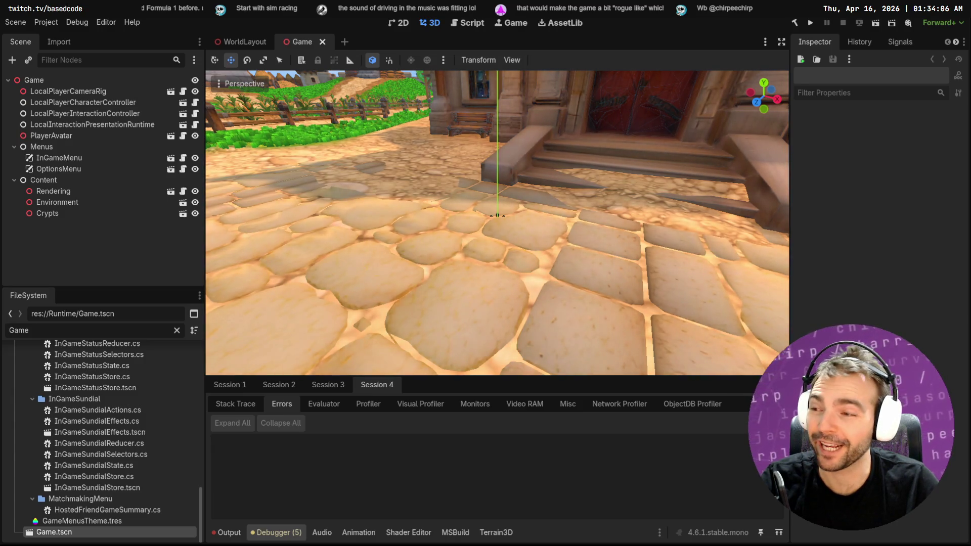
Fly the freelook camera over the town and castle, comparing with the werewolf image.
{"action": "scroll", "coordinate": [433, 191], "scroll_direction": "down", "scroll_amount": 6}
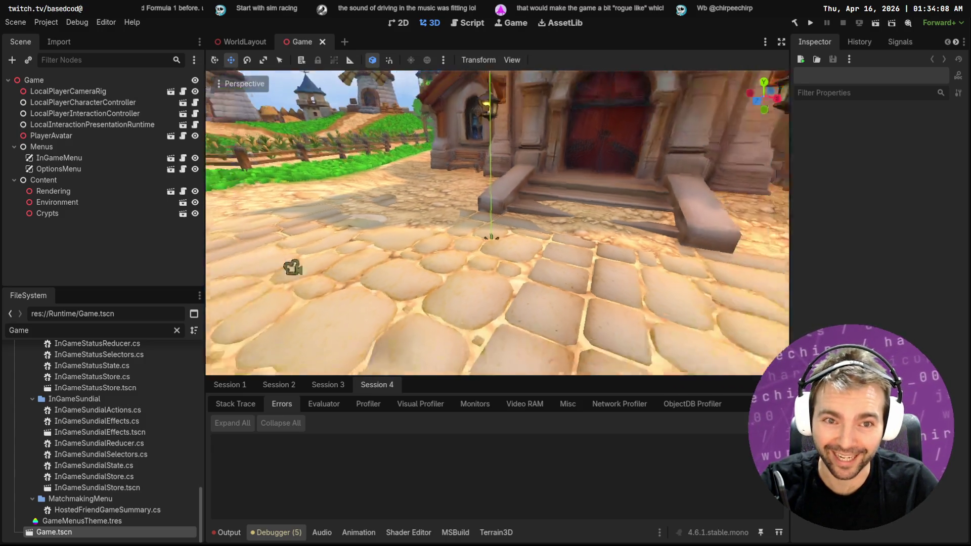
{"action": "key", "text": "w"}
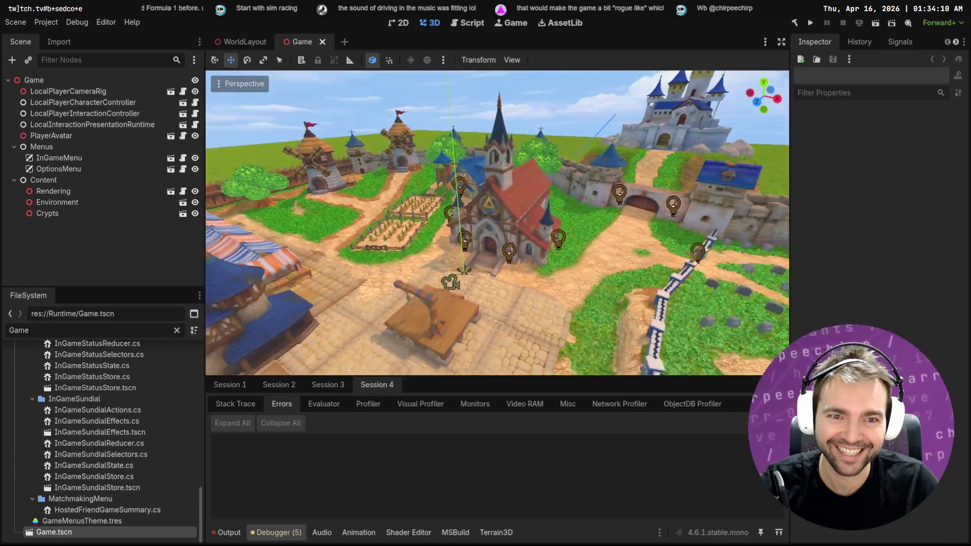
{"action": "key", "text": "s"}
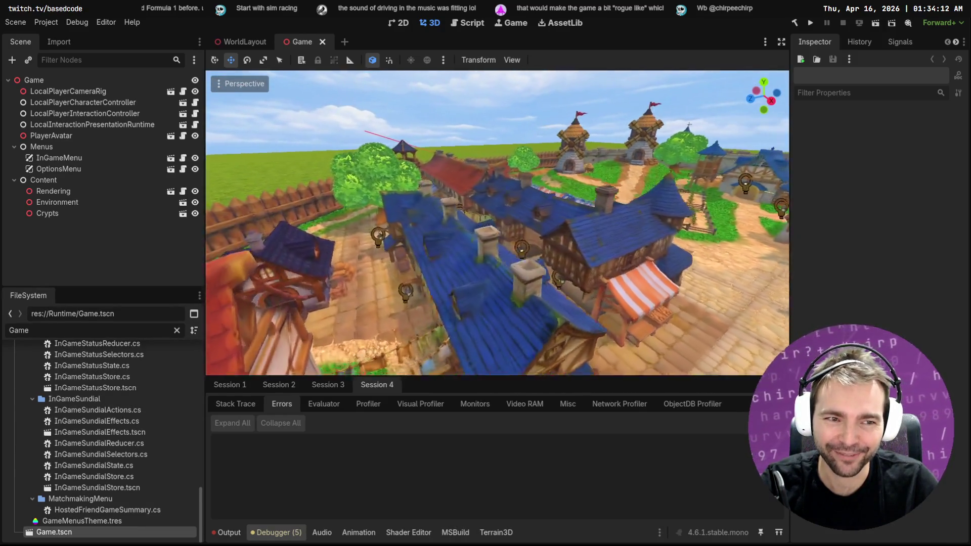
{"action": "key", "text": "s"}
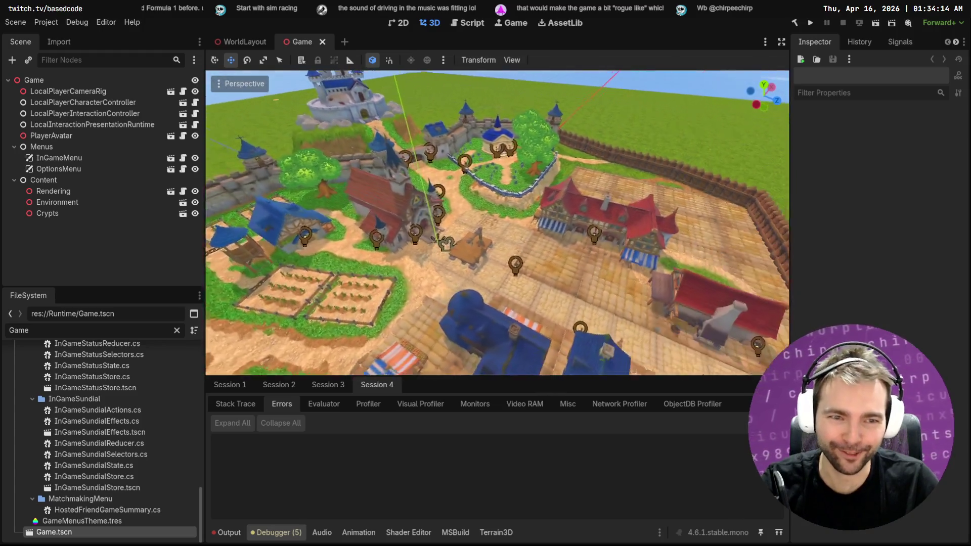
{"action": "key", "text": "w"}
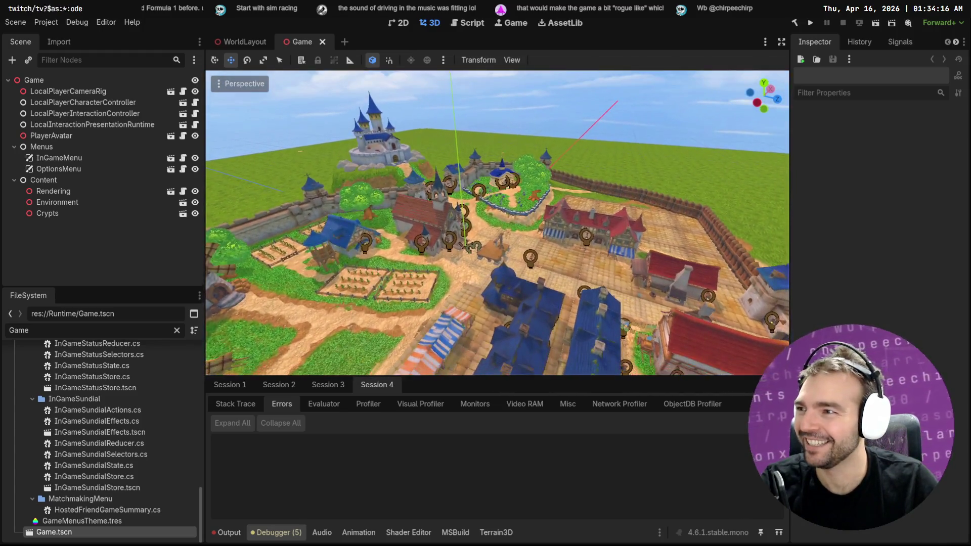
{"action": "key", "text": "w"}
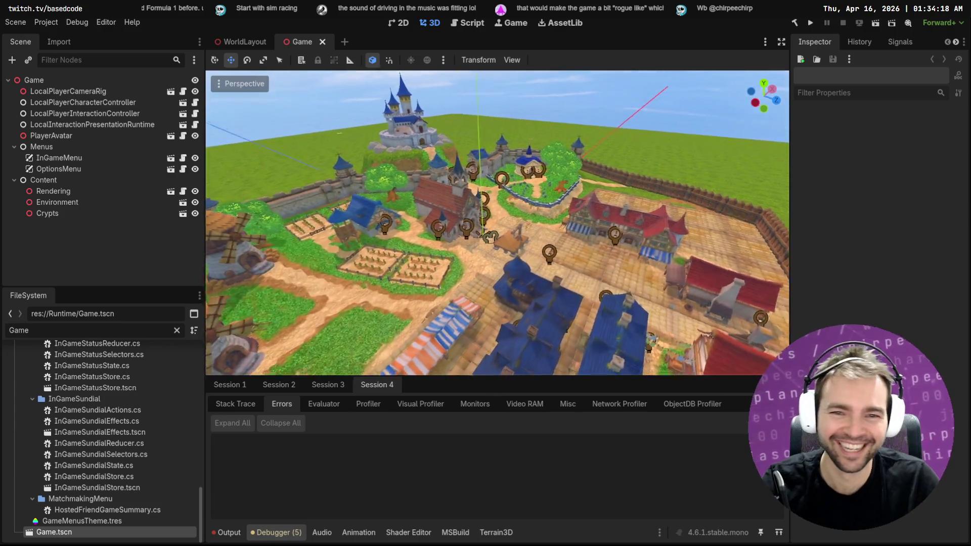
{"action": "key", "text": "alt+Tab"}
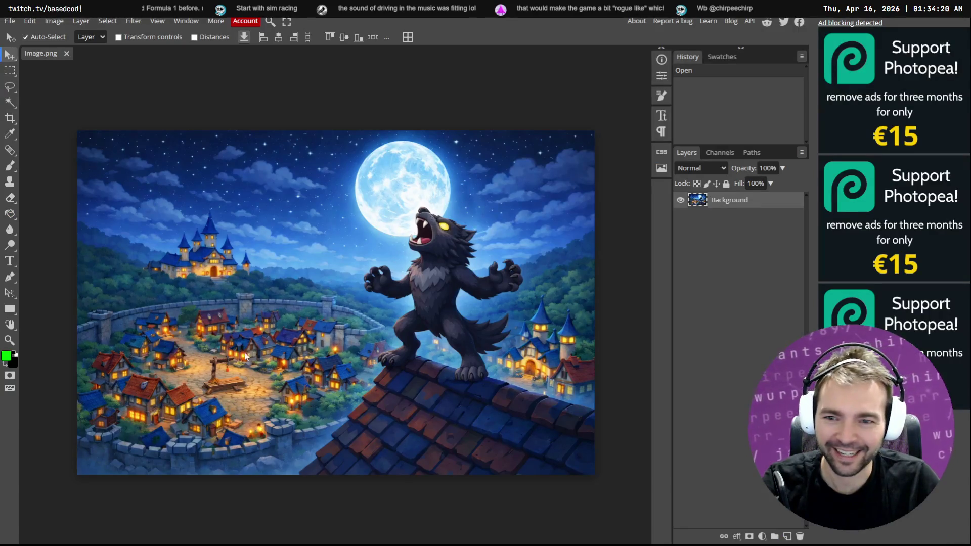
{"action": "key", "text": "alt+Tab"}
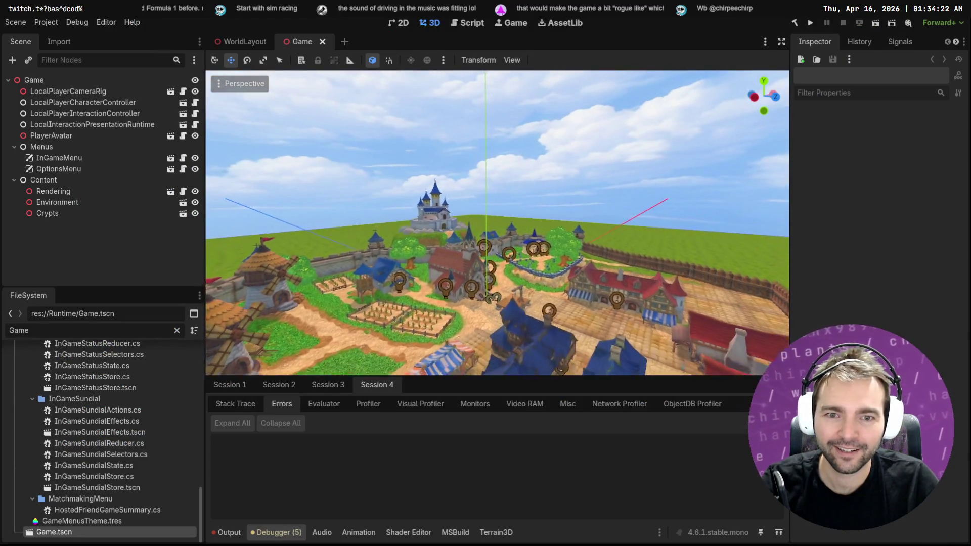
Hide the side panels to widen the 3D view and clear Session 1's two debugger errors.
{"action": "key", "text": "alt+Tab"}
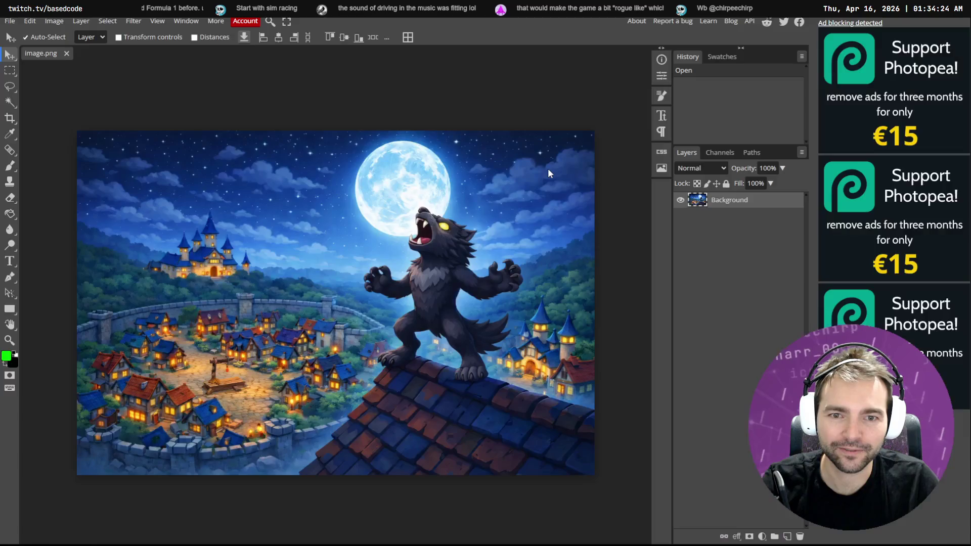
{"action": "key", "text": "alt+Tab"}
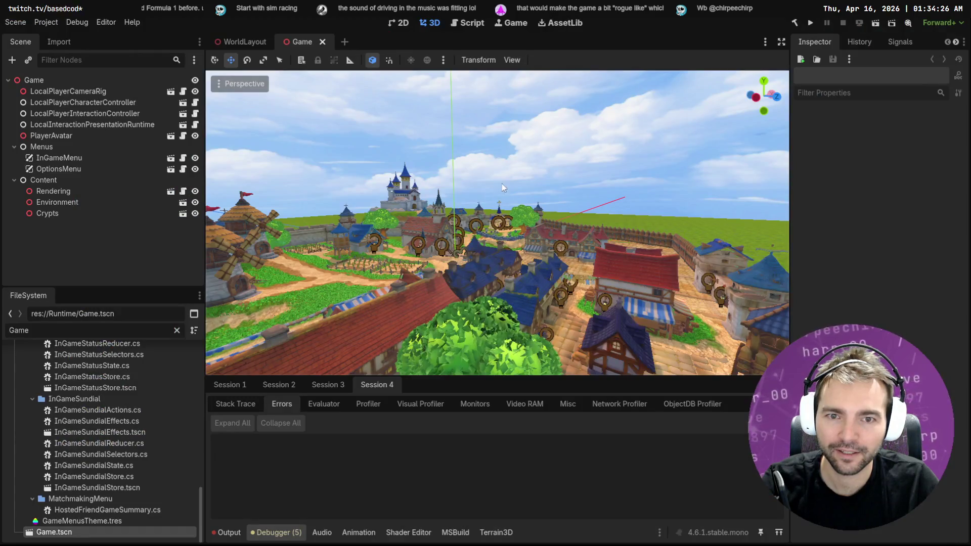
{"action": "key", "text": "alt+Tab"}
{"action": "key", "text": "alt+Tab"}
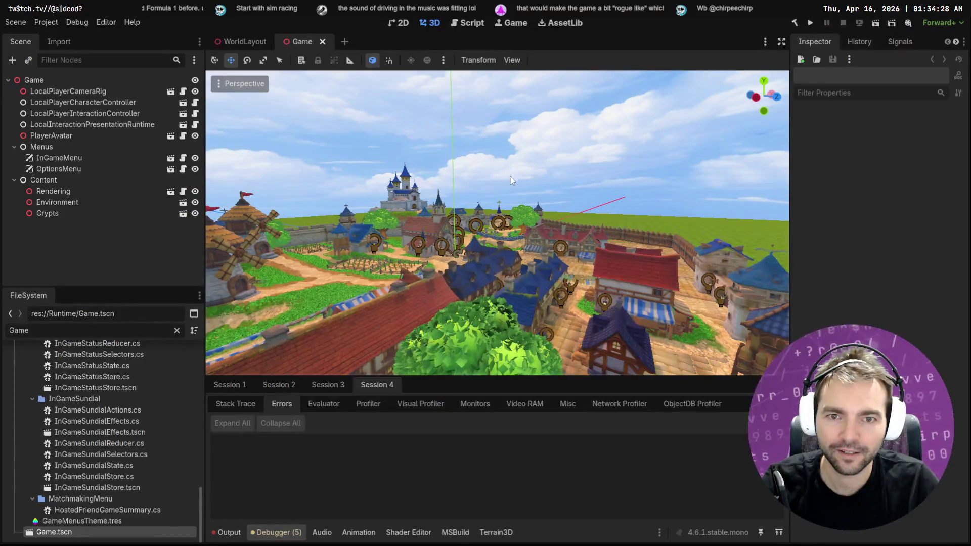
{"action": "left_click", "coordinate": [783, 41]}
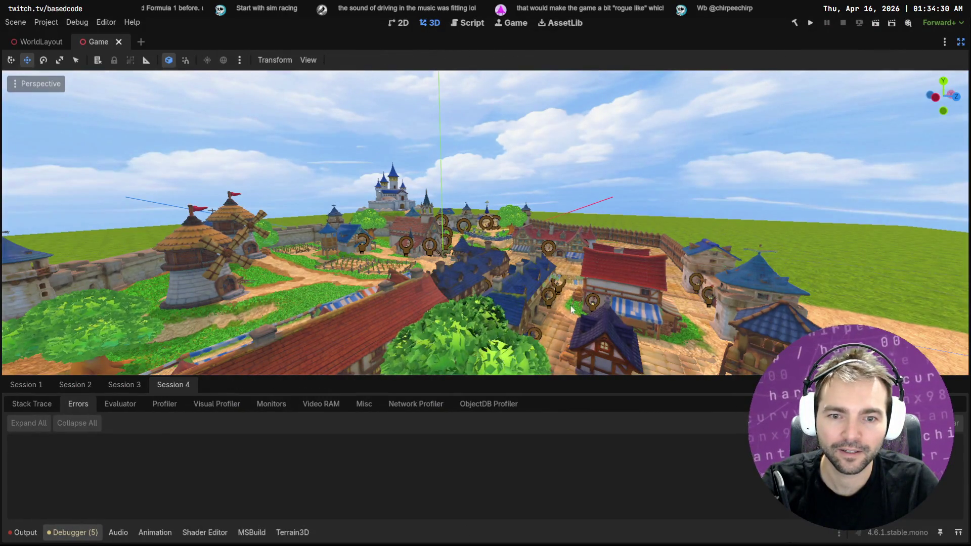
{"action": "left_click", "coordinate": [27, 385]}
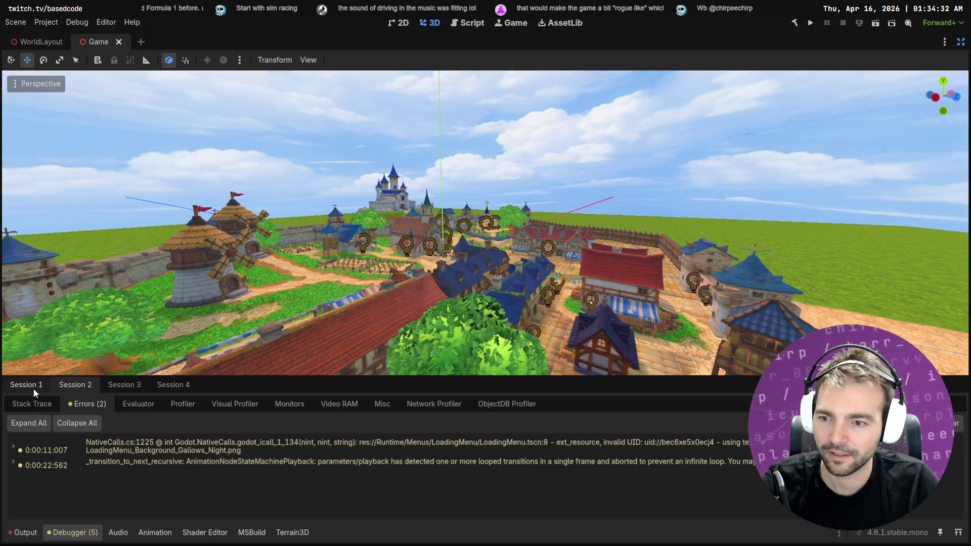
{"action": "left_click", "coordinate": [954, 423]}
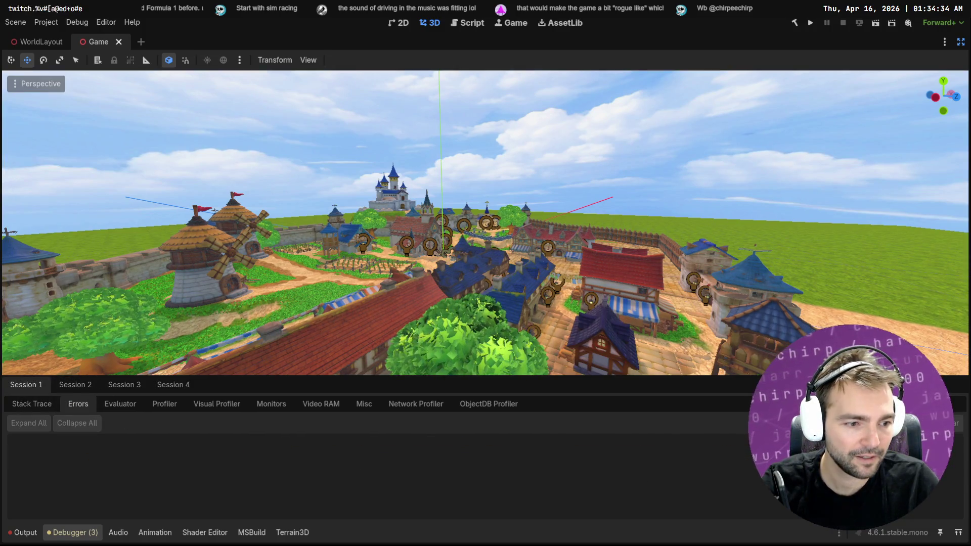
Try the debugger expand toggle, the sun/environment preview popup and the View options.
{"action": "left_click", "coordinate": [960, 535]}
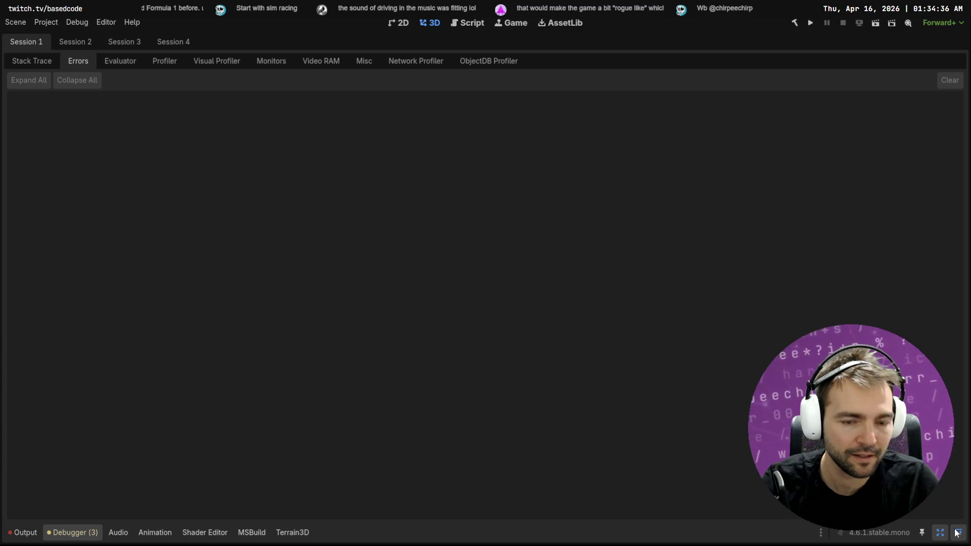
{"action": "left_click", "coordinate": [960, 536]}
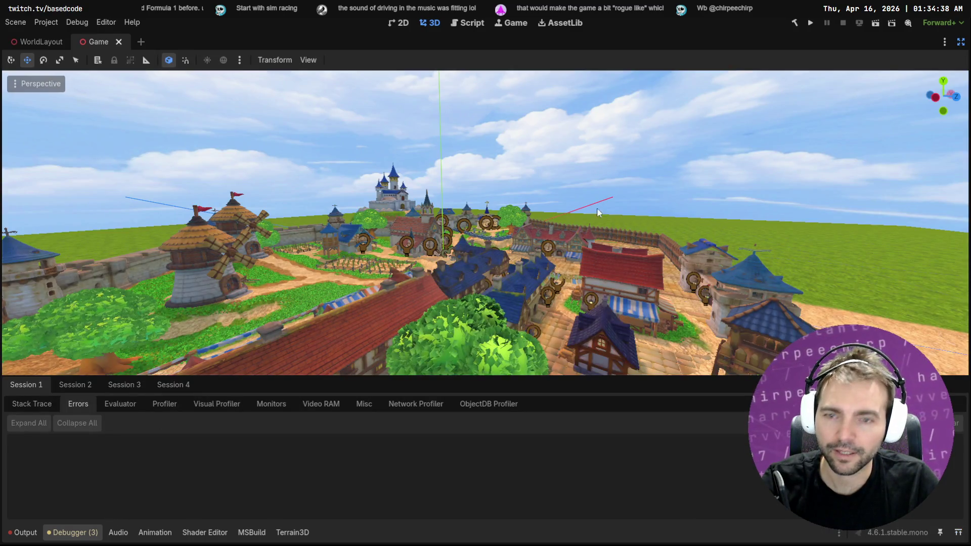
{"action": "left_click", "coordinate": [305, 374]}
{"action": "left_click_drag", "start_coordinate": [306, 376], "coordinate": [288, 502]}
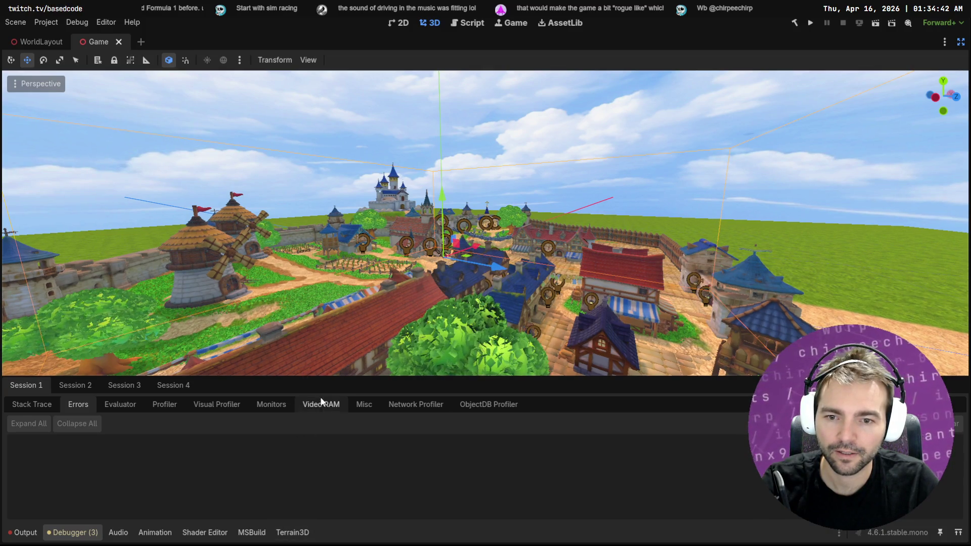
{"action": "left_click", "coordinate": [513, 136]}
{"action": "scroll", "coordinate": [514, 137], "scroll_direction": "down", "scroll_amount": 5}
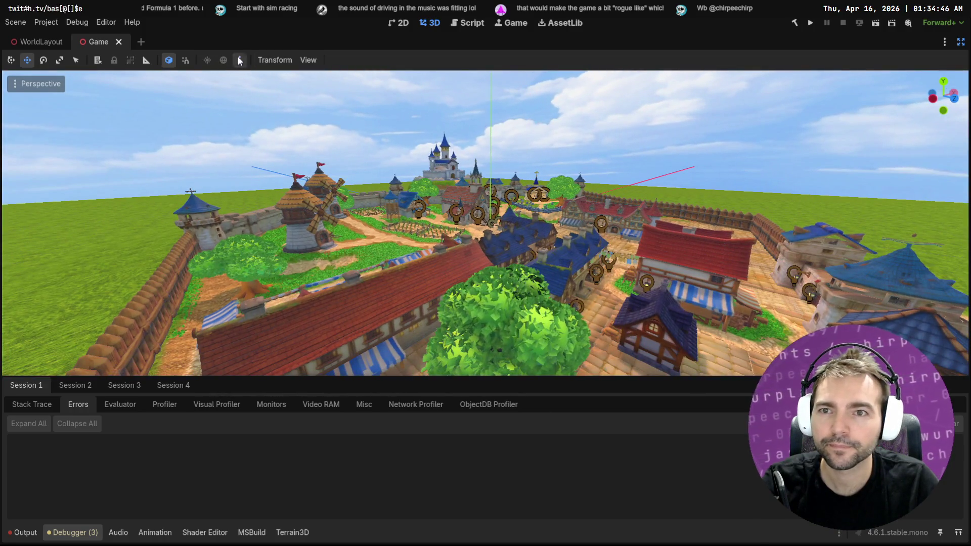
{"action": "left_click", "coordinate": [239, 60]}
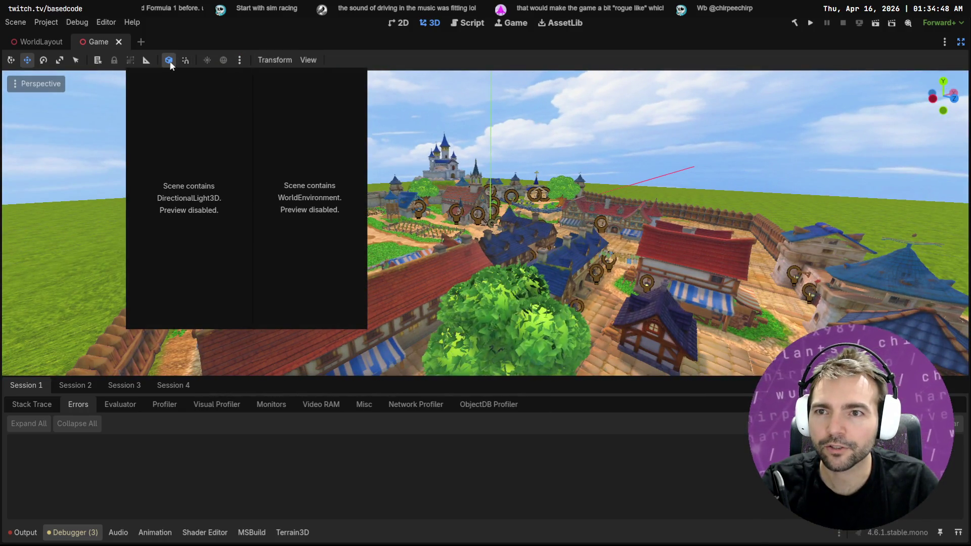
{"action": "left_click", "coordinate": [240, 60]}
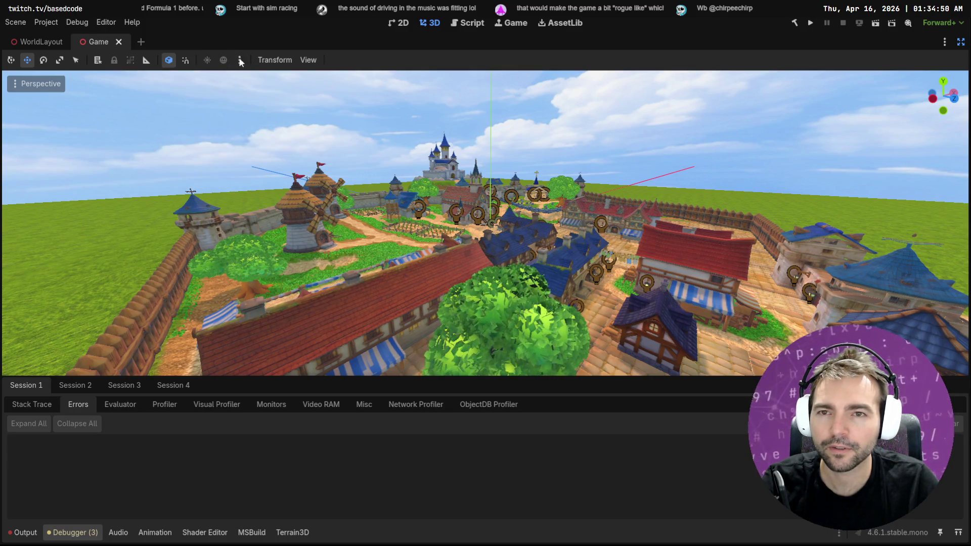
{"action": "left_click", "coordinate": [308, 59]}
{"action": "mouse_move", "coordinate": [360, 150]}
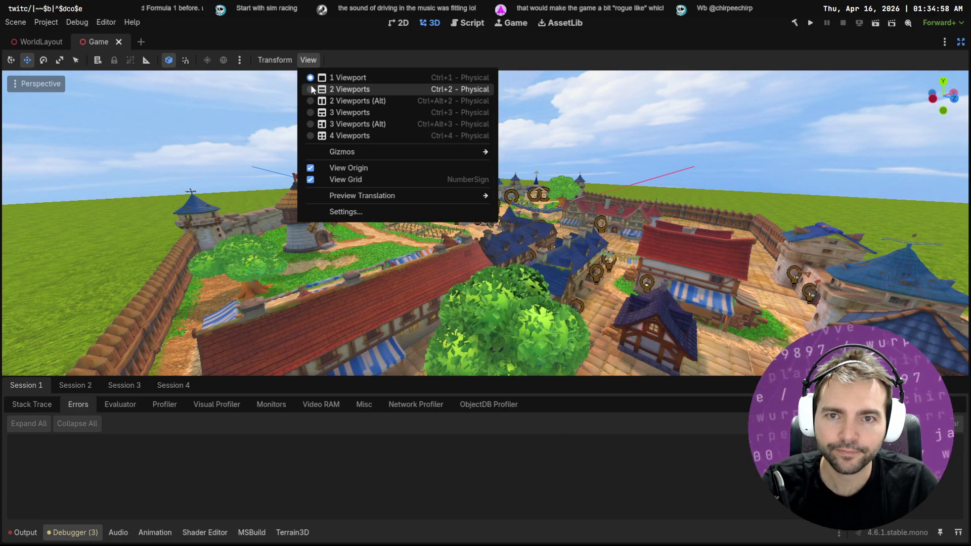
{"action": "left_click", "coordinate": [540, 61]}
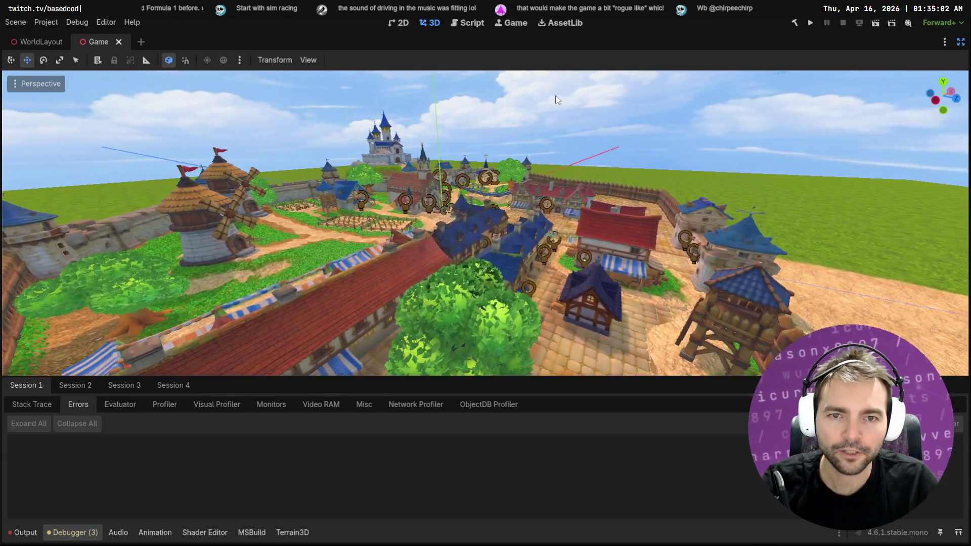
Fly the camera forward over the town to frame castle and houses like the werewolf picture.
{"action": "key", "text": "alt+Tab"}
{"action": "key", "text": "alt+Tab"}
{"action": "key", "text": "alt+Tab"}
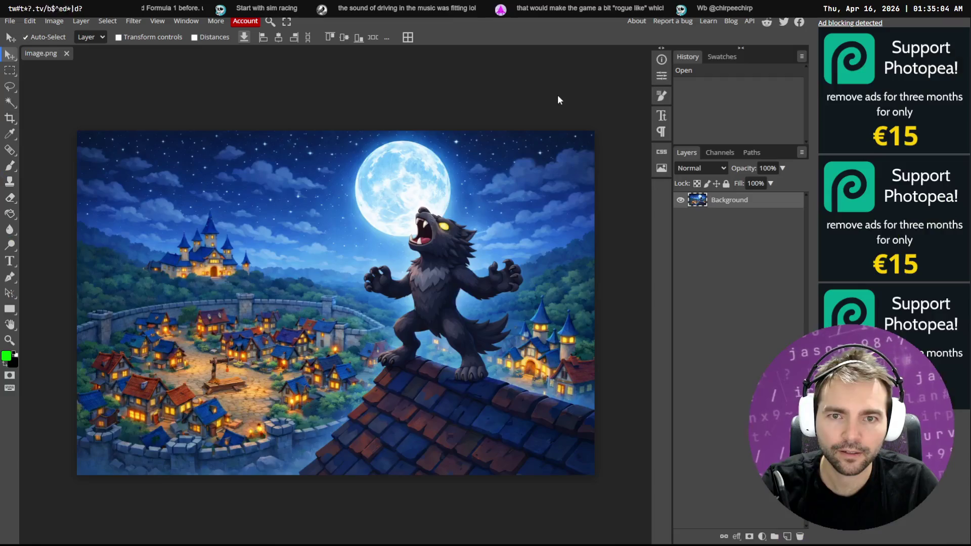
{"action": "key", "text": "alt+Tab"}
{"action": "key", "text": "alt+Tab"}
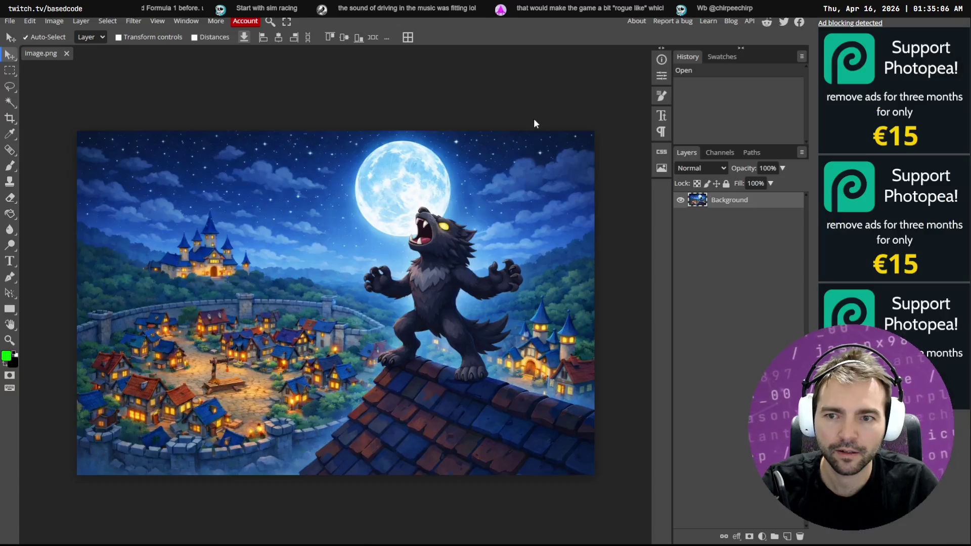
{"action": "key", "text": "alt+Tab"}
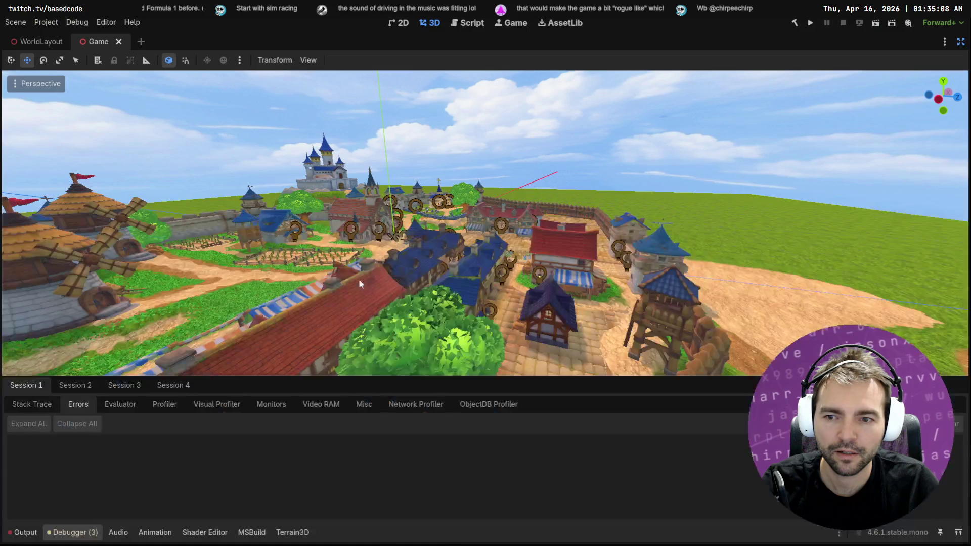
{"action": "key", "text": "alt+Tab"}
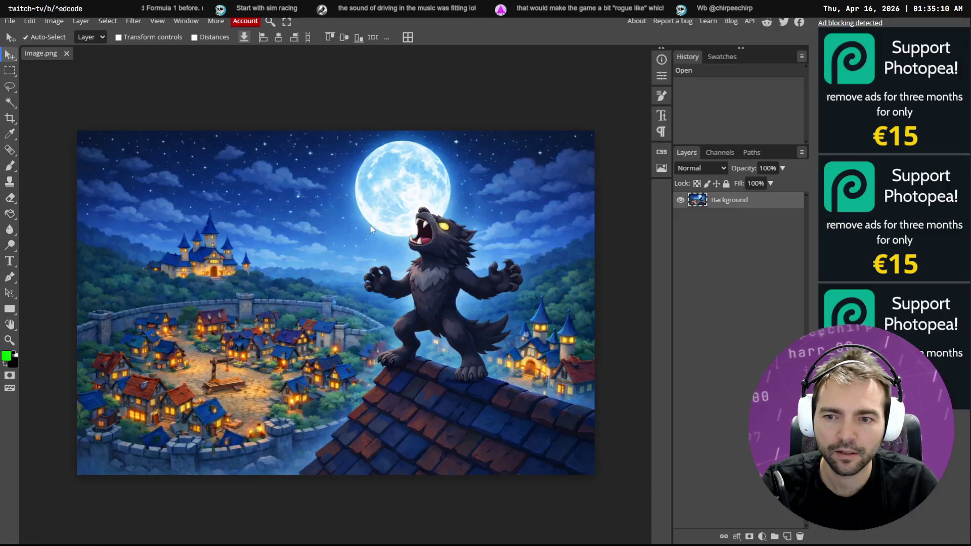
{"action": "key", "text": "alt+Tab"}
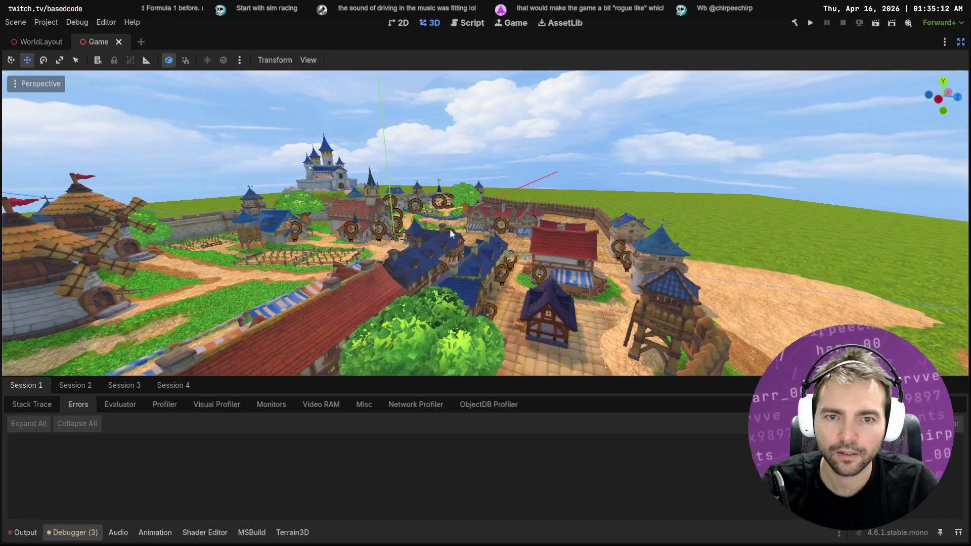
{"action": "key", "text": "w"}
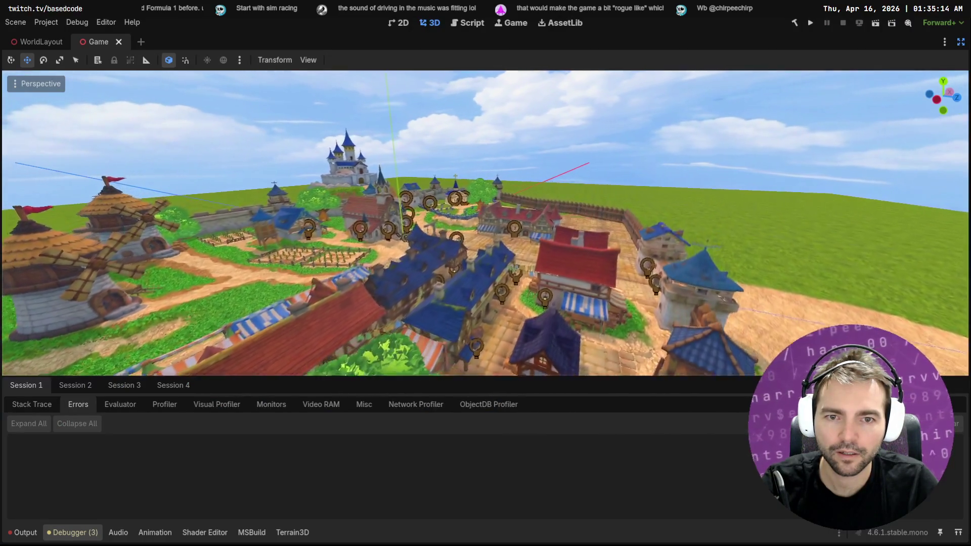
{"action": "key", "text": "w"}
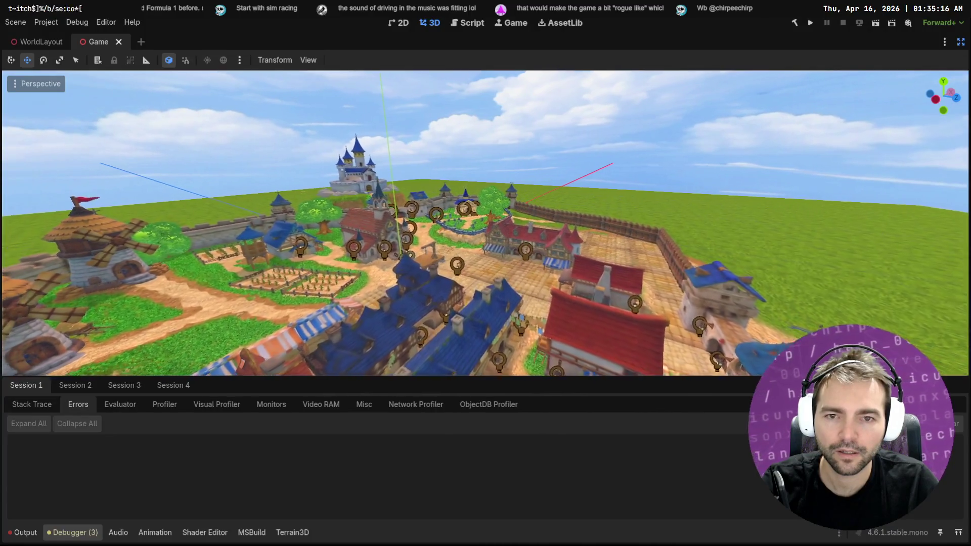
{"action": "key", "text": "alt+Tab"}
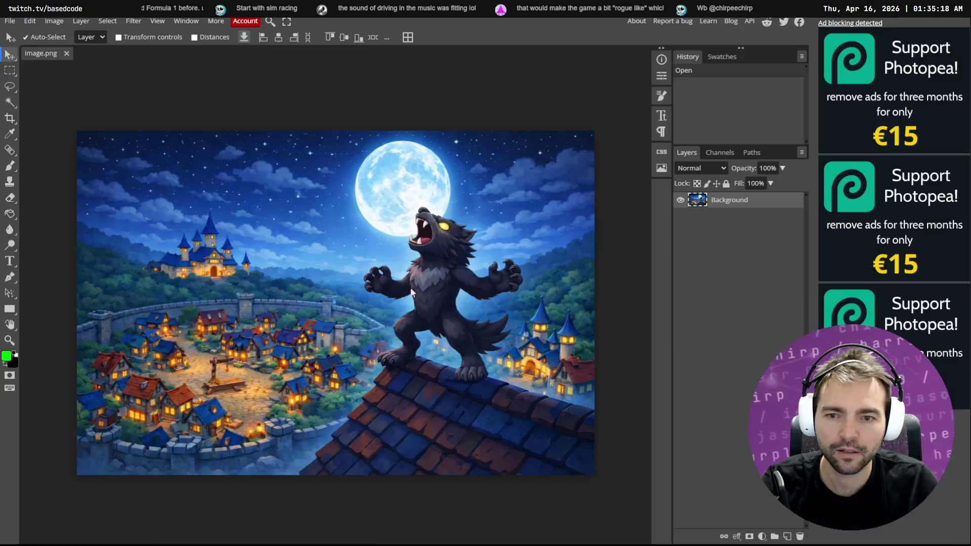
{"action": "key", "text": "alt+Tab"}
{"action": "key", "text": "w"}
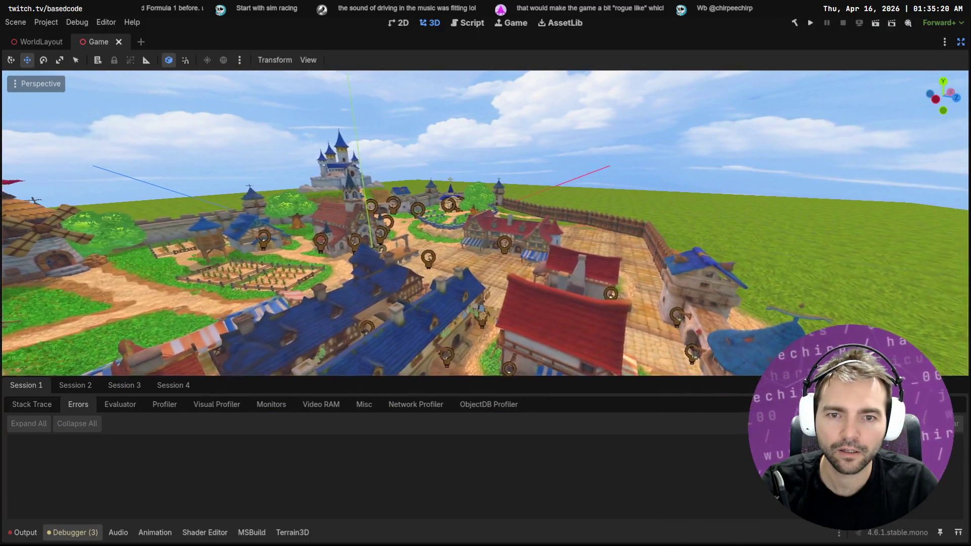
{"action": "key", "text": "alt+Tab"}
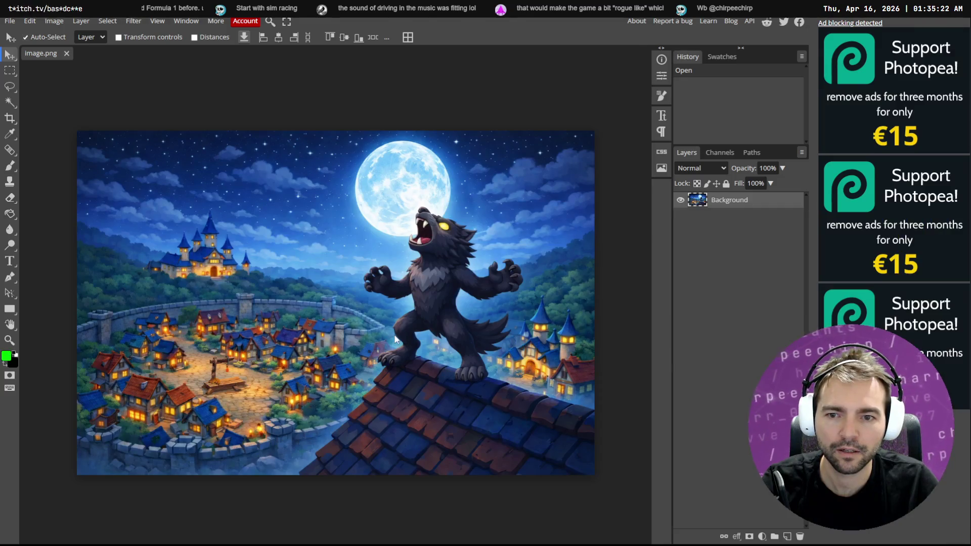
{"action": "key", "text": "alt+Tab"}
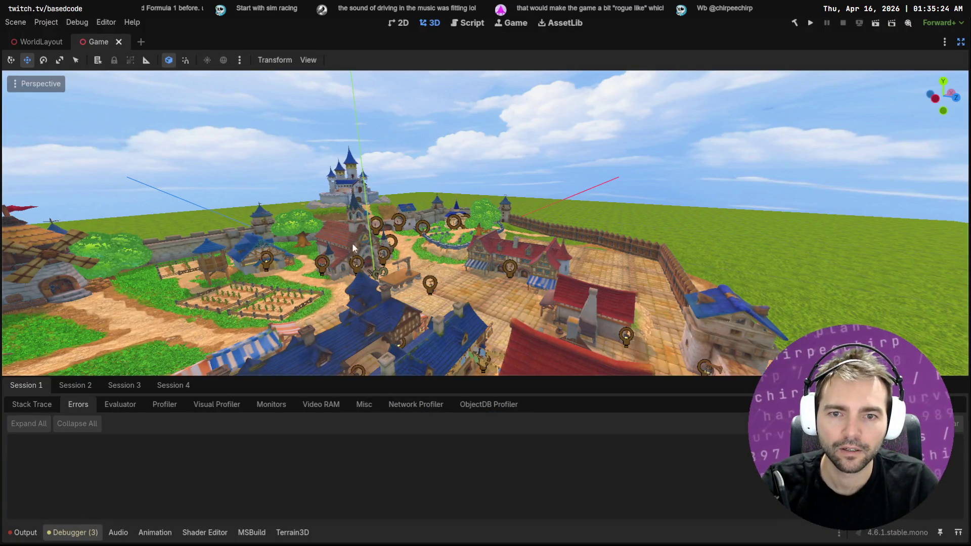
Hide Light3D gizmos, set Camera3D gizmos to x-ray, and turn off View Origin.
{"action": "left_click", "coordinate": [261, 60]}
{"action": "left_click", "coordinate": [300, 58]}
{"action": "left_click", "coordinate": [309, 60]}
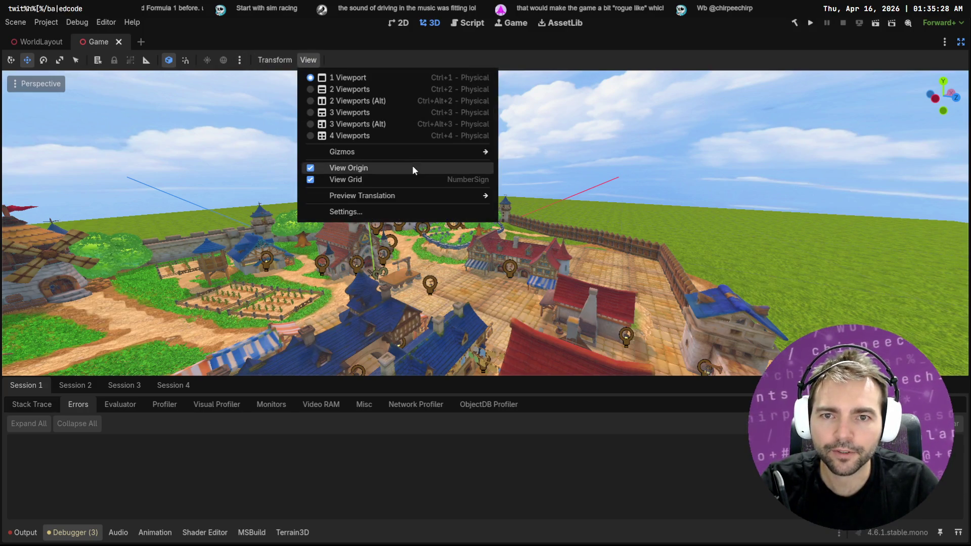
{"action": "mouse_move", "coordinate": [426, 157]}
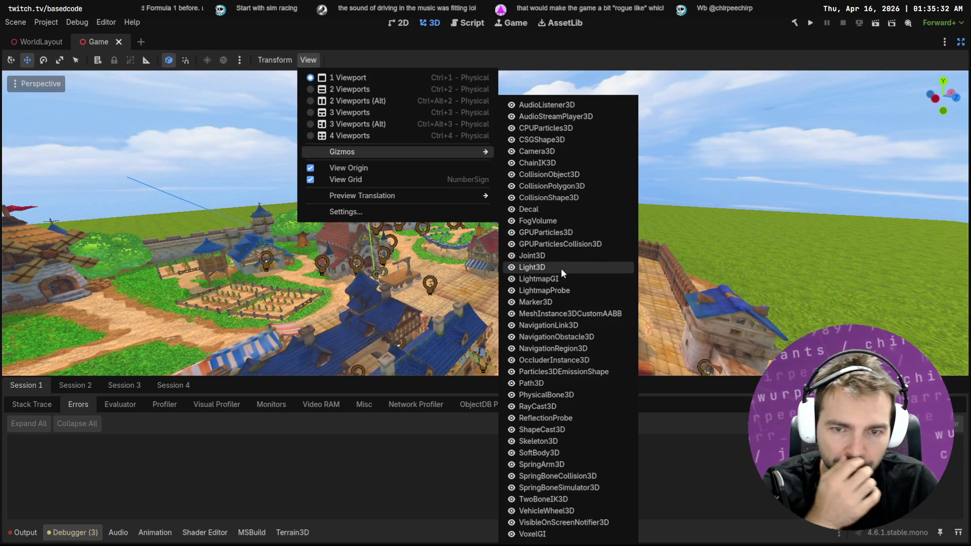
{"action": "left_click", "coordinate": [557, 269]}
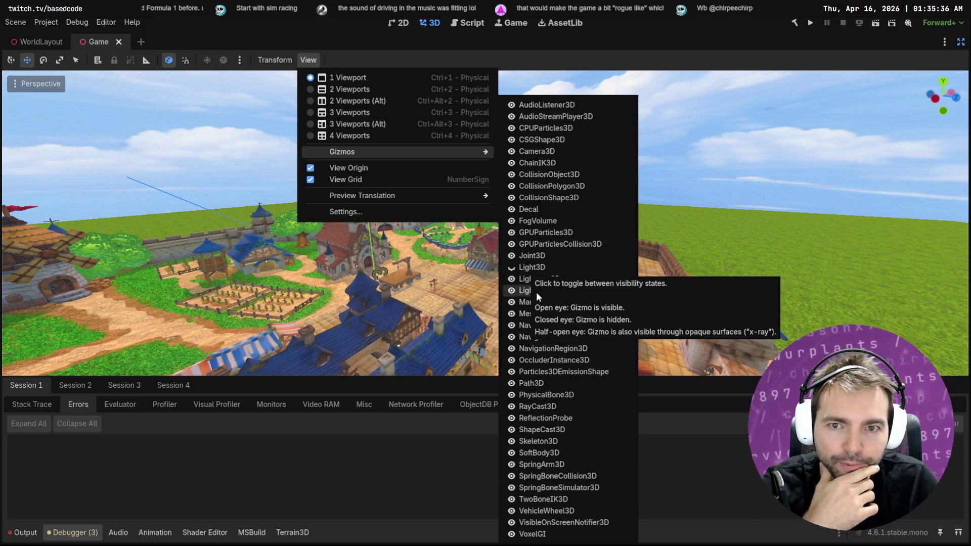
{"action": "left_click", "coordinate": [536, 151]}
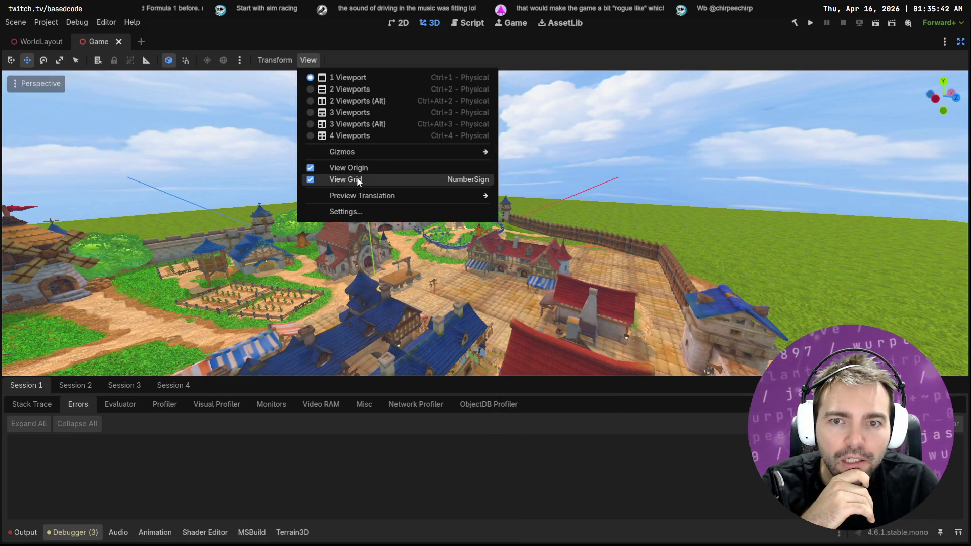
{"action": "left_click", "coordinate": [359, 170]}
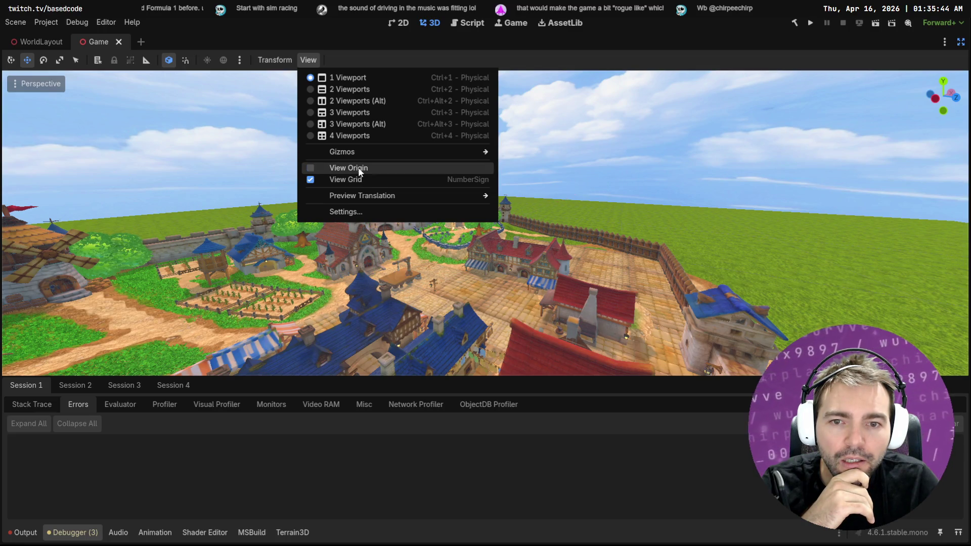
{"action": "left_click", "coordinate": [587, 127]}
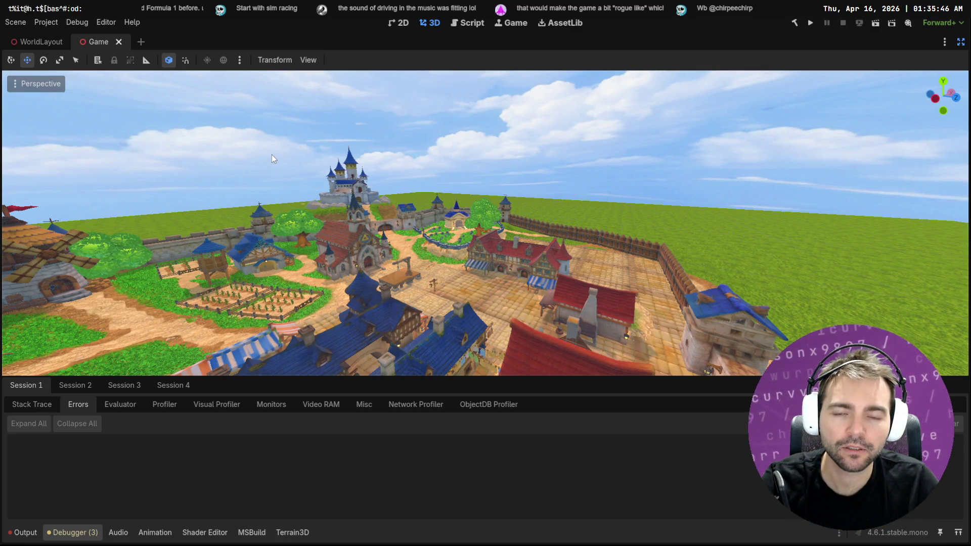
Paste a screenshot of the Godot castle and town into image.png and move it lower left.
{"action": "key", "text": "Print"}
{"action": "mouse_move", "coordinate": [275, 138]}
{"action": "left_mouse_down"}
{"action": "mouse_move", "coordinate": [394, 283]}
{"action": "mouse_move", "coordinate": [430, 301]}
{"action": "left_mouse_up"}
{"action": "key", "text": "alt+Tab"}
{"action": "key", "text": "ctrl+v"}
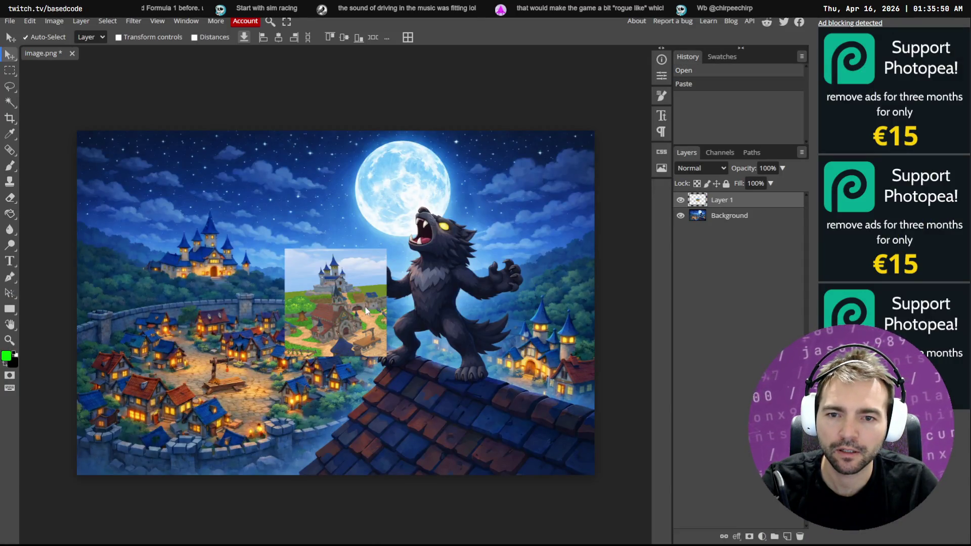
{"action": "mouse_move", "coordinate": [347, 311]}
{"action": "left_mouse_down"}
{"action": "mouse_move", "coordinate": [180, 322]}
{"action": "mouse_move", "coordinate": [146, 259]}
{"action": "mouse_move", "coordinate": [153, 331]}
{"action": "mouse_move", "coordinate": [170, 339]}
{"action": "left_mouse_up"}
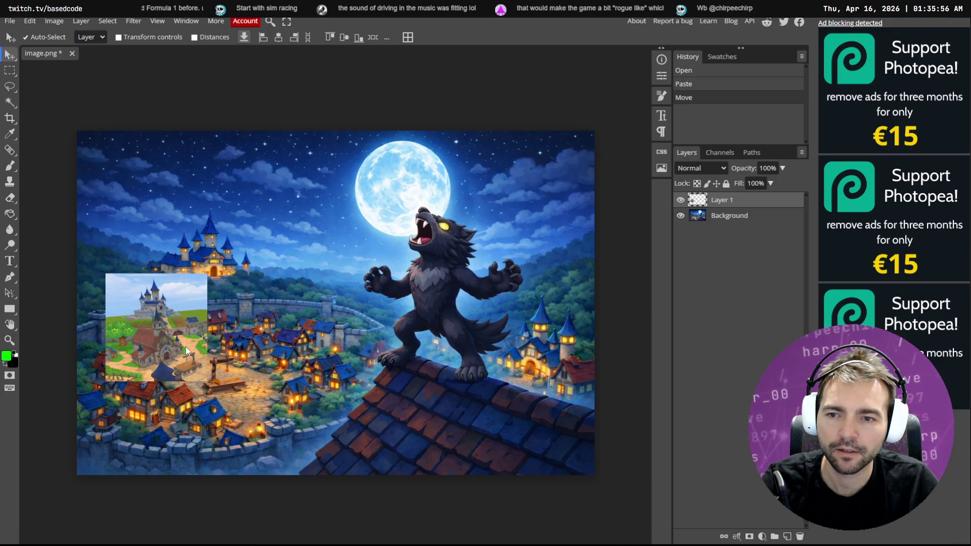
Scale the pasted town to about 131% and erase its left and right edges to blend.
{"action": "key", "text": "ctrl+t"}
{"action": "mouse_move", "coordinate": [209, 383]}
{"action": "left_mouse_down"}
{"action": "mouse_move", "coordinate": [223, 397]}
{"action": "mouse_move", "coordinate": [202, 378]}
{"action": "mouse_move", "coordinate": [211, 375]}
{"action": "left_mouse_up"}
{"action": "key", "text": "Return"}
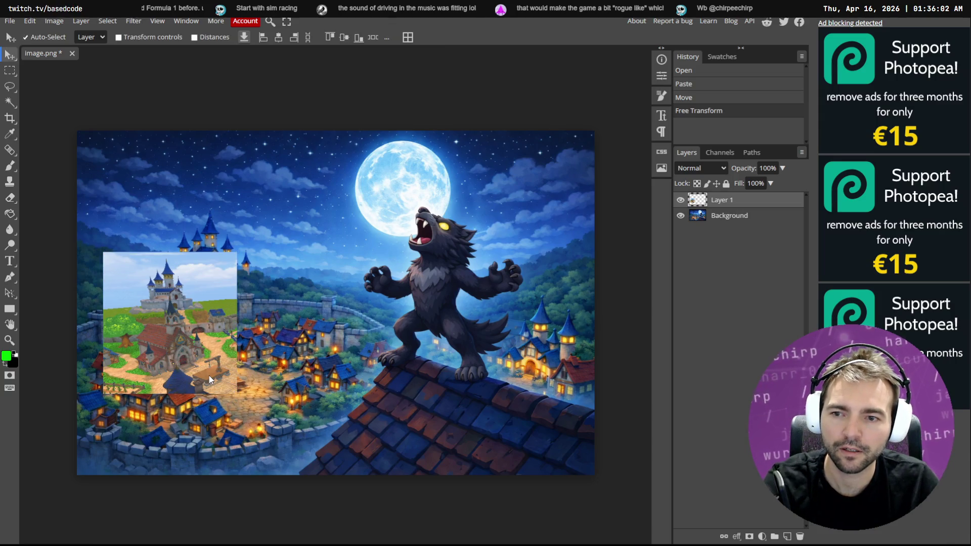
{"action": "key", "text": "e"}
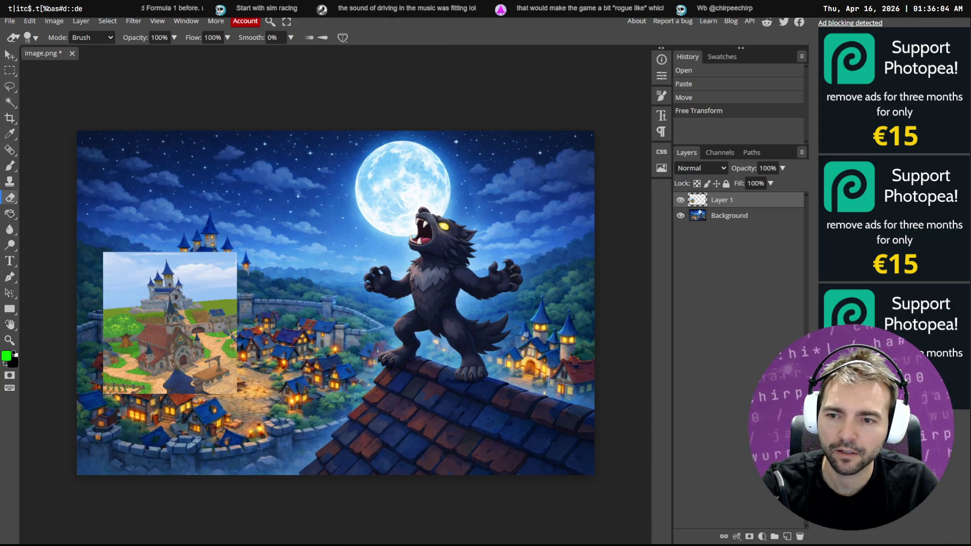
{"action": "mouse_move", "coordinate": [111, 350]}
{"action": "left_mouse_down"}
{"action": "mouse_move", "coordinate": [109, 377]}
{"action": "mouse_move", "coordinate": [131, 390]}
{"action": "mouse_move", "coordinate": [117, 370]}
{"action": "mouse_move", "coordinate": [130, 382]}
{"action": "left_mouse_up"}
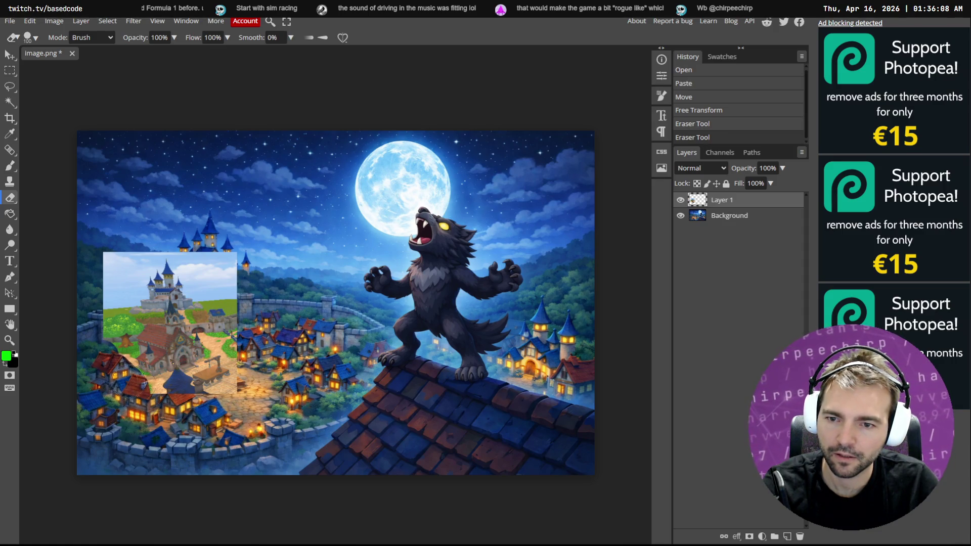
{"action": "mouse_move", "coordinate": [230, 331]}
{"action": "left_mouse_down"}
{"action": "mouse_move", "coordinate": [236, 307]}
{"action": "mouse_move", "coordinate": [215, 276]}
{"action": "mouse_move", "coordinate": [230, 255]}
{"action": "mouse_move", "coordinate": [210, 288]}
{"action": "mouse_move", "coordinate": [222, 306]}
{"action": "mouse_move", "coordinate": [205, 275]}
{"action": "mouse_move", "coordinate": [132, 258]}
{"action": "mouse_move", "coordinate": [91, 353]}
{"action": "mouse_move", "coordinate": [104, 337]}
{"action": "left_mouse_up"}
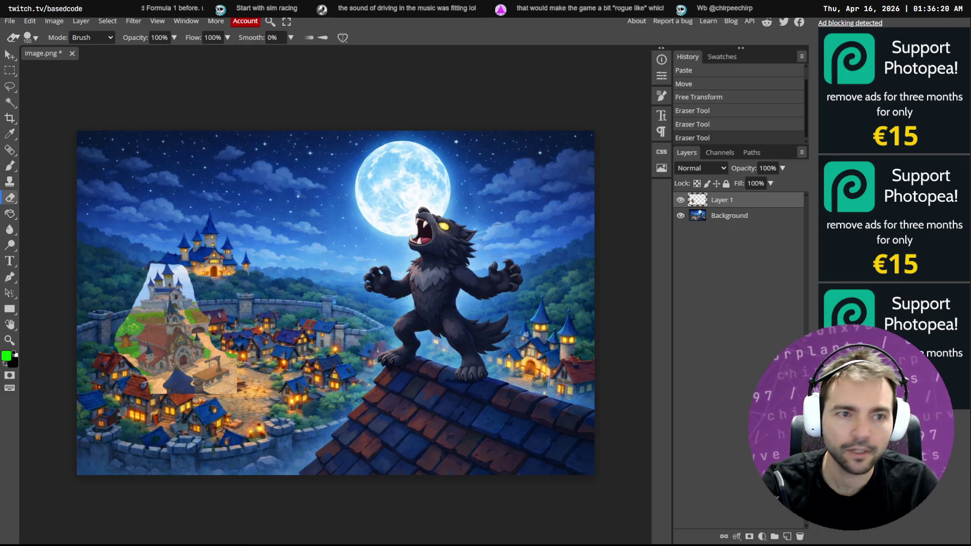
Lasso the castle from the pasted town and copy it onto its own new layer.
{"action": "left_click", "coordinate": [10, 54]}
{"action": "left_click", "coordinate": [7, 88]}
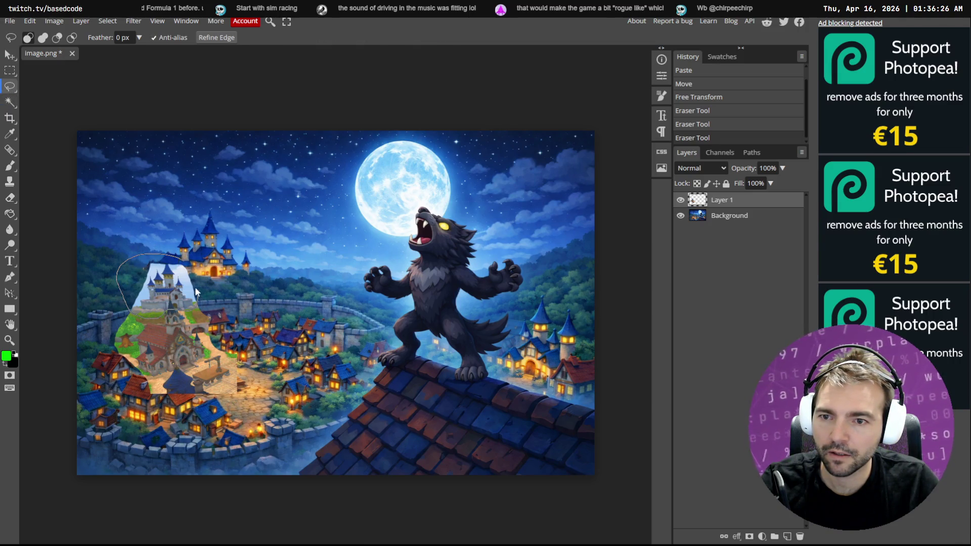
{"action": "left_click_drag", "start_coordinate": [197, 292], "coordinate": [133, 312]}
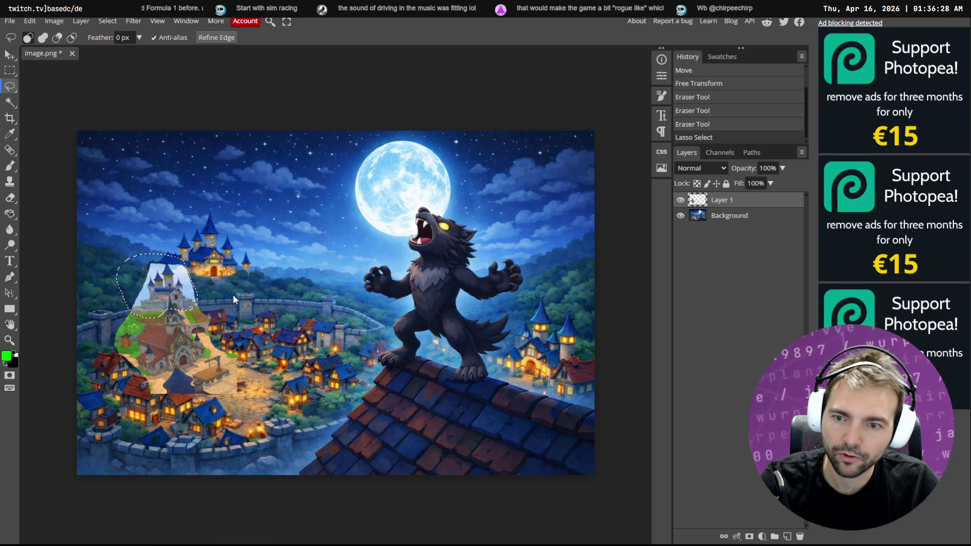
{"action": "key", "text": "ctrl+c"}
{"action": "key", "text": "ctrl+v"}
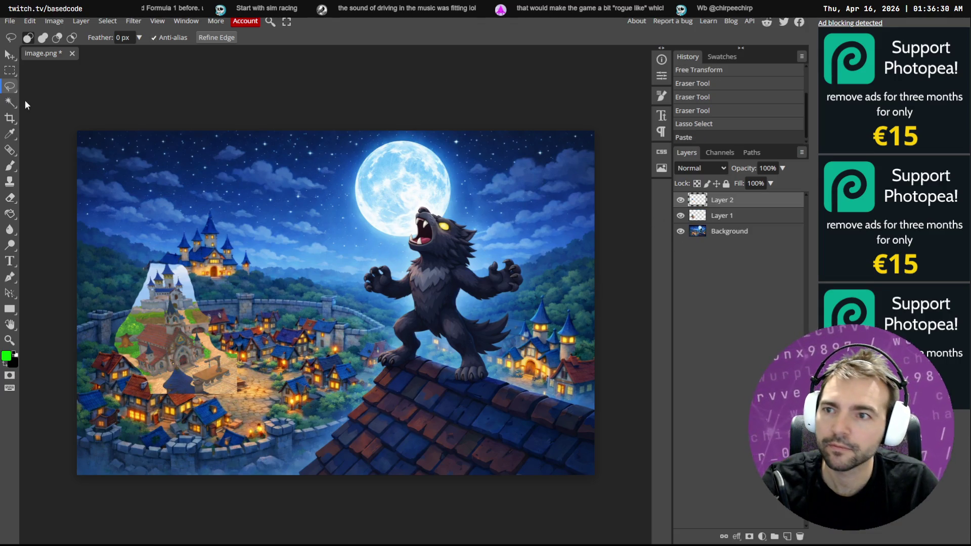
Move the castle piece up over the hilltop and enlarge it to about 157%.
{"action": "key", "text": "v"}
{"action": "mouse_move", "coordinate": [171, 278]}
{"action": "left_mouse_down"}
{"action": "mouse_move", "coordinate": [206, 241]}
{"action": "mouse_move", "coordinate": [211, 253]}
{"action": "left_mouse_up"}
{"action": "key", "text": "ctrl+t"}
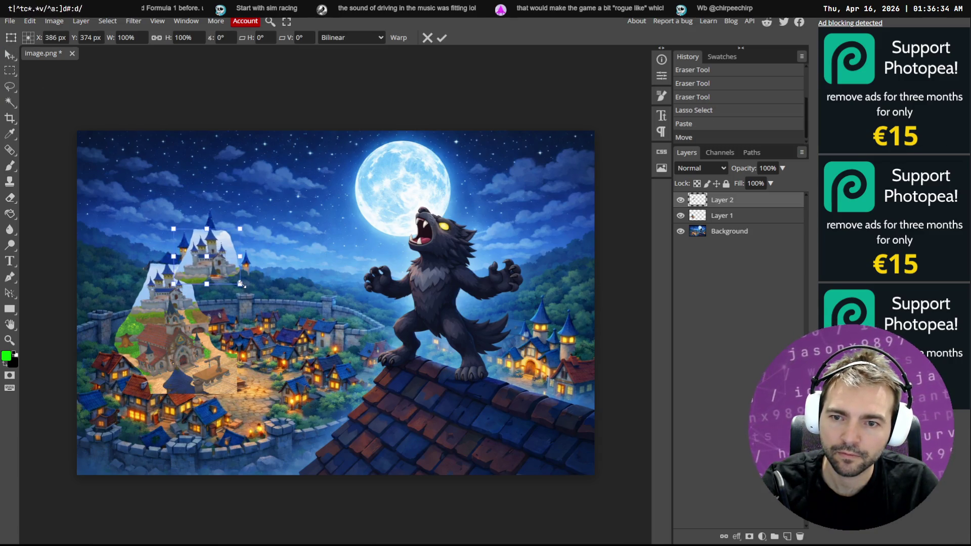
{"action": "left_click_drag", "start_coordinate": [240, 285], "coordinate": [255, 302]}
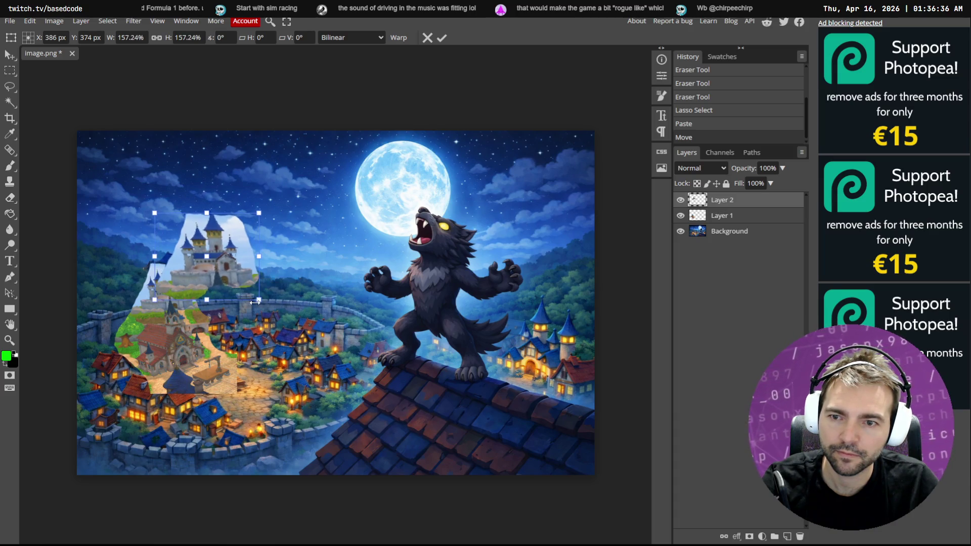
{"action": "key", "text": "Return"}
{"action": "key", "text": "e"}
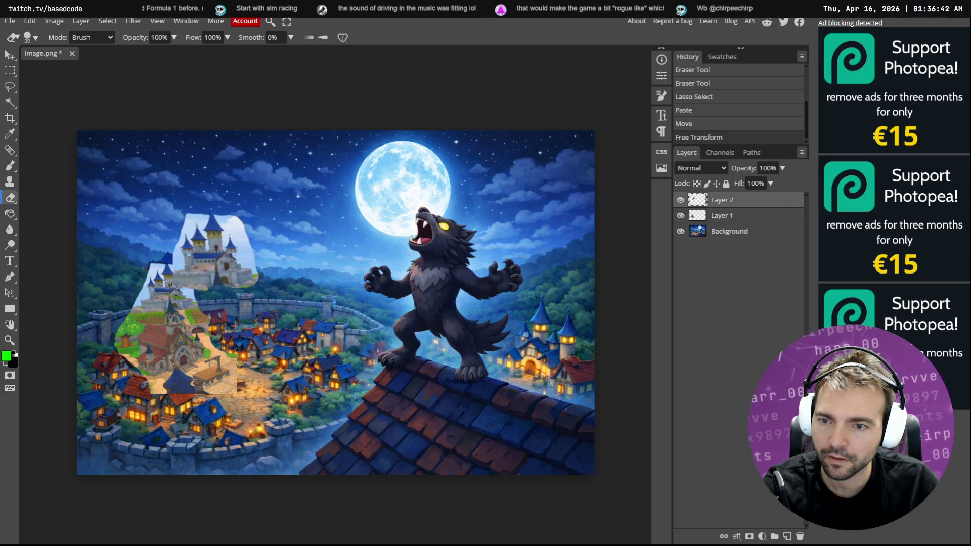
Erase the castle layer's top edge and the town layer's left edge, undoing a bad stroke.
{"action": "left_click", "coordinate": [196, 208]}
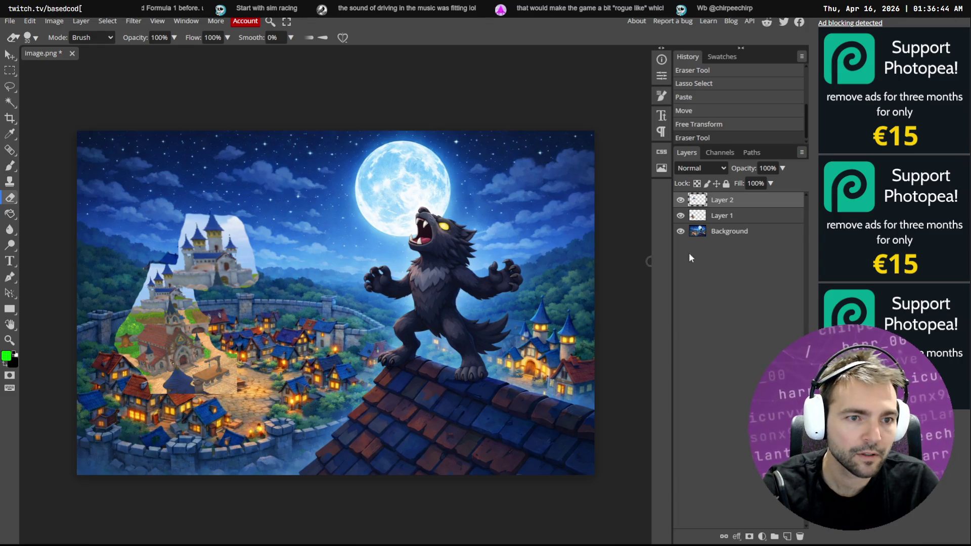
{"action": "left_click", "coordinate": [697, 217]}
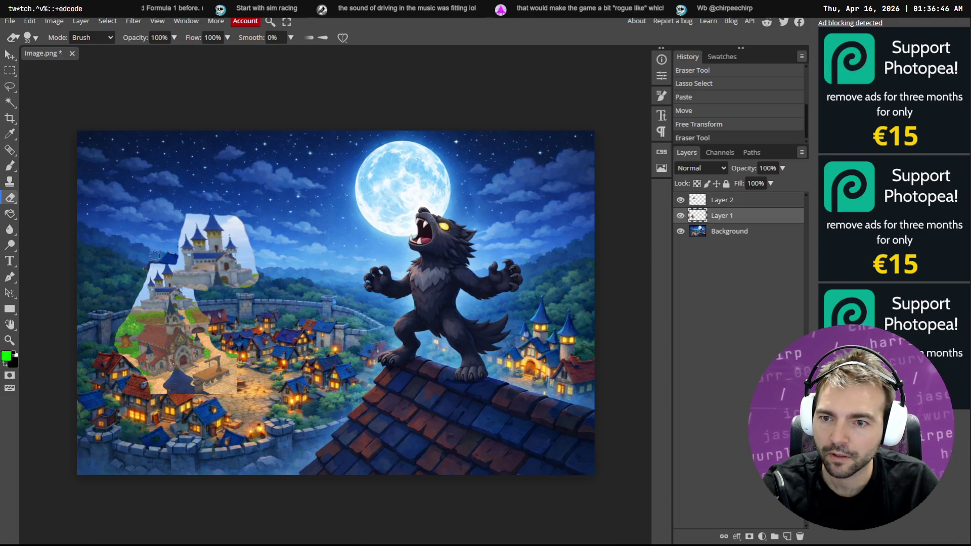
{"action": "left_click_drag", "start_coordinate": [151, 256], "coordinate": [154, 314]}
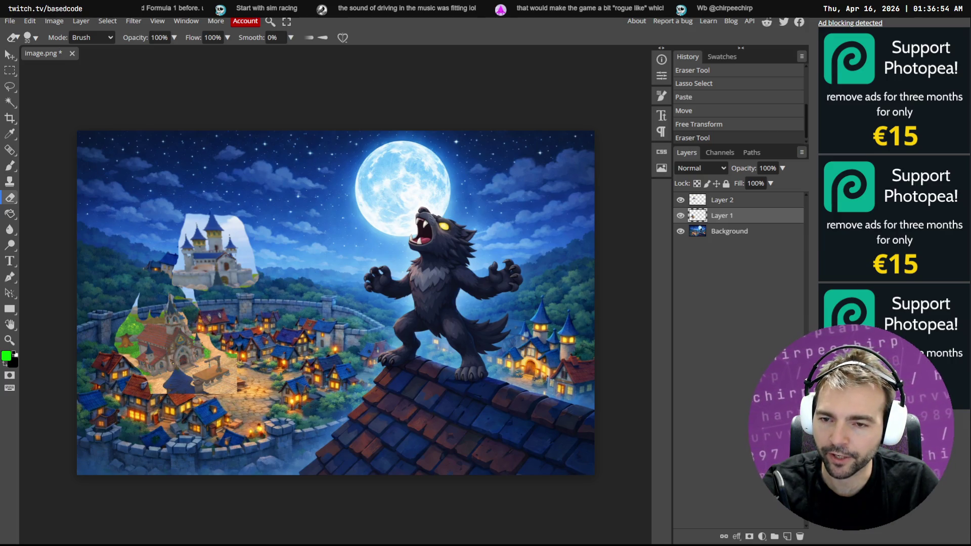
{"action": "key", "text": "ctrl+z"}
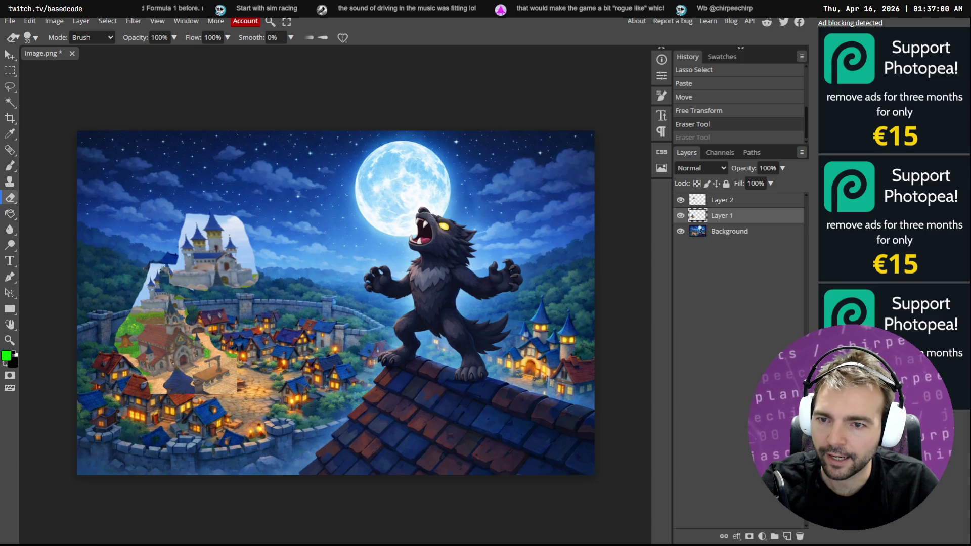
Erase strips left of the castle and a spot near the town wall, then check Godot.
{"action": "mouse_move", "coordinate": [170, 271]}
{"action": "left_mouse_down"}
{"action": "mouse_move", "coordinate": [156, 263]}
{"action": "mouse_move", "coordinate": [143, 311]}
{"action": "mouse_move", "coordinate": [158, 312]}
{"action": "mouse_move", "coordinate": [129, 316]}
{"action": "mouse_move", "coordinate": [142, 310]}
{"action": "left_mouse_up"}
{"action": "key", "text": "ctrl+z"}
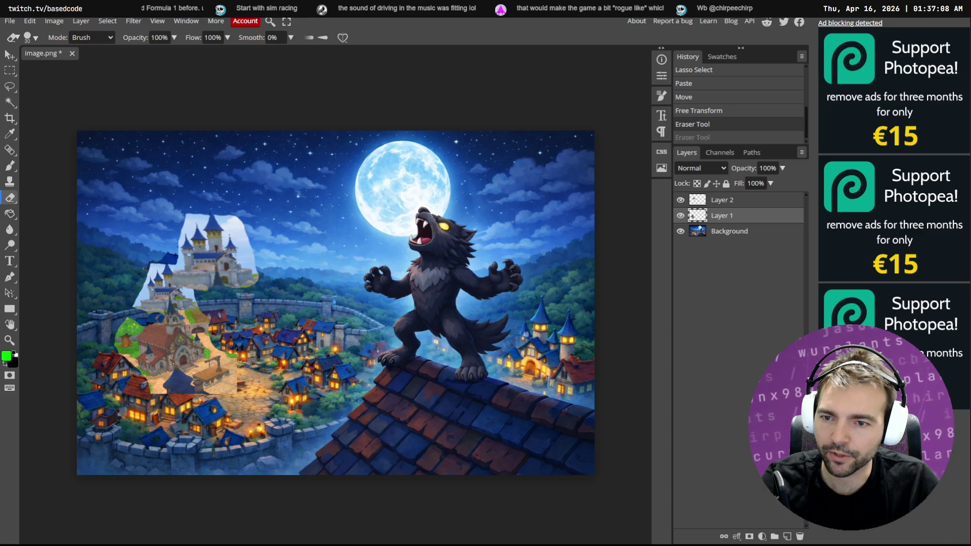
{"action": "mouse_move", "coordinate": [159, 306]}
{"action": "left_mouse_down"}
{"action": "mouse_move", "coordinate": [163, 258]}
{"action": "mouse_move", "coordinate": [151, 302]}
{"action": "mouse_move", "coordinate": [159, 268]}
{"action": "mouse_move", "coordinate": [146, 309]}
{"action": "mouse_move", "coordinate": [142, 288]}
{"action": "mouse_move", "coordinate": [136, 307]}
{"action": "left_mouse_up"}
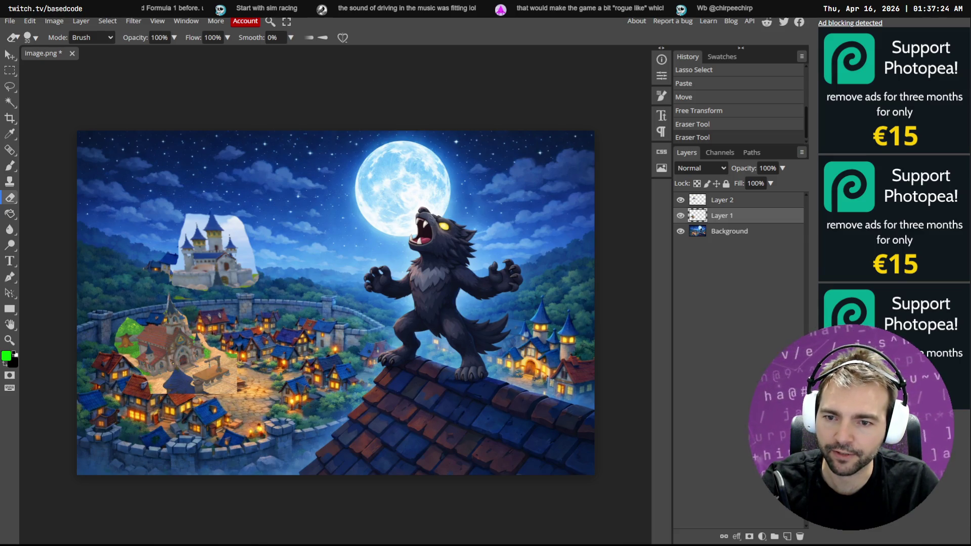
{"action": "left_click", "coordinate": [232, 356]}
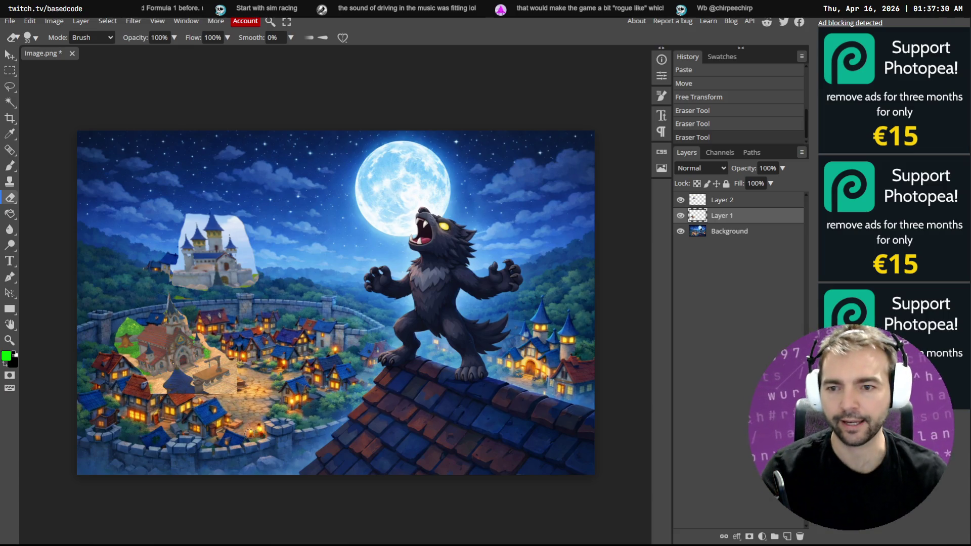
{"action": "key", "text": "alt+Tab"}
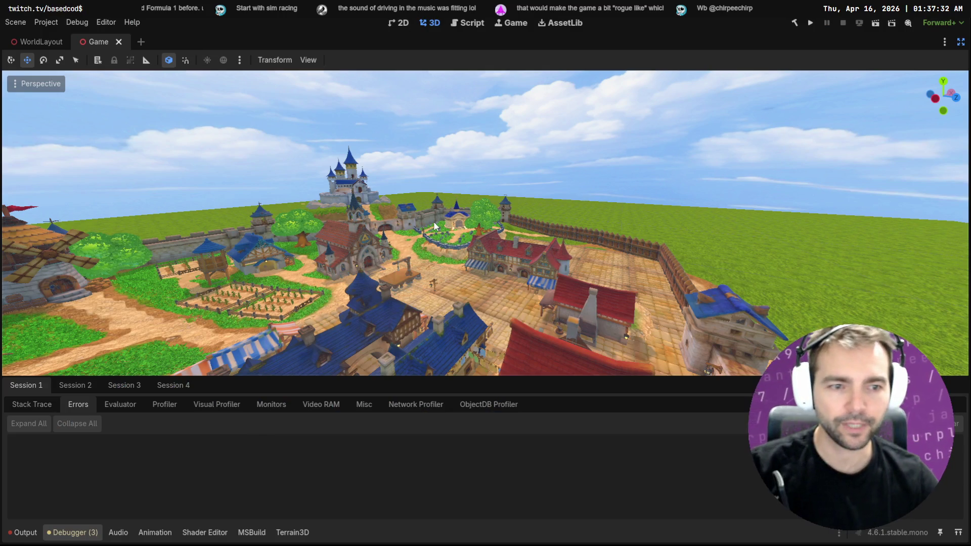
Capture the town's fence and grass from Godot and paste it into the painting.
{"action": "key", "text": "alt+Tab"}
{"action": "key", "text": "alt+Tab"}
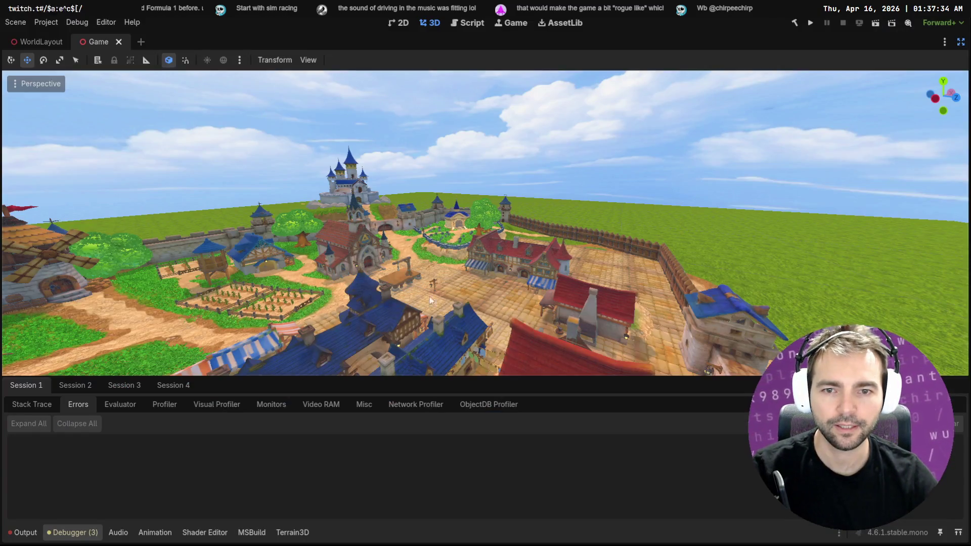
{"action": "key", "text": "alt+Tab"}
{"action": "key", "text": "alt+Tab"}
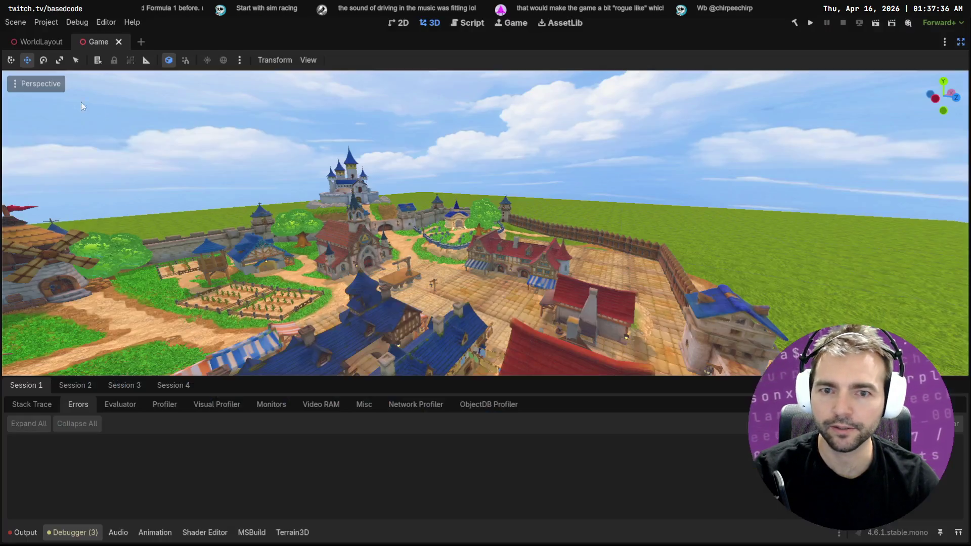
{"action": "key", "text": "Print"}
{"action": "mouse_move", "coordinate": [503, 206]}
{"action": "left_mouse_down"}
{"action": "mouse_move", "coordinate": [668, 288]}
{"action": "mouse_move", "coordinate": [661, 260]}
{"action": "left_mouse_up"}
{"action": "key", "text": "alt+Tab"}
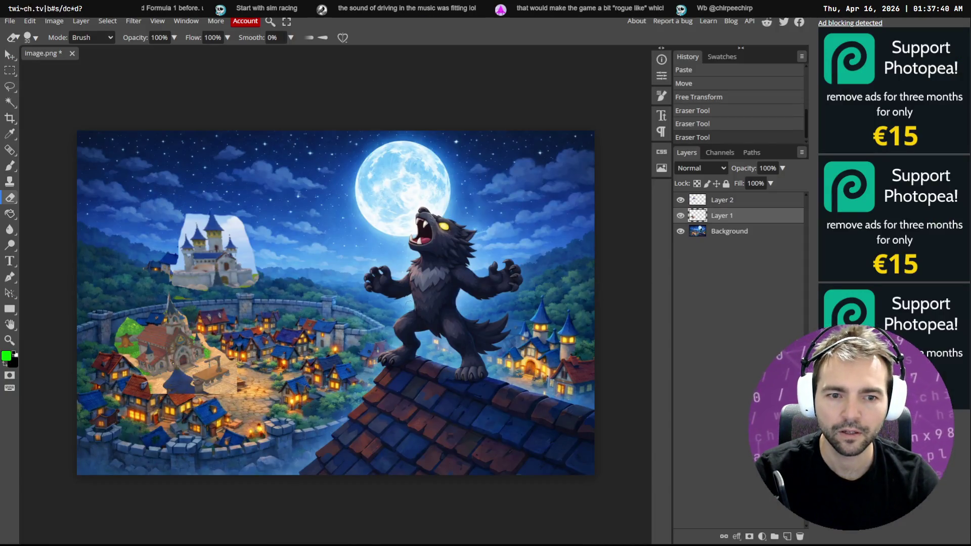
{"action": "key", "text": "ctrl+v"}
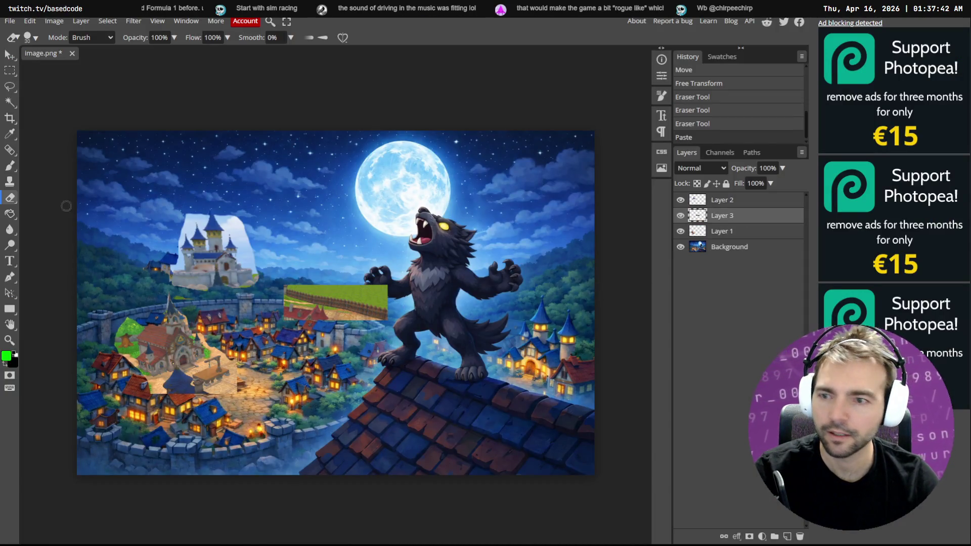
Move the grass strip toward the werewolf's feet, rotate it about 15° clockwise and enlarge it.
{"action": "left_click", "coordinate": [10, 54]}
{"action": "mouse_move", "coordinate": [328, 302]}
{"action": "left_mouse_down"}
{"action": "mouse_move", "coordinate": [395, 330]}
{"action": "mouse_move", "coordinate": [375, 322]}
{"action": "left_mouse_up"}
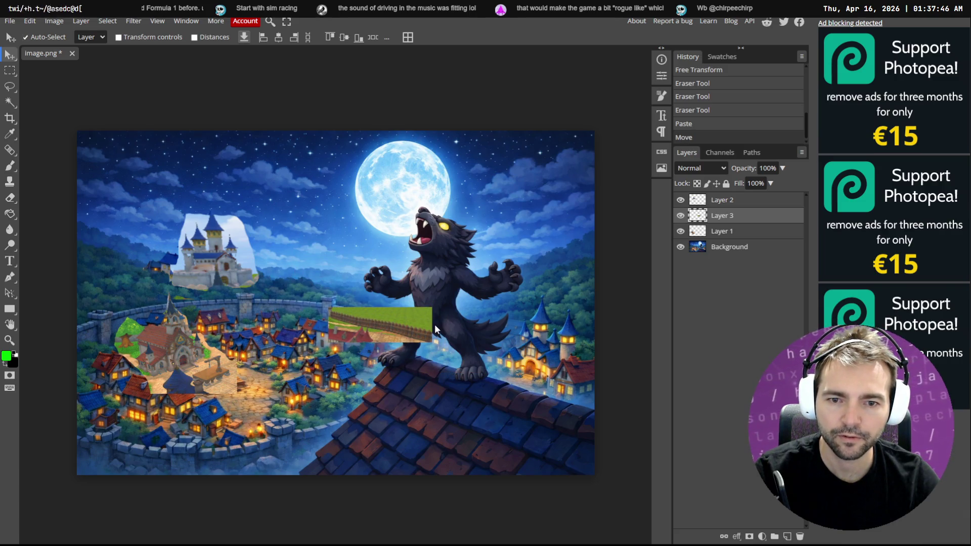
{"action": "key", "text": "ctrl+t"}
{"action": "mouse_move", "coordinate": [438, 303]}
{"action": "left_mouse_down"}
{"action": "mouse_move", "coordinate": [450, 316]}
{"action": "mouse_move", "coordinate": [399, 341]}
{"action": "left_mouse_up"}
{"action": "key", "text": "Return"}
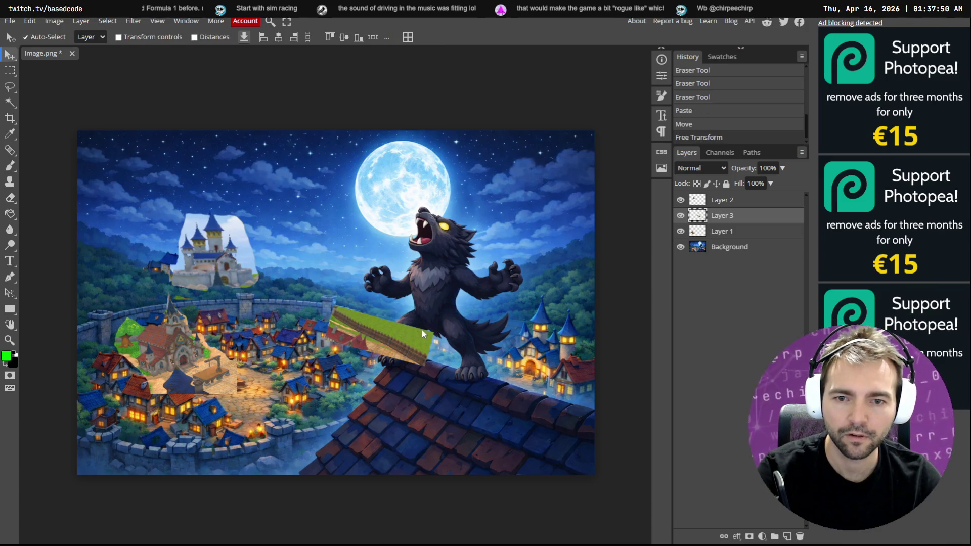
{"action": "key", "text": "ctrl+t"}
{"action": "left_click_drag", "start_coordinate": [433, 305], "coordinate": [439, 304]}
{"action": "key", "text": "Return"}
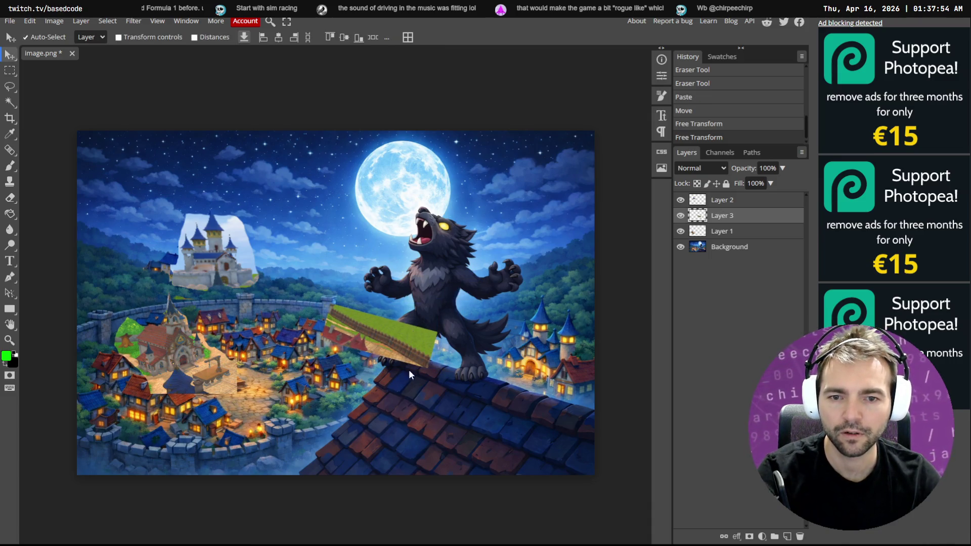
Erase the strip's top, then enlarge it to about 140% and straighten it to -1.6°.
{"action": "key", "text": "e"}
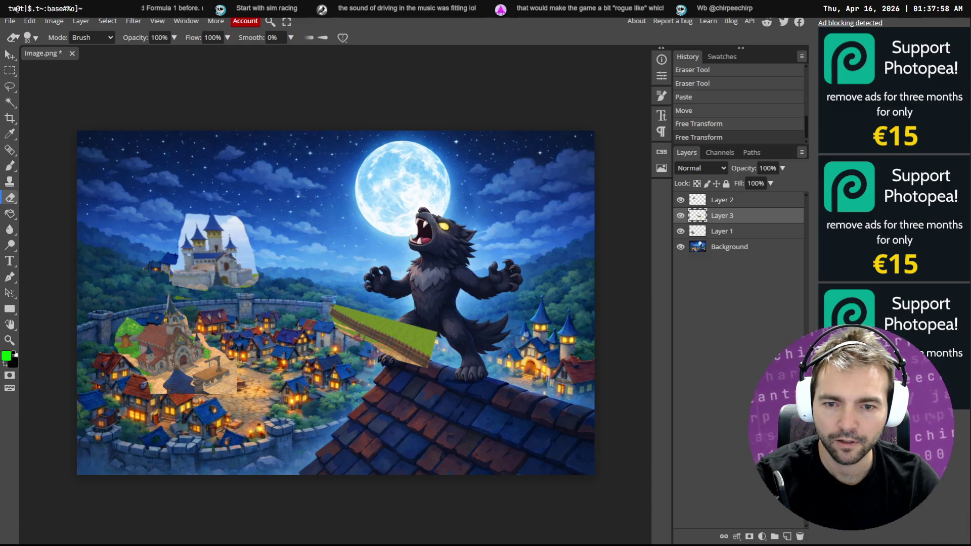
{"action": "left_click_drag", "start_coordinate": [327, 343], "coordinate": [352, 354]}
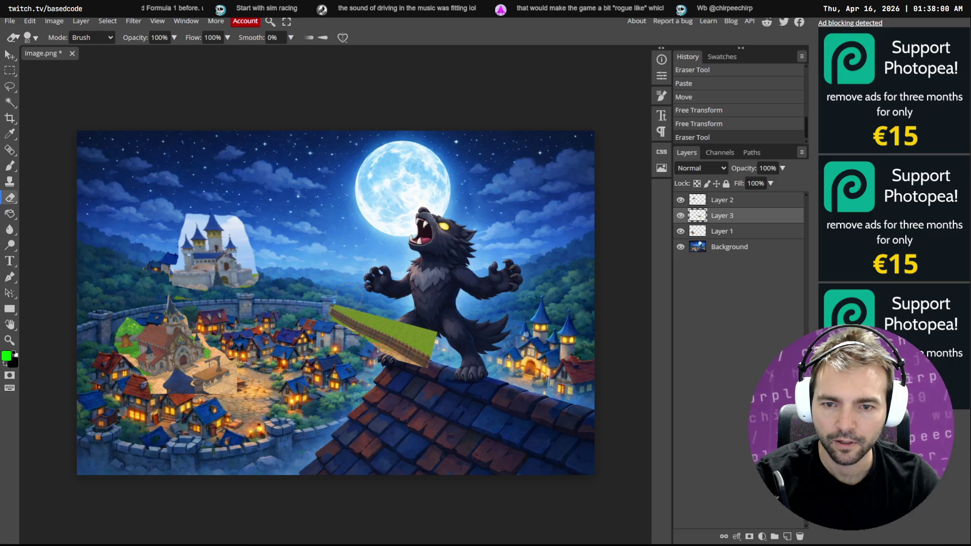
{"action": "mouse_move", "coordinate": [349, 296]}
{"action": "left_mouse_down"}
{"action": "mouse_move", "coordinate": [455, 349]}
{"action": "mouse_move", "coordinate": [448, 372]}
{"action": "mouse_move", "coordinate": [453, 354]}
{"action": "mouse_move", "coordinate": [431, 374]}
{"action": "mouse_move", "coordinate": [425, 367]}
{"action": "left_mouse_up"}
{"action": "key", "text": "ctrl+t"}
{"action": "left_click_drag", "start_coordinate": [325, 296], "coordinate": [315, 302]}
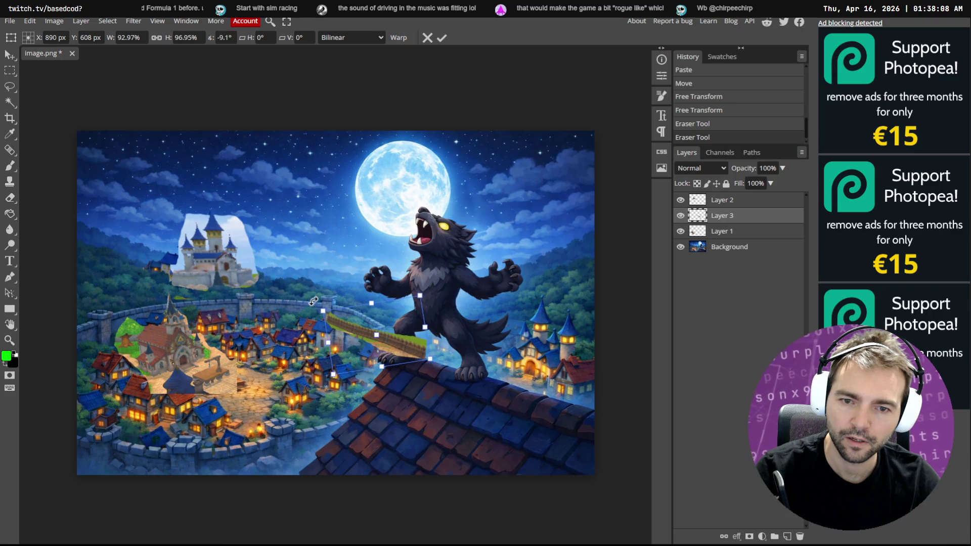
{"action": "left_click_drag", "start_coordinate": [421, 296], "coordinate": [446, 276]}
{"action": "left_click_drag", "start_coordinate": [433, 337], "coordinate": [421, 325]}
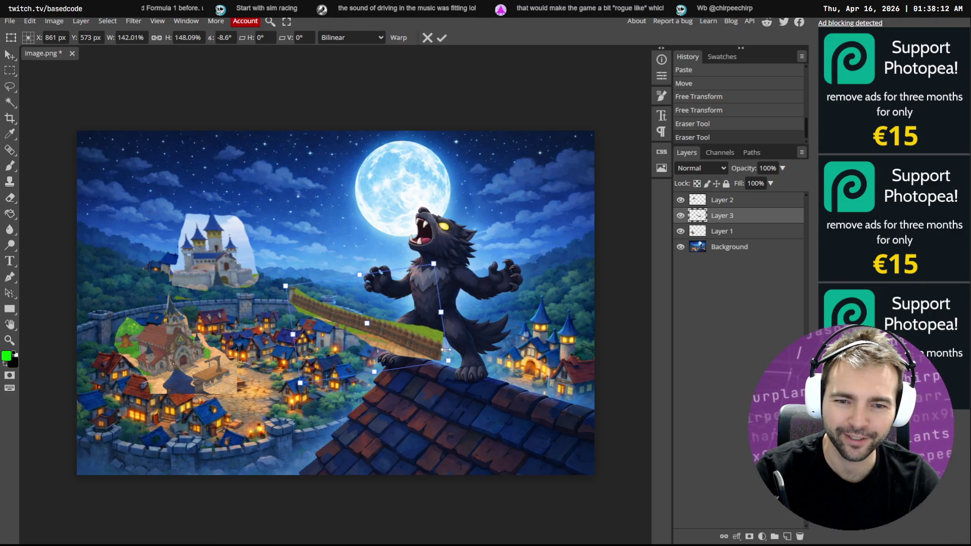
{"action": "mouse_move", "coordinate": [458, 363]}
{"action": "left_mouse_down"}
{"action": "mouse_move", "coordinate": [445, 355]}
{"action": "mouse_move", "coordinate": [435, 363]}
{"action": "mouse_move", "coordinate": [429, 350]}
{"action": "mouse_move", "coordinate": [438, 359]}
{"action": "left_mouse_up"}
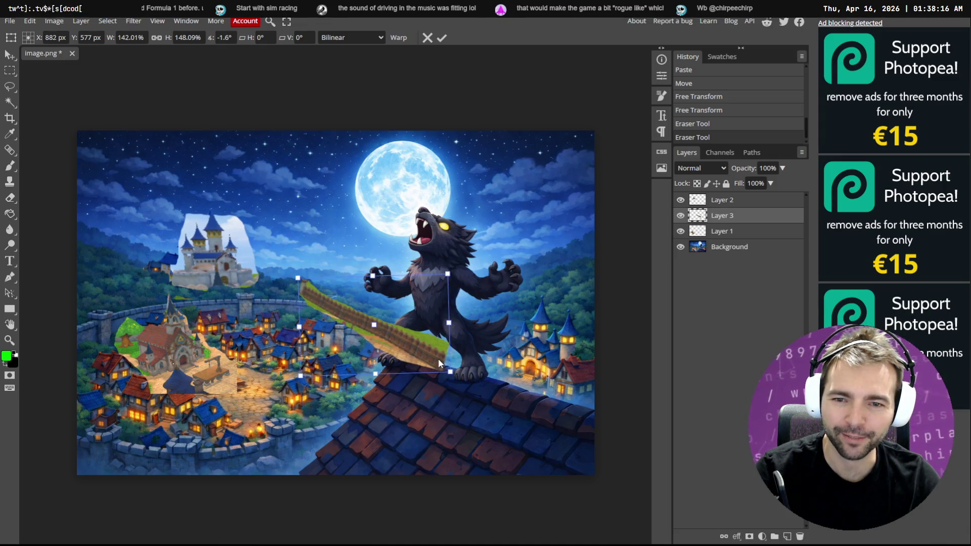
{"action": "key", "text": "Return"}
Trim the grass strip's left end, nudge it left and down, and erase more of it.
{"action": "key", "text": "e"}
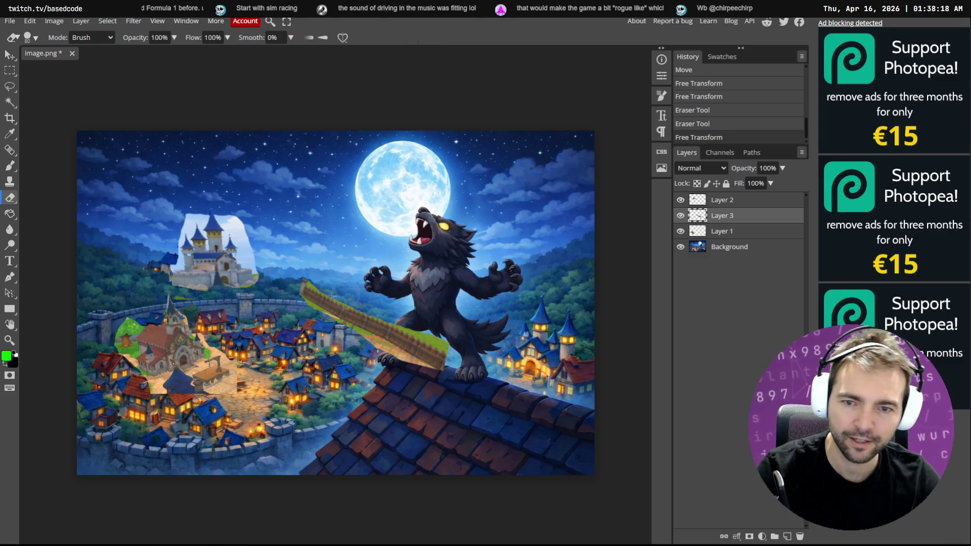
{"action": "mouse_move", "coordinate": [323, 303]}
{"action": "left_mouse_down"}
{"action": "mouse_move", "coordinate": [333, 311]}
{"action": "mouse_move", "coordinate": [314, 296]}
{"action": "left_mouse_up"}
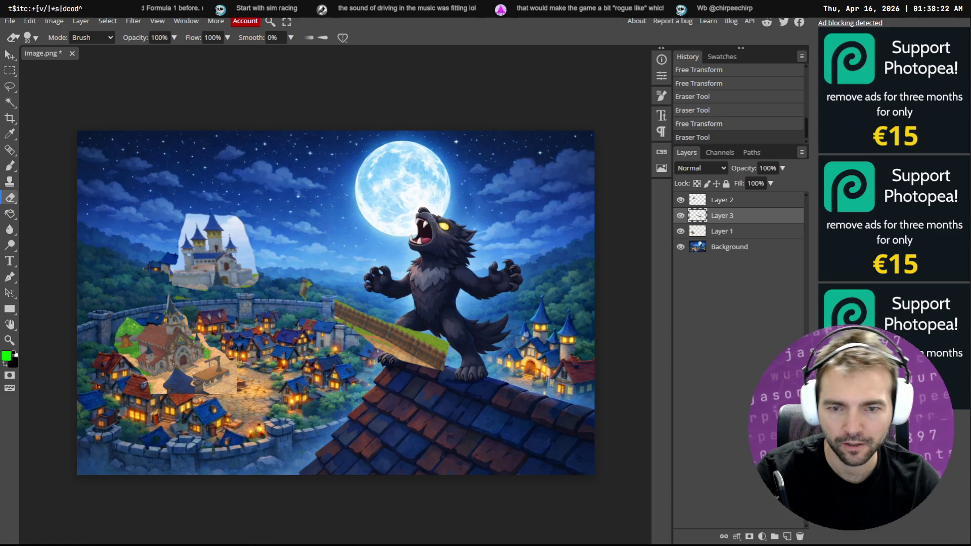
{"action": "left_click", "coordinate": [9, 54]}
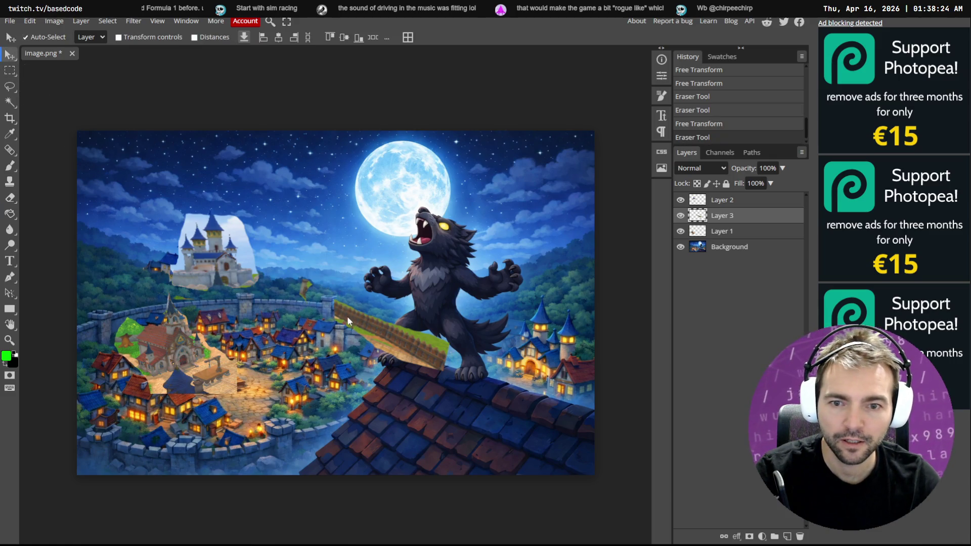
{"action": "mouse_move", "coordinate": [347, 320]}
{"action": "left_mouse_down"}
{"action": "mouse_move", "coordinate": [397, 384]}
{"action": "mouse_move", "coordinate": [427, 351]}
{"action": "mouse_move", "coordinate": [435, 362]}
{"action": "mouse_move", "coordinate": [422, 396]}
{"action": "left_mouse_up"}
{"action": "key", "text": "e"}
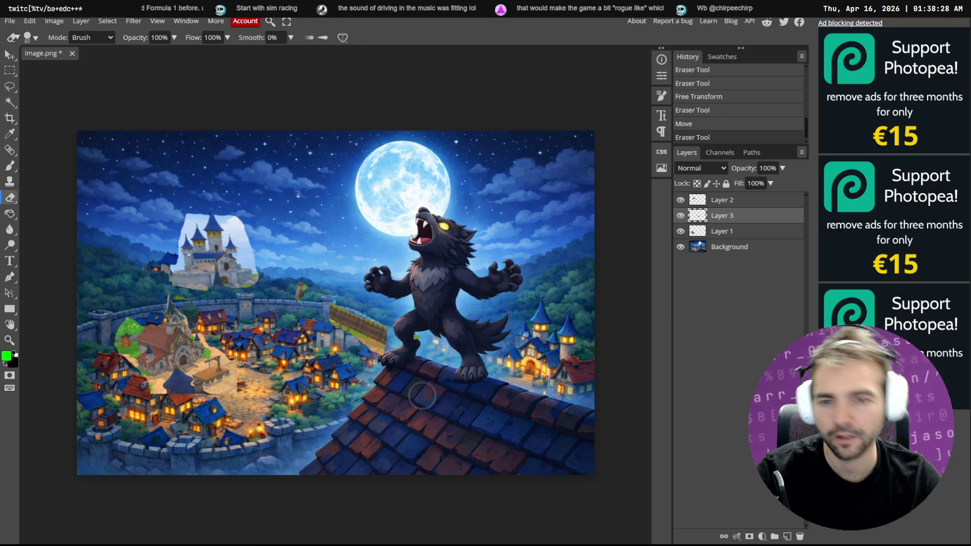
{"action": "left_click_drag", "start_coordinate": [288, 281], "coordinate": [301, 295]}
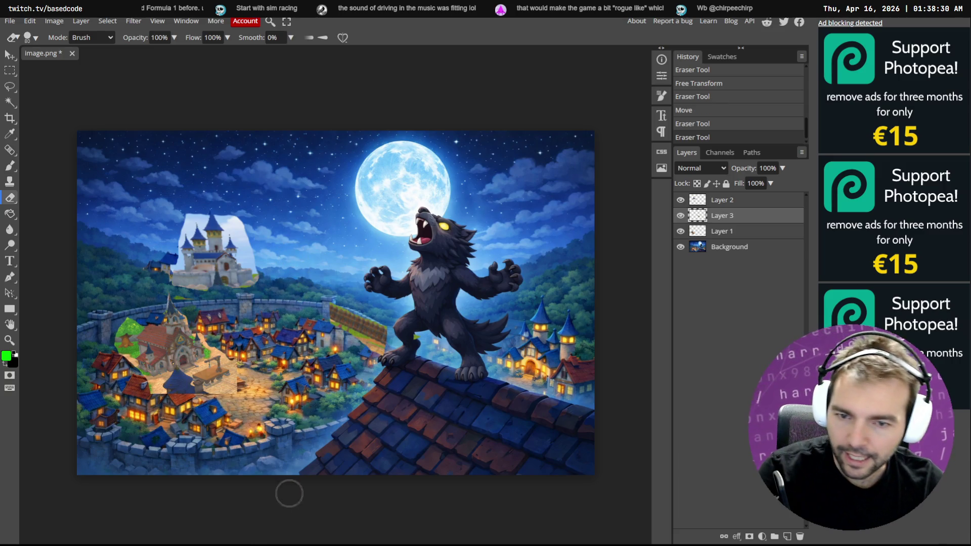
{"action": "key", "text": "alt+Tab"}
{"action": "key", "text": "alt+Tab"}
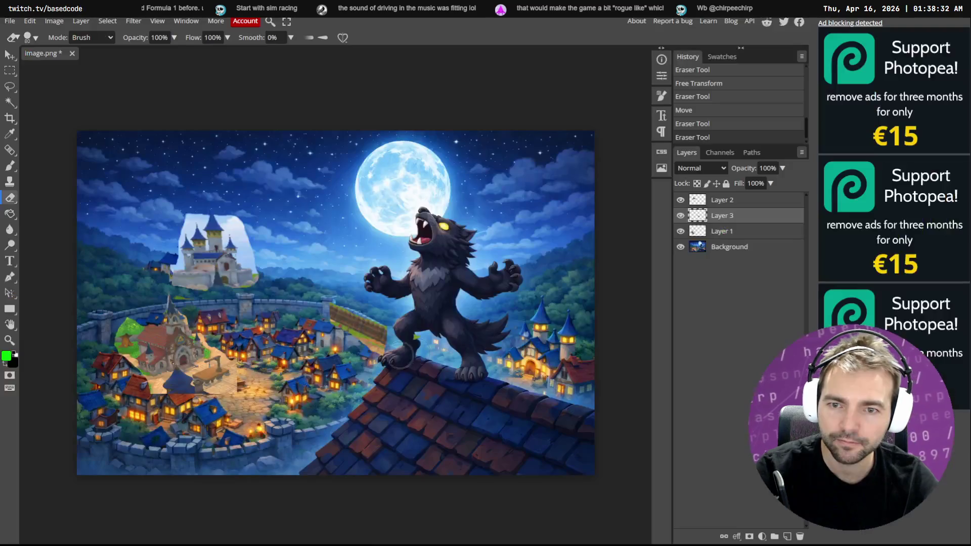
{"action": "key", "text": "alt+Tab"}
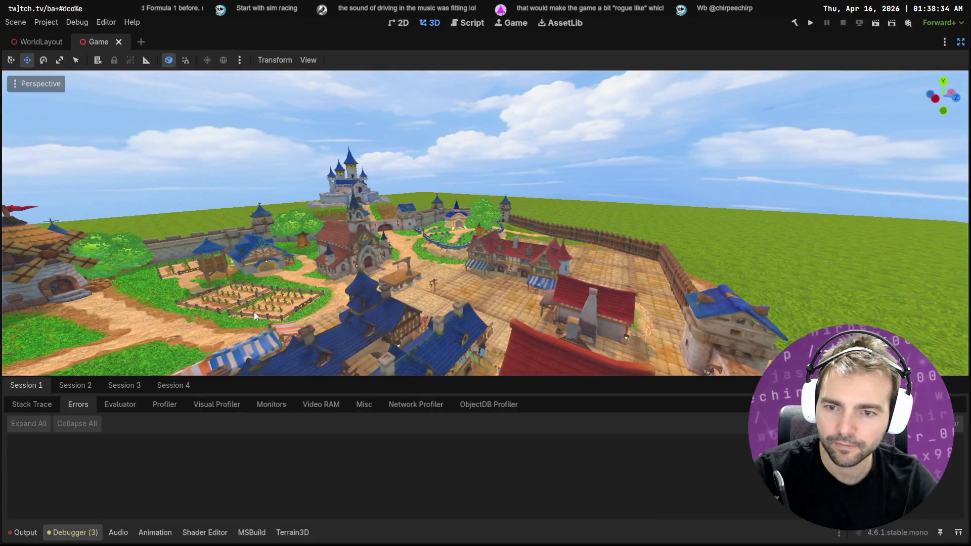
Try moving the new town patch to the left edge, then undo the move.
{"action": "key", "text": "alt+Tab"}
{"action": "key", "text": "alt+Tab"}
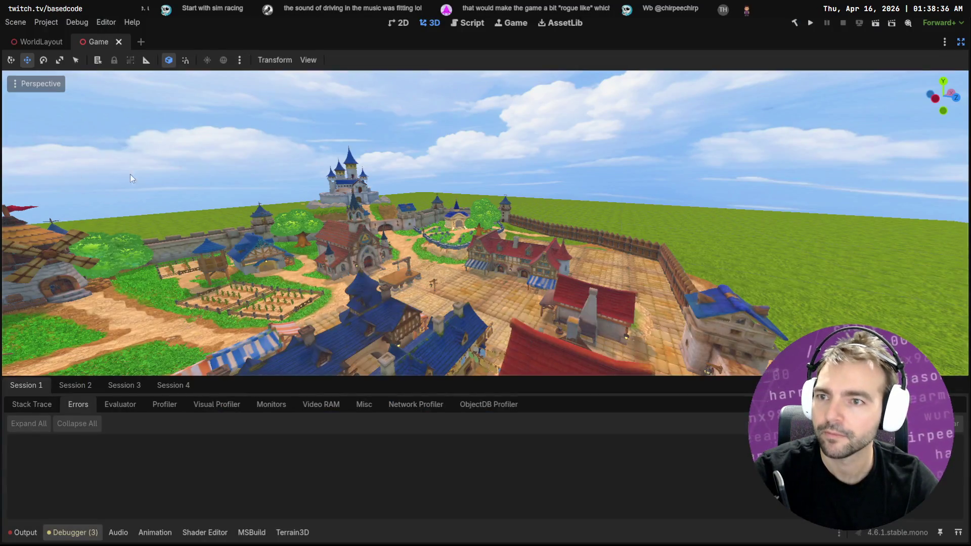
{"action": "key", "text": "alt+Tab"}
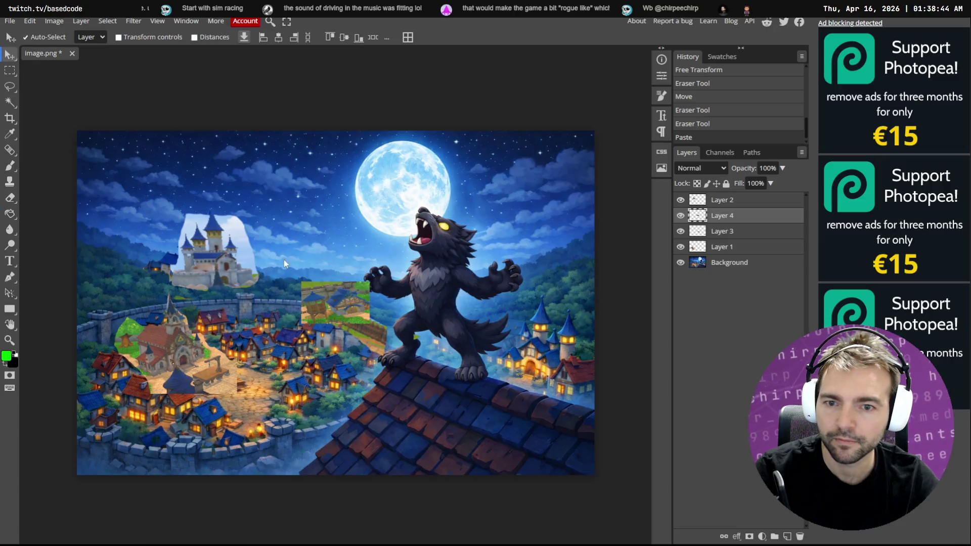
{"action": "mouse_move", "coordinate": [346, 312]}
{"action": "left_mouse_down"}
{"action": "mouse_move", "coordinate": [116, 364]}
{"action": "mouse_move", "coordinate": [110, 375]}
{"action": "left_mouse_up"}
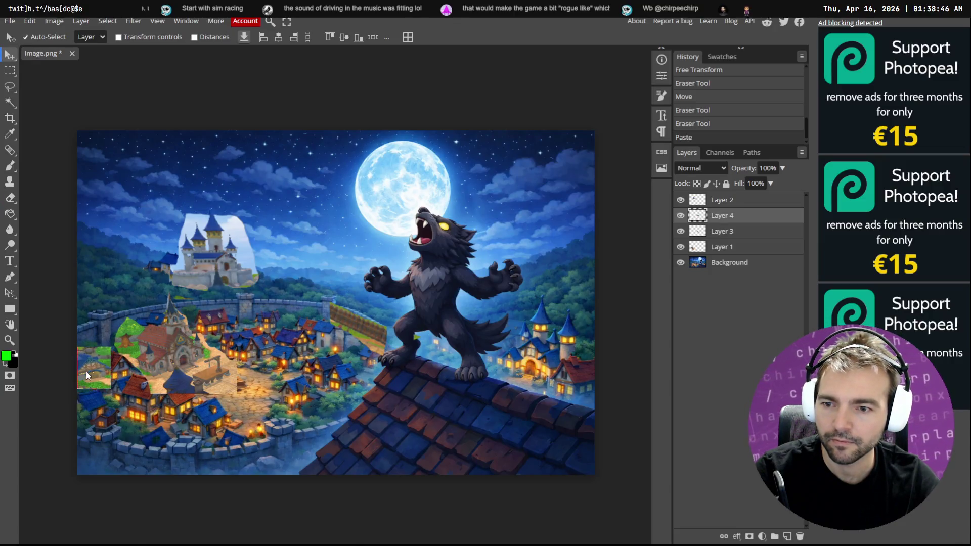
{"action": "key", "text": "ctrl+z"}
Orbit the Godot town view to the windmills, capture them and paste as a new layer.
{"action": "key", "text": "alt+Tab"}
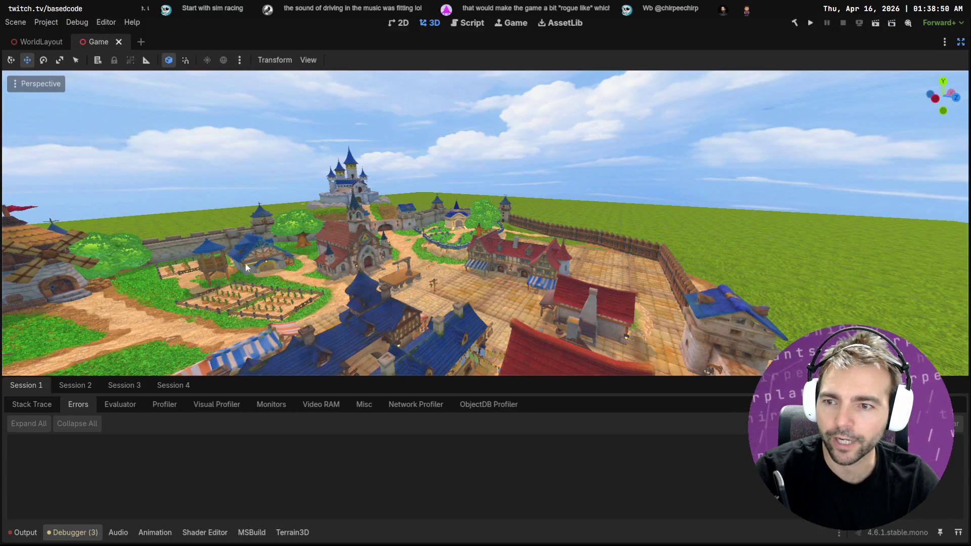
{"action": "left_click_drag", "start_coordinate": [190, 268], "coordinate": [142, 271]}
{"action": "left_click_drag", "start_coordinate": [400, 253], "coordinate": [371, 251]}
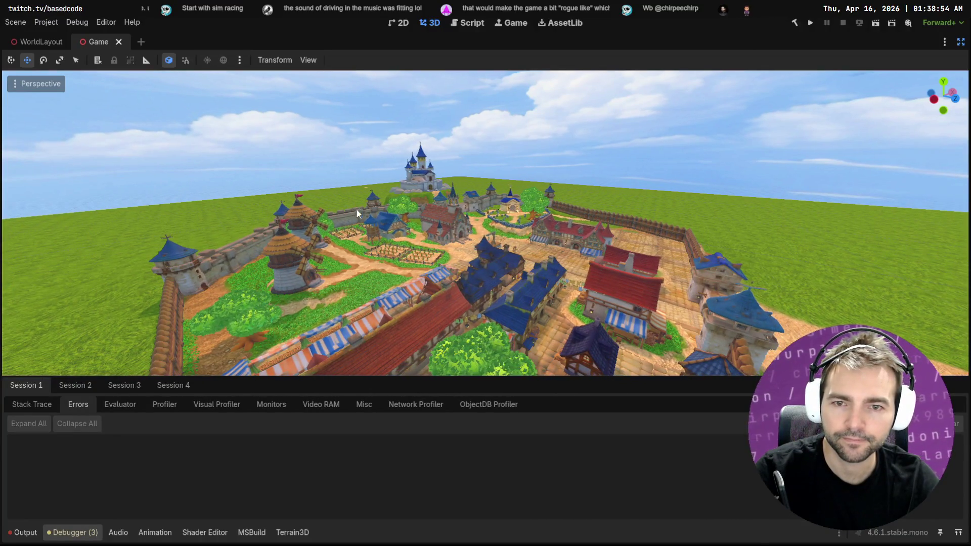
{"action": "key", "text": "Print"}
{"action": "mouse_move", "coordinate": [334, 193]}
{"action": "left_mouse_down"}
{"action": "mouse_move", "coordinate": [256, 309]}
{"action": "mouse_move", "coordinate": [108, 375]}
{"action": "mouse_move", "coordinate": [83, 371]}
{"action": "mouse_move", "coordinate": [90, 354]}
{"action": "mouse_move", "coordinate": [99, 359]}
{"action": "mouse_move", "coordinate": [90, 364]}
{"action": "left_mouse_up"}
{"action": "key", "text": "alt+Tab"}
{"action": "key", "text": "ctrl+v"}
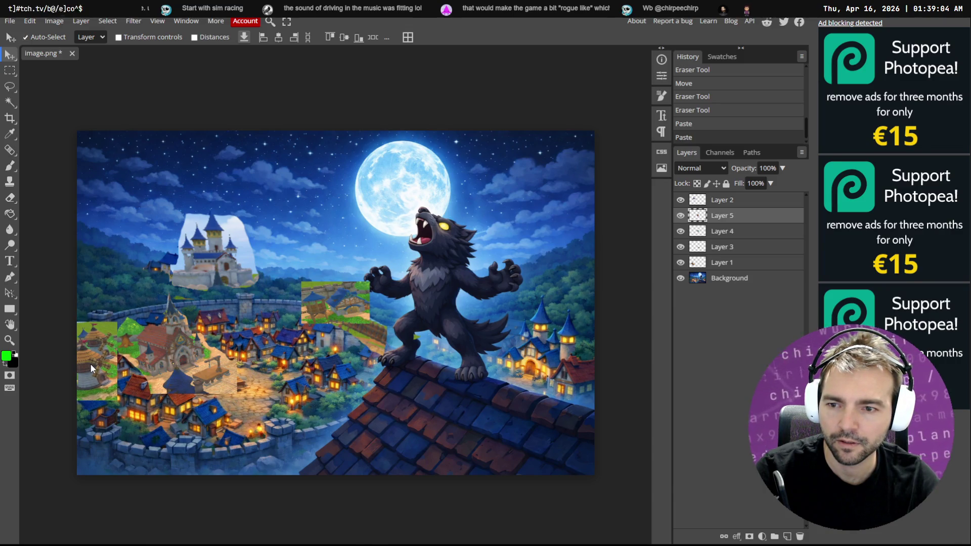
Nudge the windmill layer right and erase part of its green edge.
{"action": "key", "text": "e"}
{"action": "left_click_drag", "start_coordinate": [116, 326], "coordinate": [101, 306]}
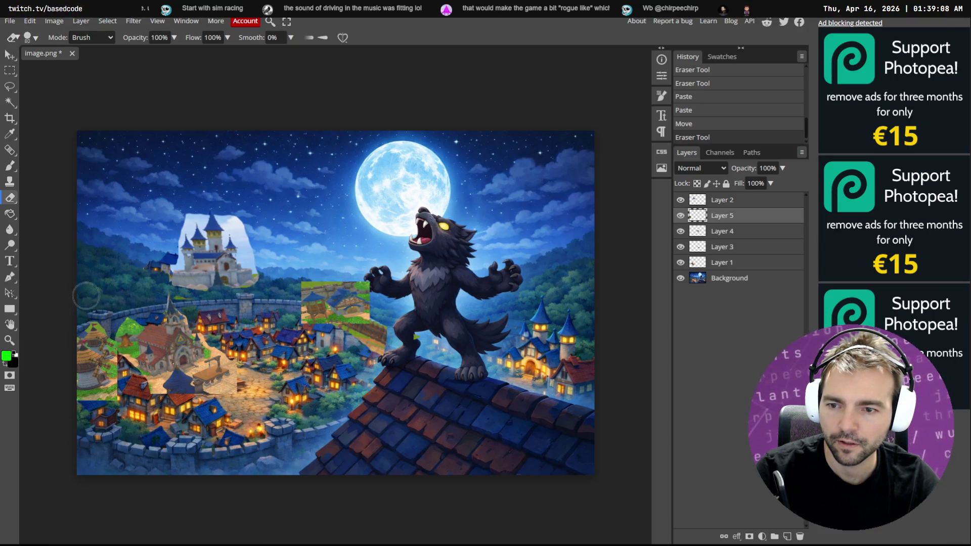
{"action": "key", "text": "alt+Tab"}
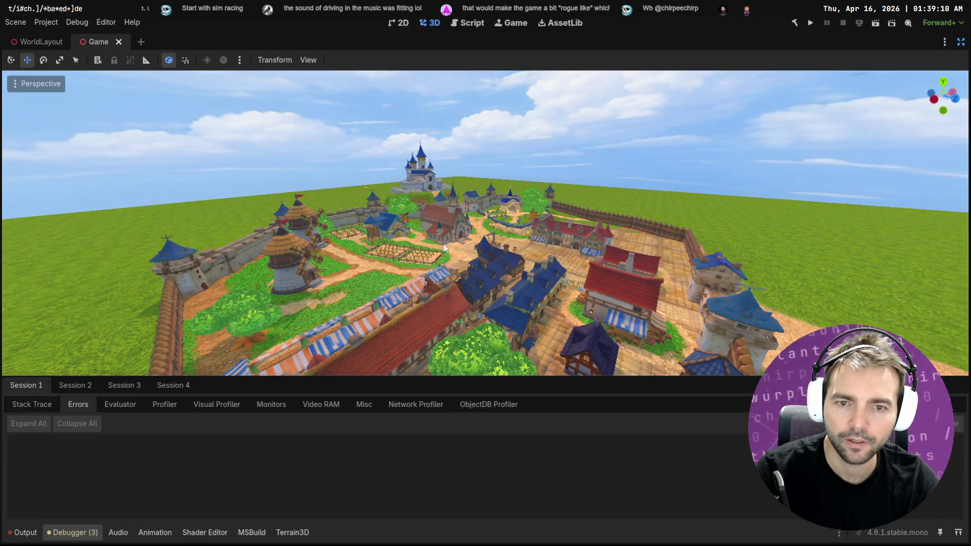
Capture the farm fields, paste them onto the lower-left village and enlarge to about 114%.
{"action": "key", "text": "Print"}
{"action": "left_click_drag", "start_coordinate": [471, 237], "coordinate": [369, 293]}
{"action": "key", "text": "alt+Tab"}
{"action": "key", "text": "ctrl+v"}
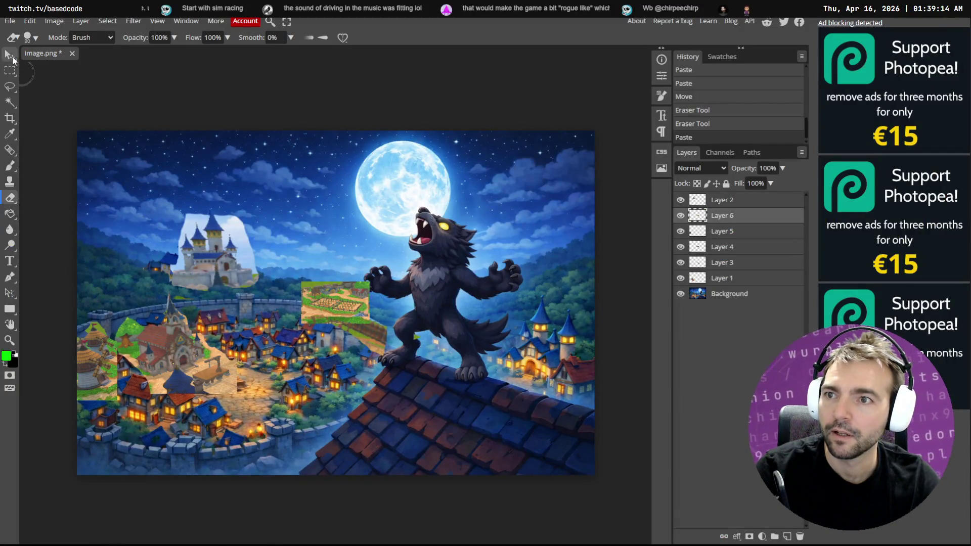
{"action": "left_click", "coordinate": [9, 54]}
{"action": "mouse_move", "coordinate": [345, 296]}
{"action": "left_mouse_down"}
{"action": "mouse_move", "coordinate": [187, 371]}
{"action": "mouse_move", "coordinate": [148, 375]}
{"action": "mouse_move", "coordinate": [189, 366]}
{"action": "left_mouse_up"}
{"action": "key", "text": "ctrl+r"}
{"action": "key", "text": "ctrl+t"}
{"action": "left_click_drag", "start_coordinate": [171, 399], "coordinate": [189, 399]}
{"action": "key", "text": "Return"}
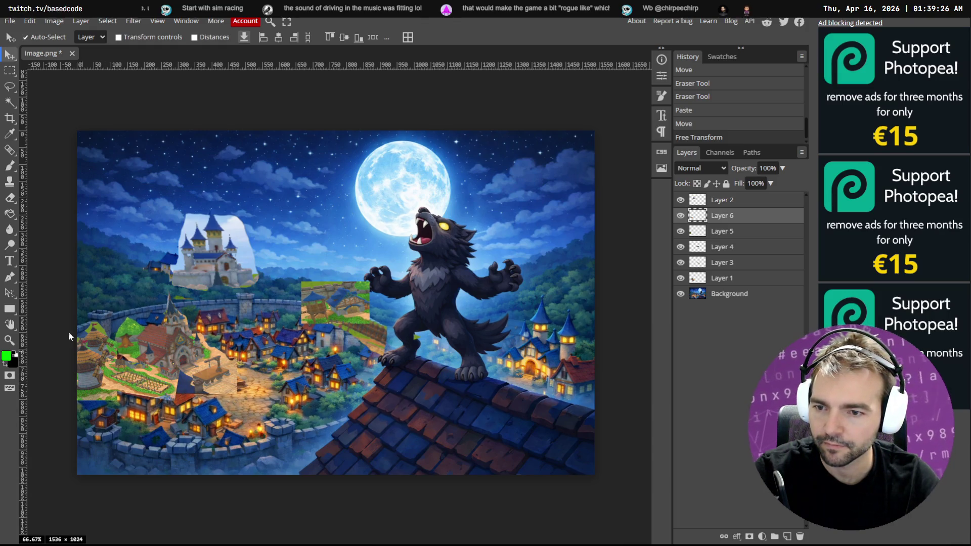
Erase parts of the farm patch's green edge, comparing against Layer 1.
{"action": "key", "text": "e"}
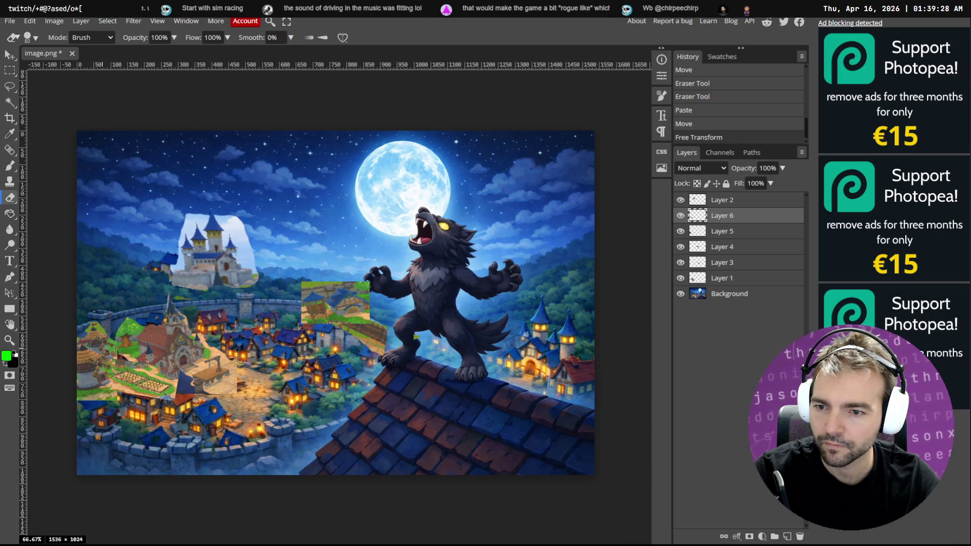
{"action": "left_click", "coordinate": [114, 315]}
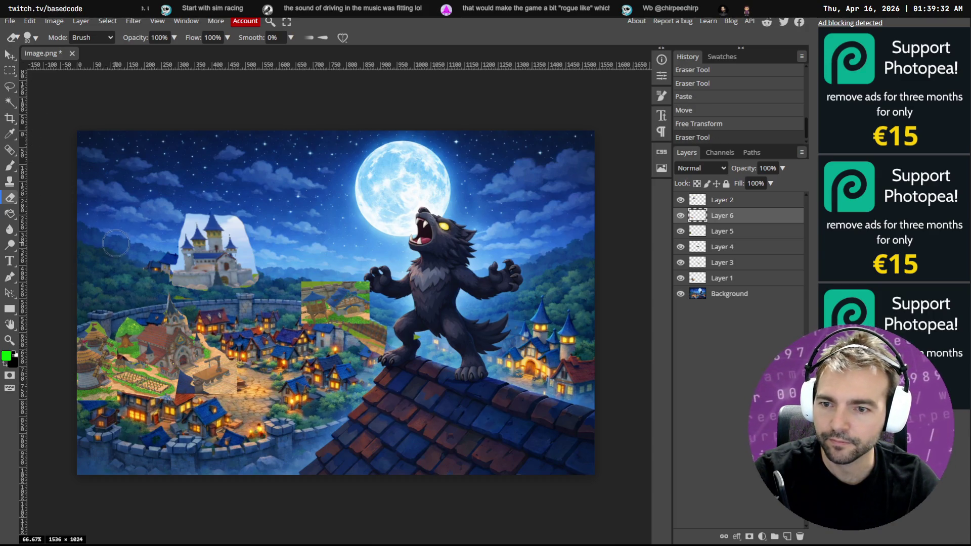
{"action": "left_click", "coordinate": [122, 327]}
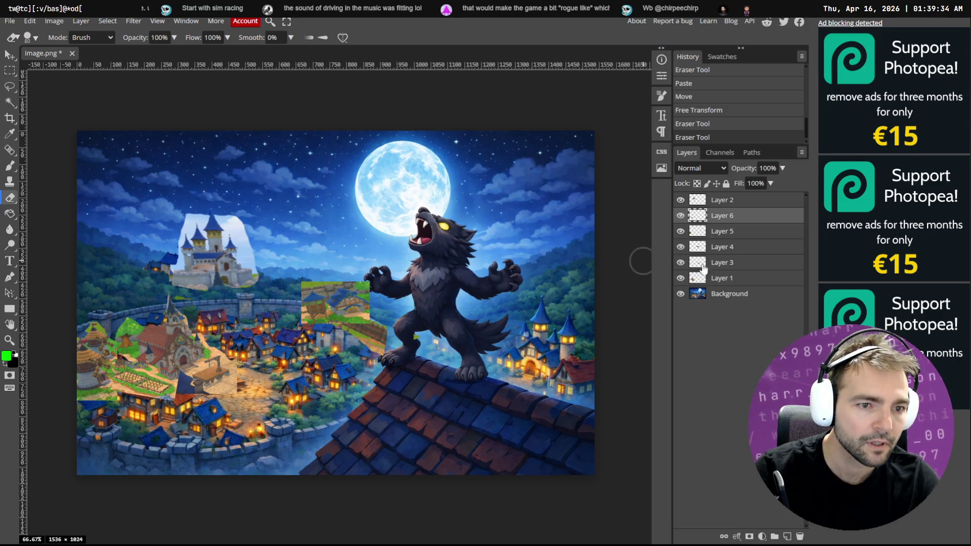
{"action": "left_click", "coordinate": [681, 279]}
{"action": "left_click", "coordinate": [681, 278]}
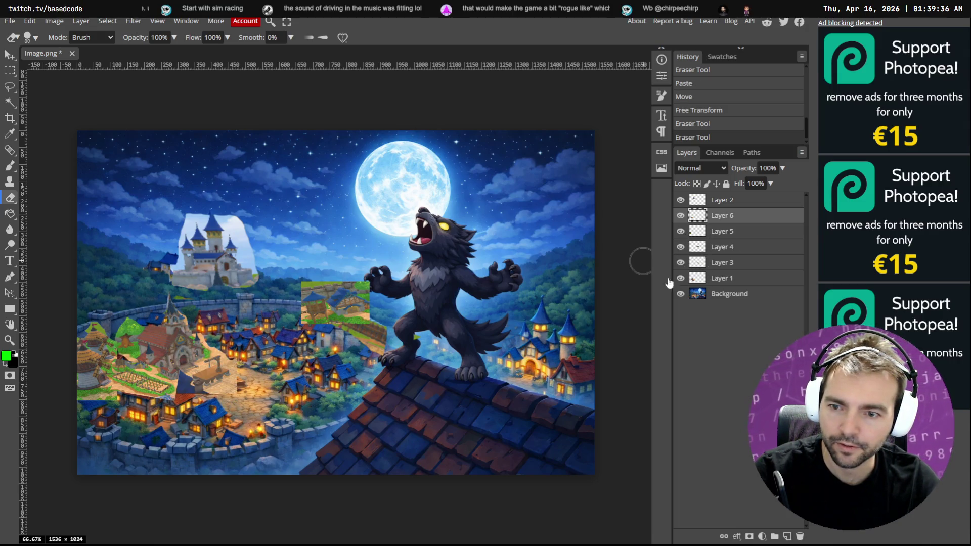
{"action": "left_click", "coordinate": [125, 327]}
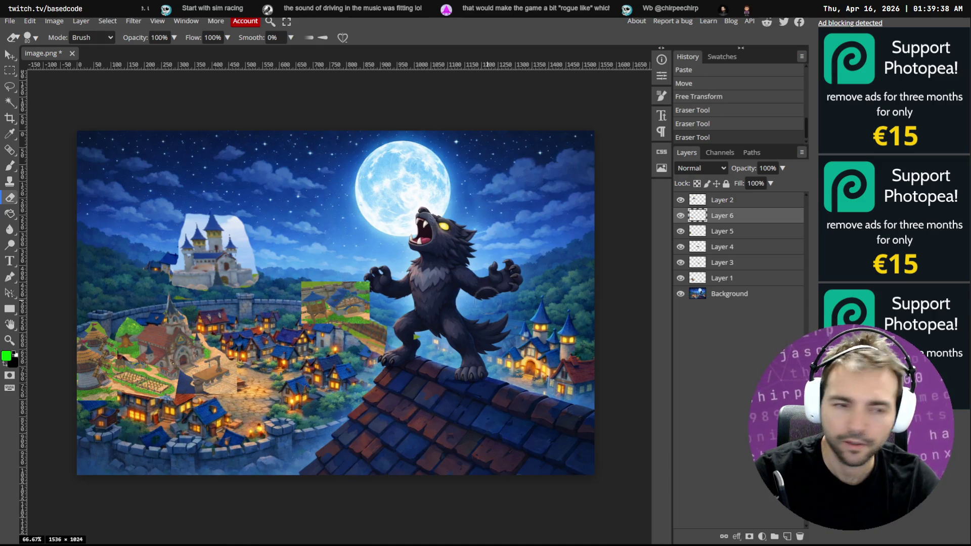
Erase edges on Layer 1 over the village and on Layer 2, undoing and redoing strokes.
{"action": "left_click", "coordinate": [698, 279]}
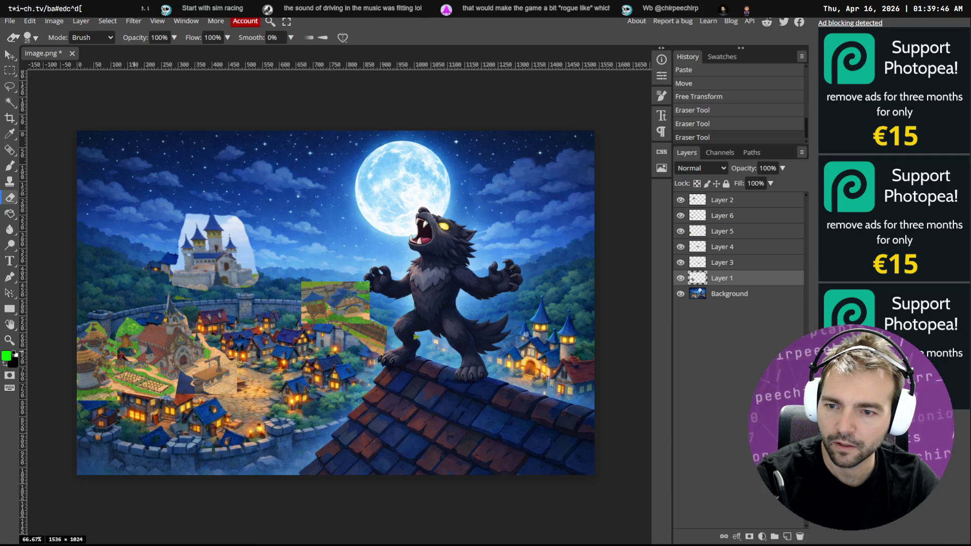
{"action": "left_click_drag", "start_coordinate": [136, 351], "coordinate": [136, 382]}
{"action": "key", "text": "ctrl+z"}
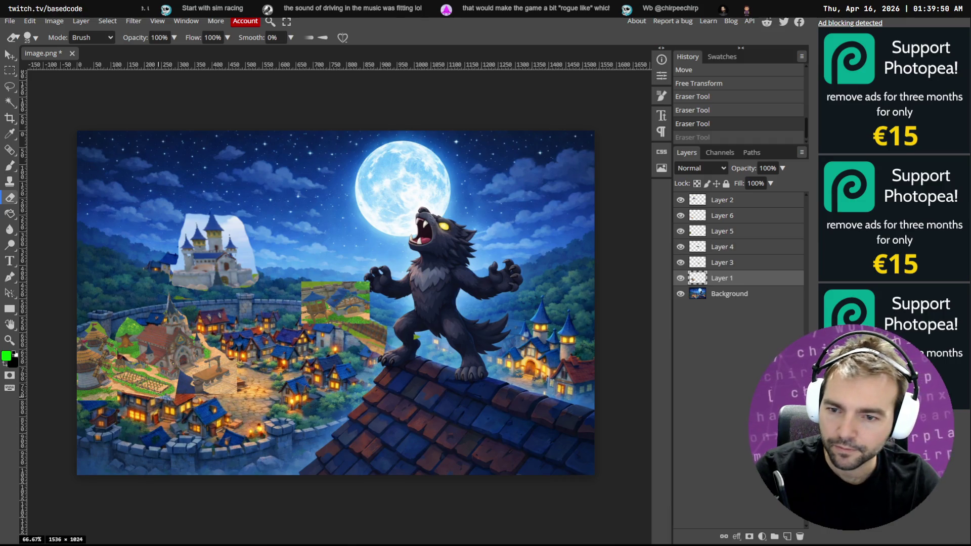
{"action": "key", "text": "ctrl+shift+z"}
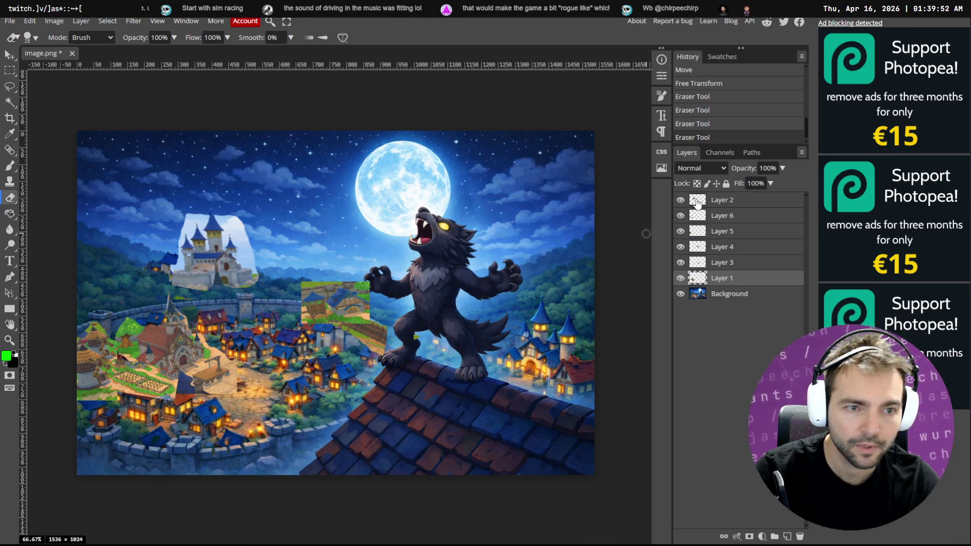
{"action": "left_click", "coordinate": [721, 200]}
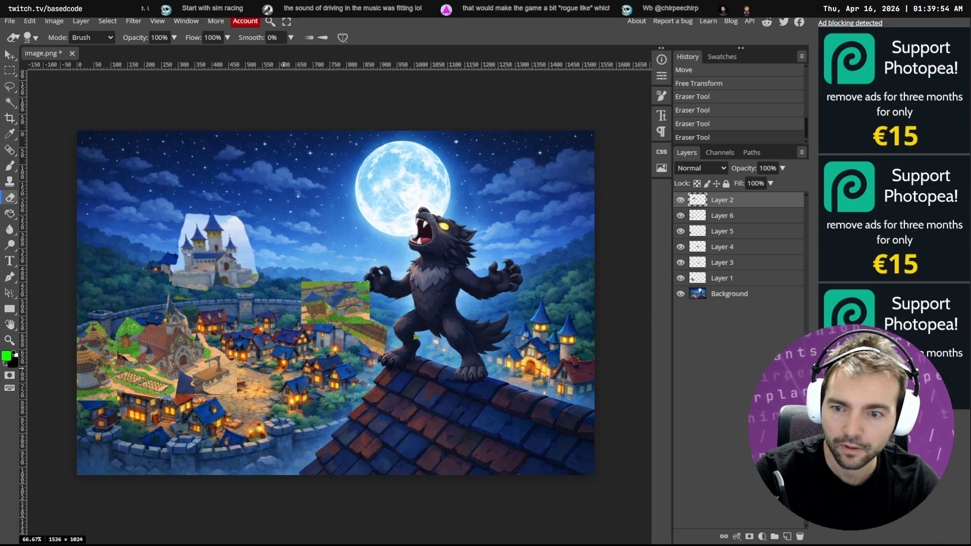
{"action": "mouse_move", "coordinate": [145, 402]}
{"action": "left_mouse_down"}
{"action": "mouse_move", "coordinate": [178, 391]}
{"action": "mouse_move", "coordinate": [147, 395]}
{"action": "mouse_move", "coordinate": [129, 384]}
{"action": "mouse_move", "coordinate": [149, 375]}
{"action": "mouse_move", "coordinate": [130, 373]}
{"action": "left_mouse_up"}
{"action": "left_click", "coordinate": [705, 217]}
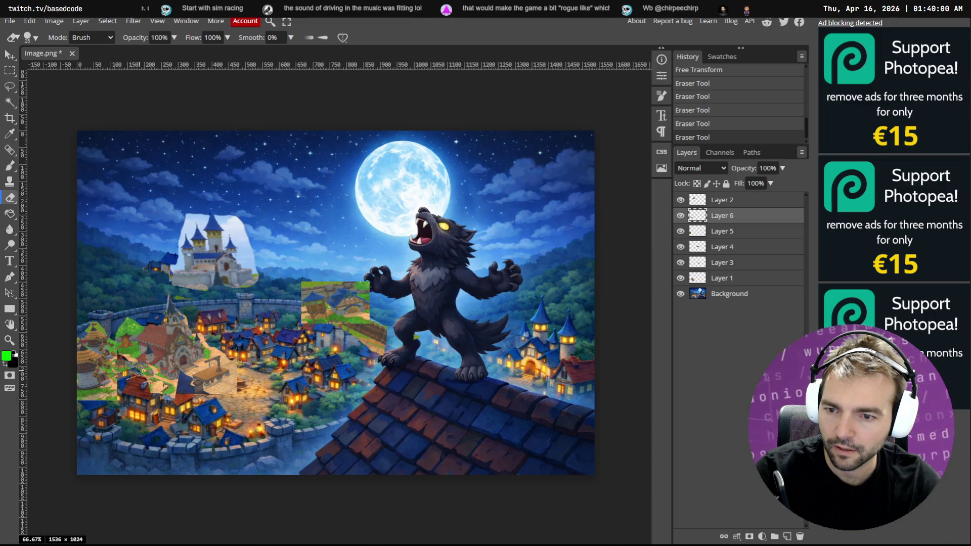
{"action": "key", "text": "ctrl+z"}
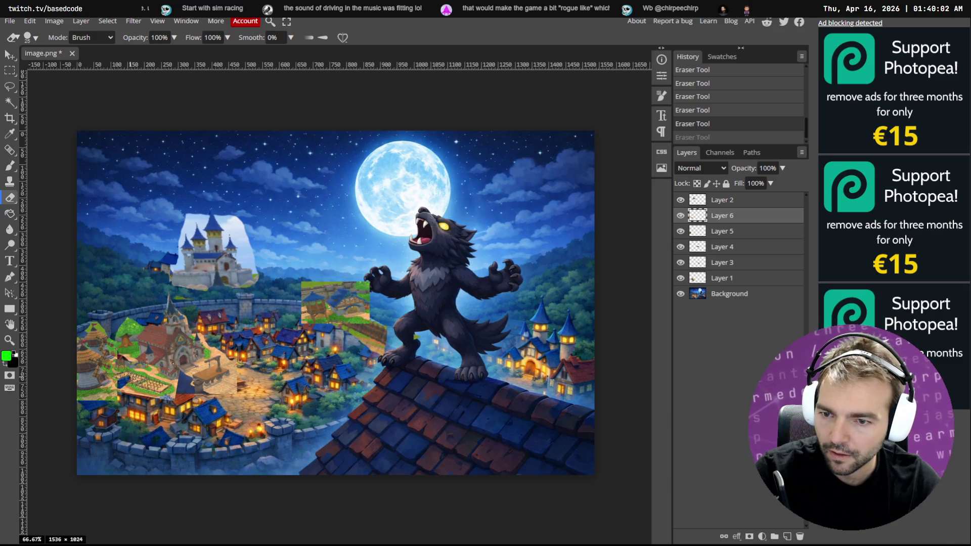
{"action": "key", "text": "ctrl+z"}
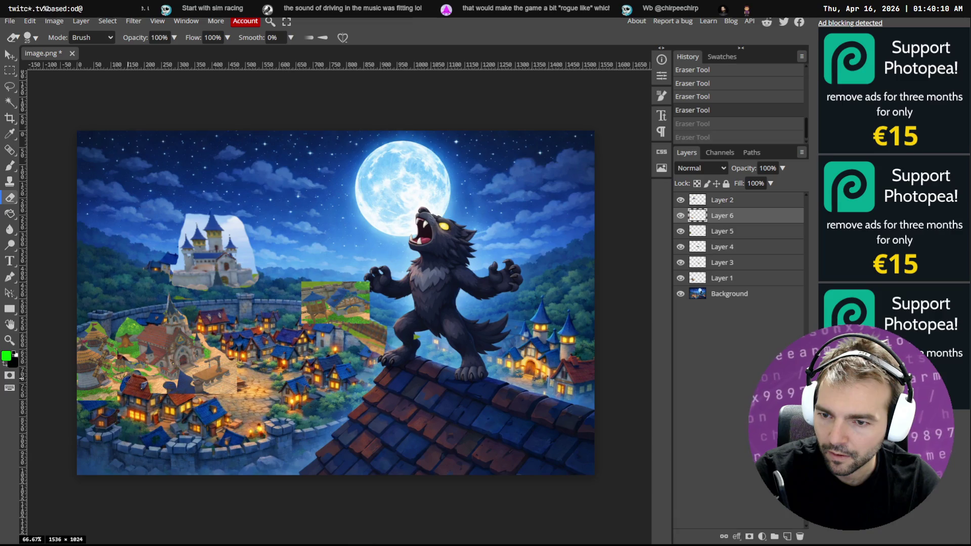
{"action": "key", "text": "ctrl+shift+z"}
{"action": "key", "text": "ctrl+shift+z"}
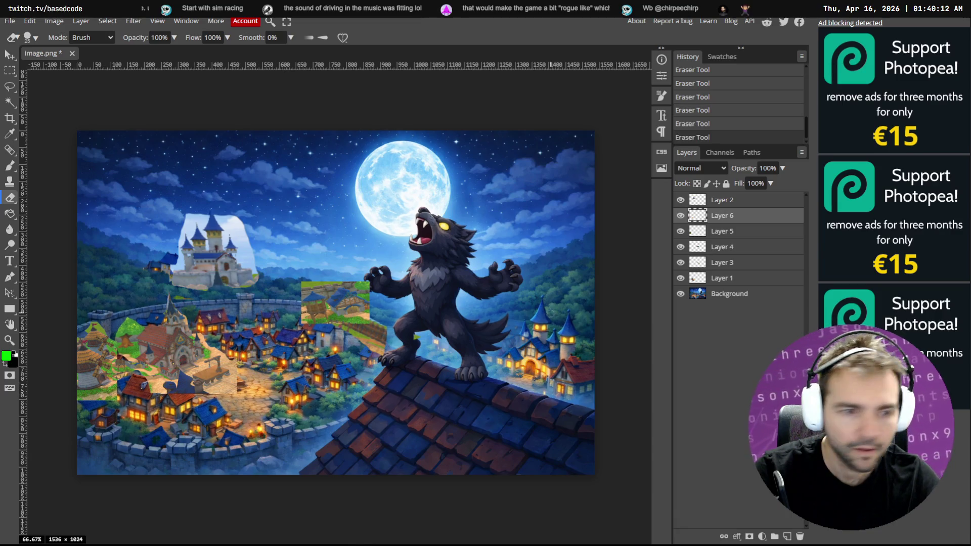
Toggle Layer 5 and Layer 1 visibility to compare, then undo the last eraser stroke.
{"action": "left_click", "coordinate": [682, 232]}
{"action": "left_click", "coordinate": [683, 233]}
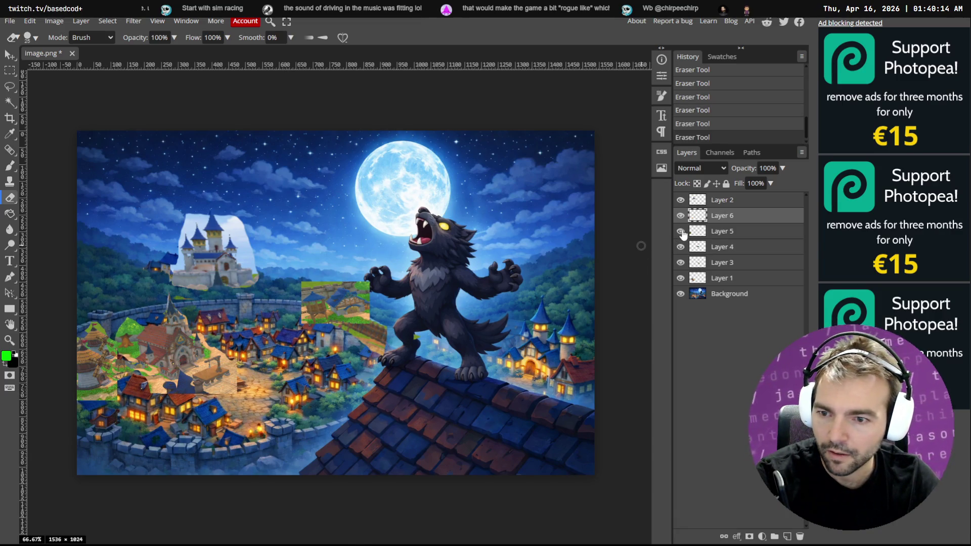
{"action": "left_click", "coordinate": [682, 232]}
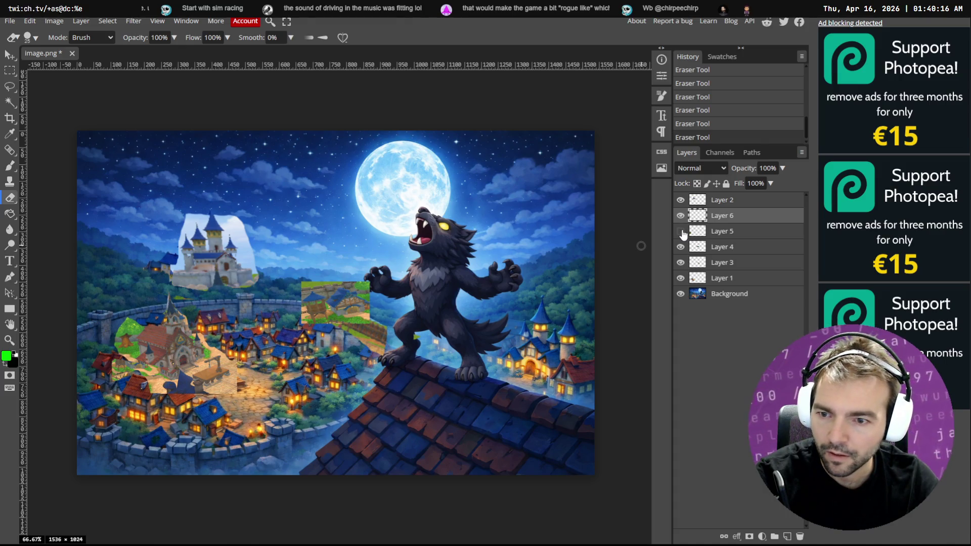
{"action": "left_click", "coordinate": [683, 233]}
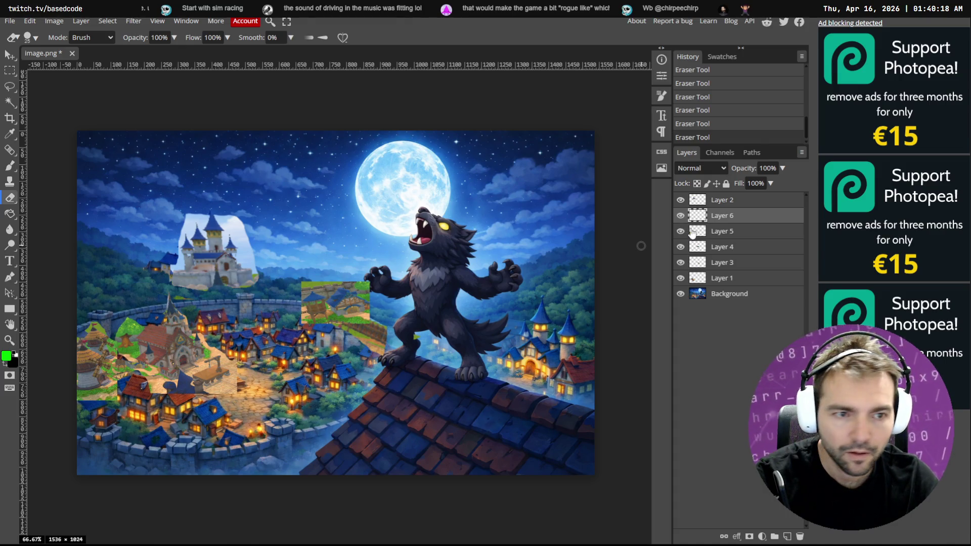
{"action": "left_click", "coordinate": [709, 233]}
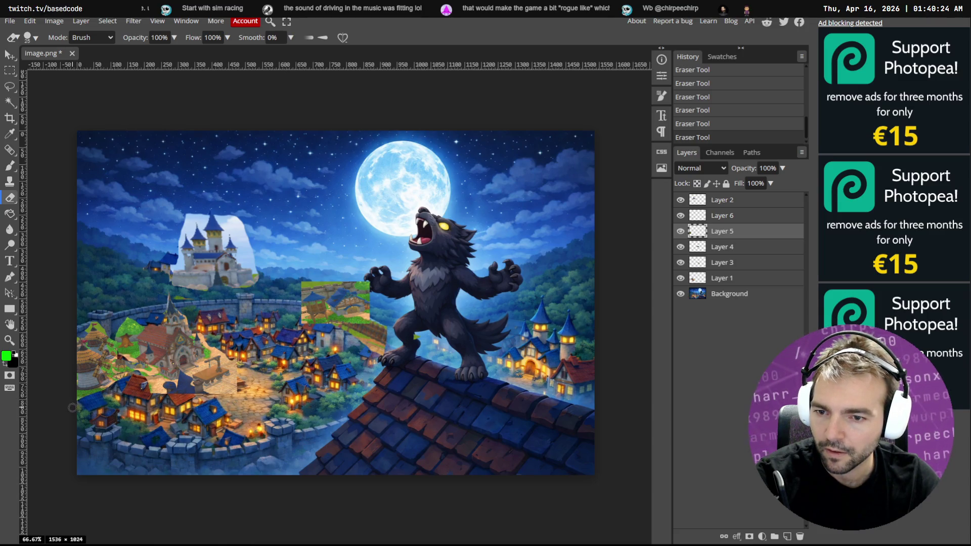
{"action": "left_click", "coordinate": [698, 282]}
{"action": "left_click", "coordinate": [681, 278]}
{"action": "left_click", "coordinate": [681, 278]}
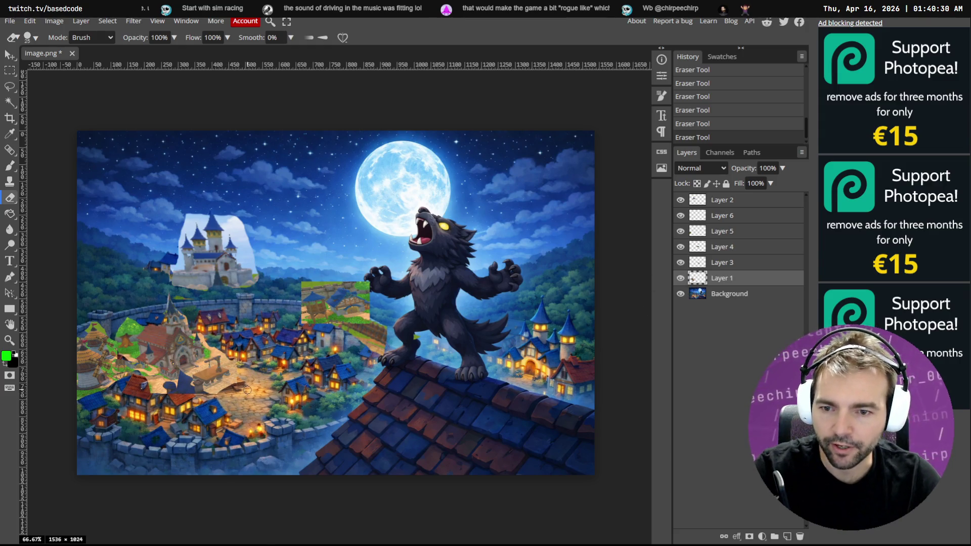
{"action": "key", "text": "ctrl+z"}
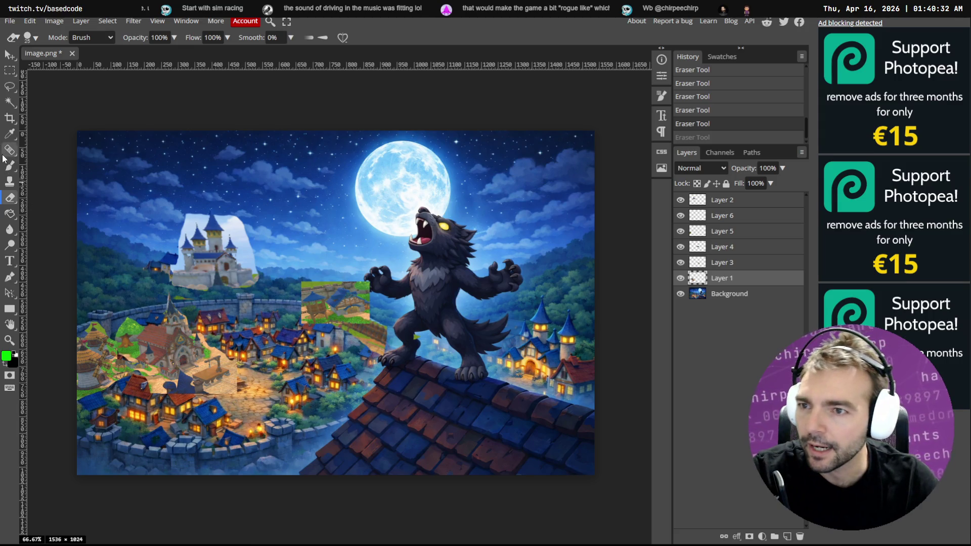
Heal two spots in the lower-left town with the Healing Brush.
{"action": "left_click", "coordinate": [9, 150]}
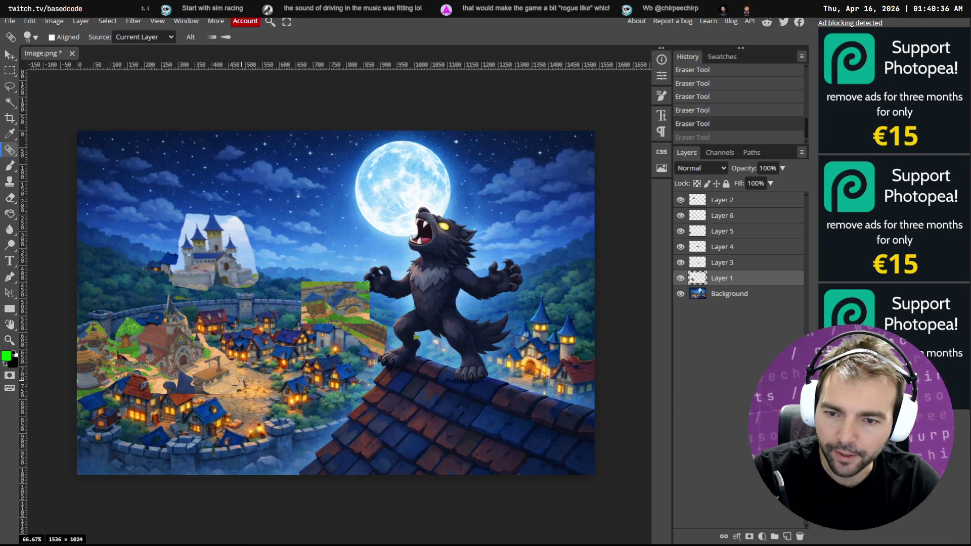
{"action": "left_click", "coordinate": [234, 392]}
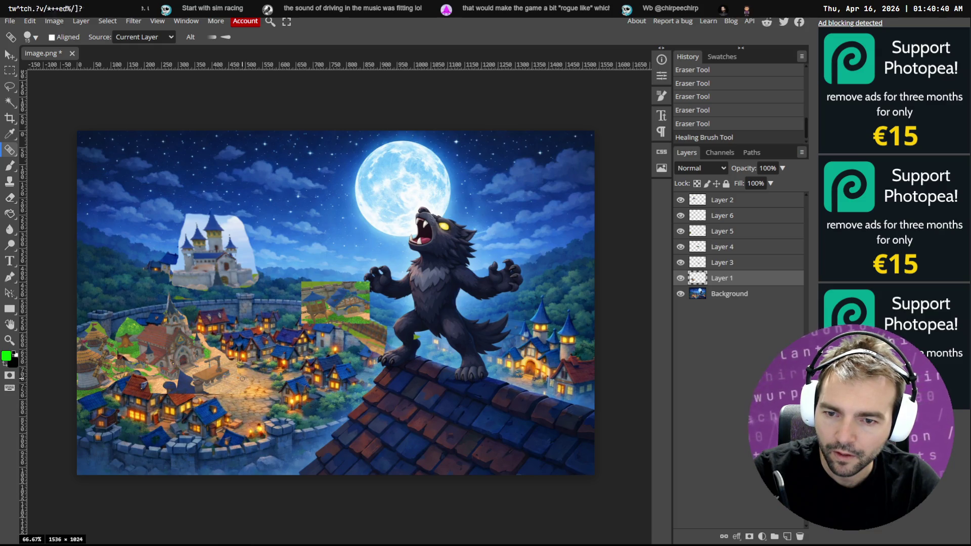
{"action": "left_click", "coordinate": [253, 423]}
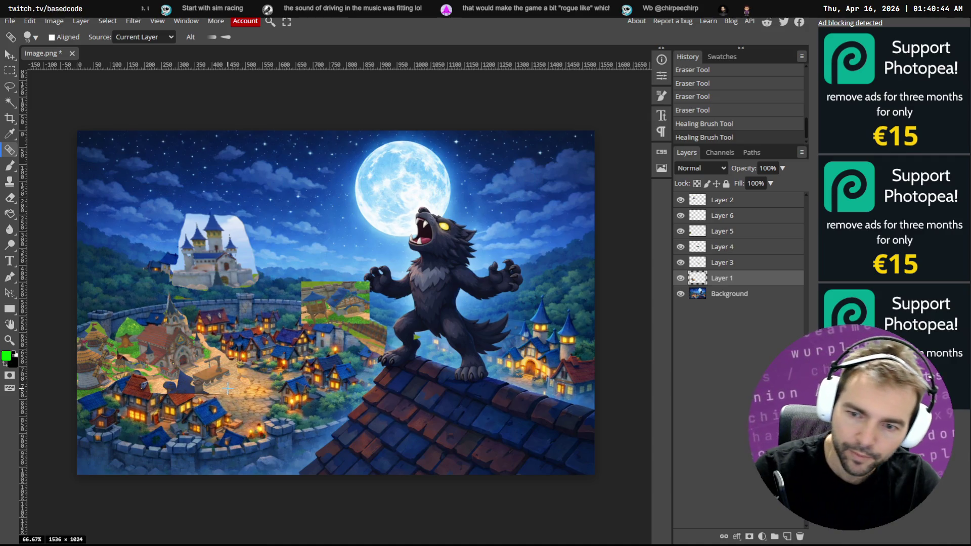
Erase a bit more of the patch and shift the green patch up and left.
{"action": "key", "text": "e"}
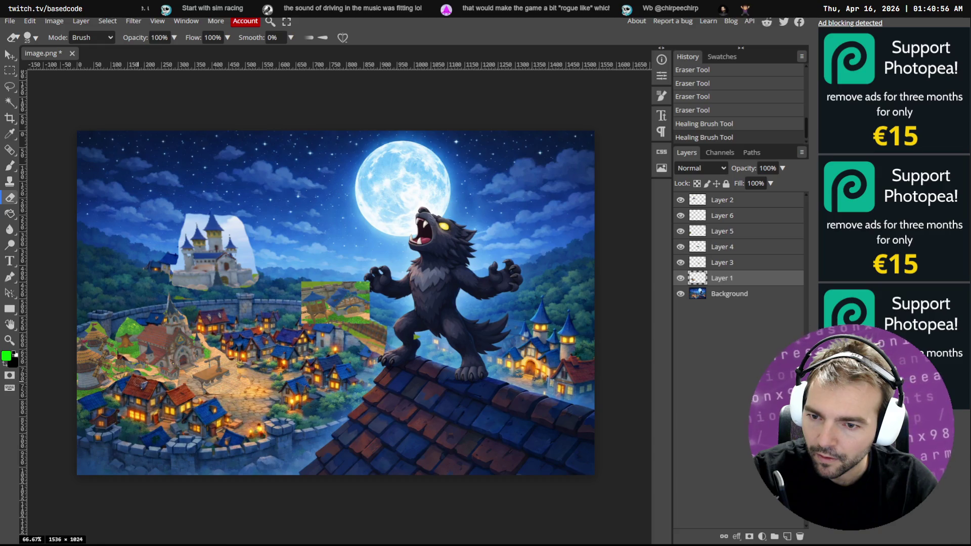
{"action": "left_click", "coordinate": [146, 383]}
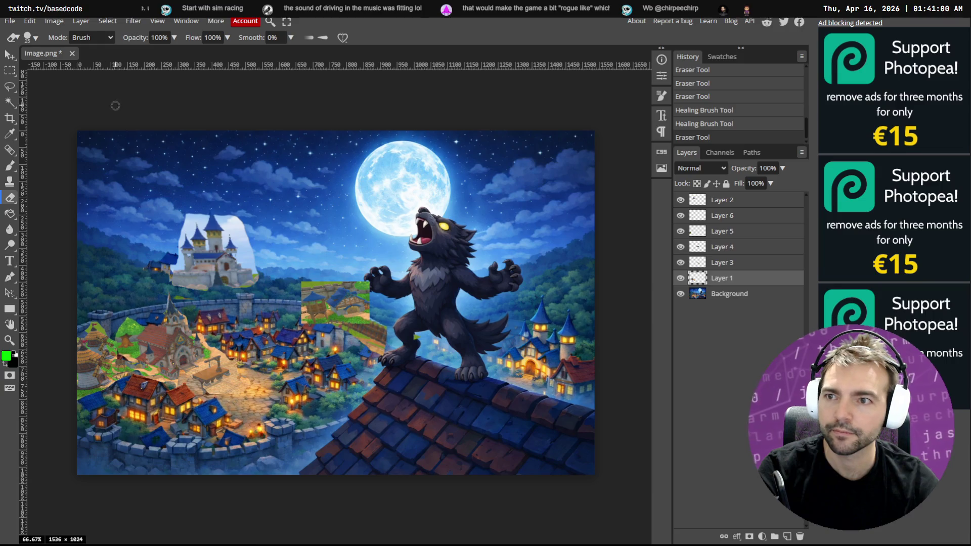
{"action": "left_click", "coordinate": [10, 54]}
{"action": "left_click_drag", "start_coordinate": [351, 304], "coordinate": [339, 290]}
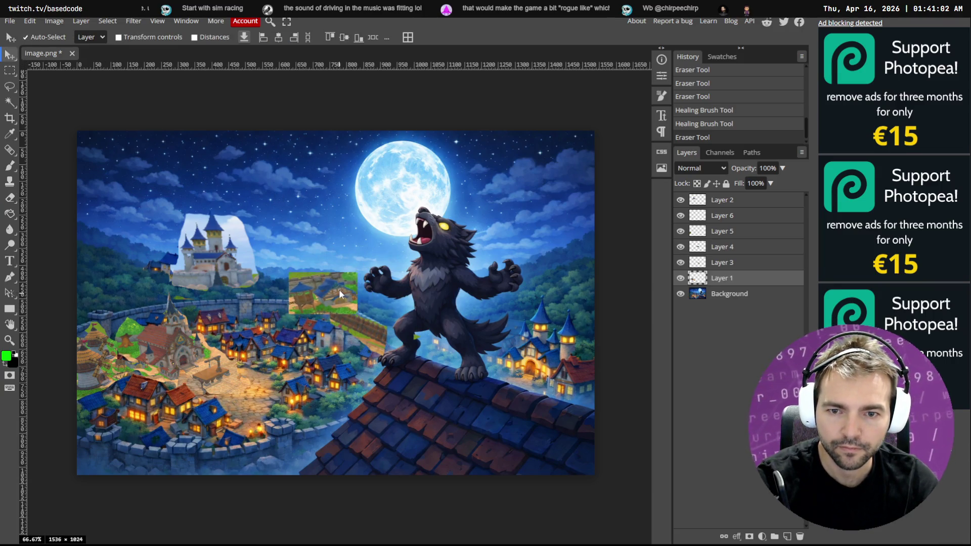
Select Layer 4 from the canvas and delete it along with its green patch.
{"action": "right_click", "coordinate": [342, 294]}
{"action": "left_click", "coordinate": [368, 298]}
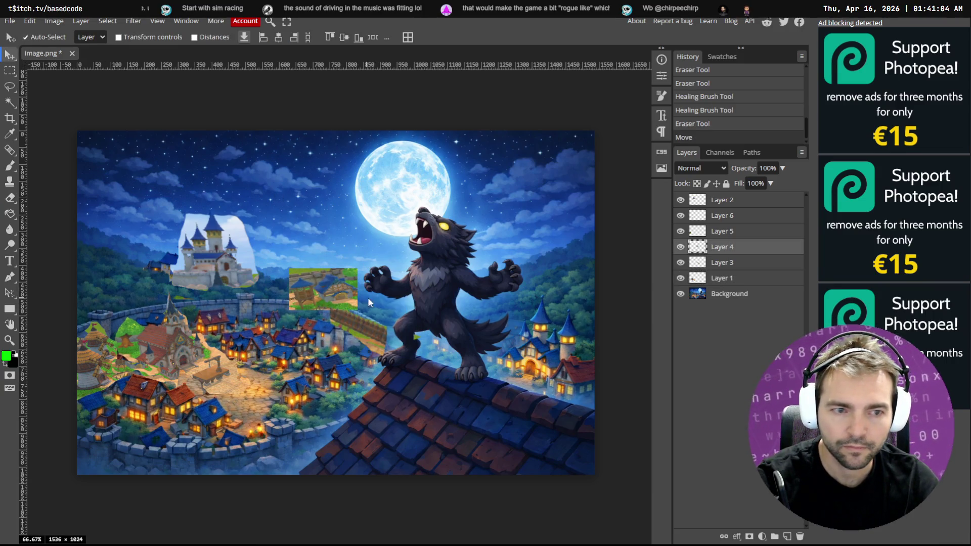
{"action": "right_click", "coordinate": [707, 247]}
{"action": "left_click", "coordinate": [734, 319]}
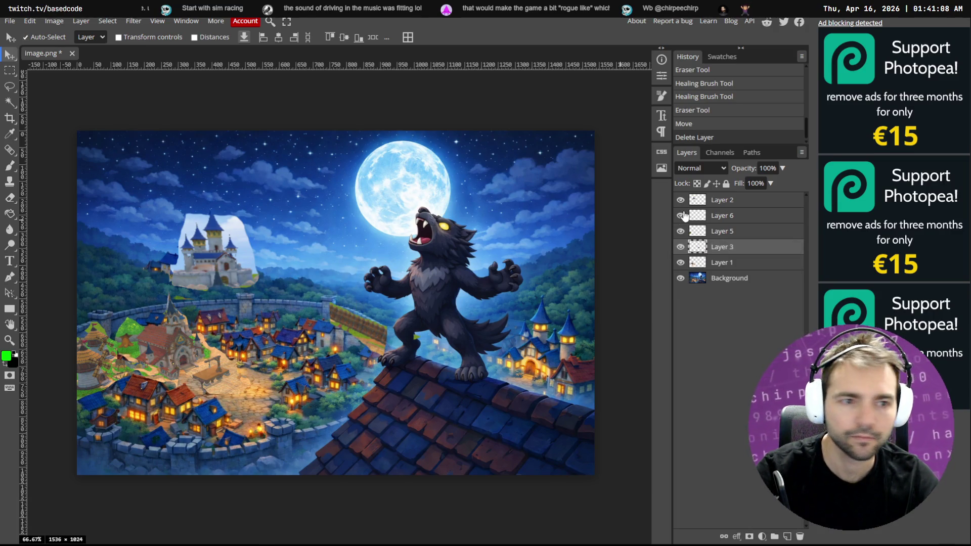
Toggle Layers 1 and 2 to compare, then erase a bit of the castle patch.
{"action": "left_click", "coordinate": [681, 262]}
{"action": "left_click", "coordinate": [681, 263]}
{"action": "left_click", "coordinate": [681, 202]}
{"action": "left_click", "coordinate": [680, 201]}
{"action": "key", "text": "e"}
{"action": "left_click", "coordinate": [327, 220]}
Toggle visibility of Layers 5, 3, 1 and 2 to compare the patches.
{"action": "left_click", "coordinate": [681, 232]}
{"action": "left_click", "coordinate": [681, 232]}
{"action": "left_click", "coordinate": [681, 215]}
{"action": "left_click", "coordinate": [681, 216]}
{"action": "left_click", "coordinate": [680, 246]}
{"action": "left_click", "coordinate": [681, 247]}
{"action": "left_click", "coordinate": [681, 263]}
{"action": "left_click", "coordinate": [681, 263]}
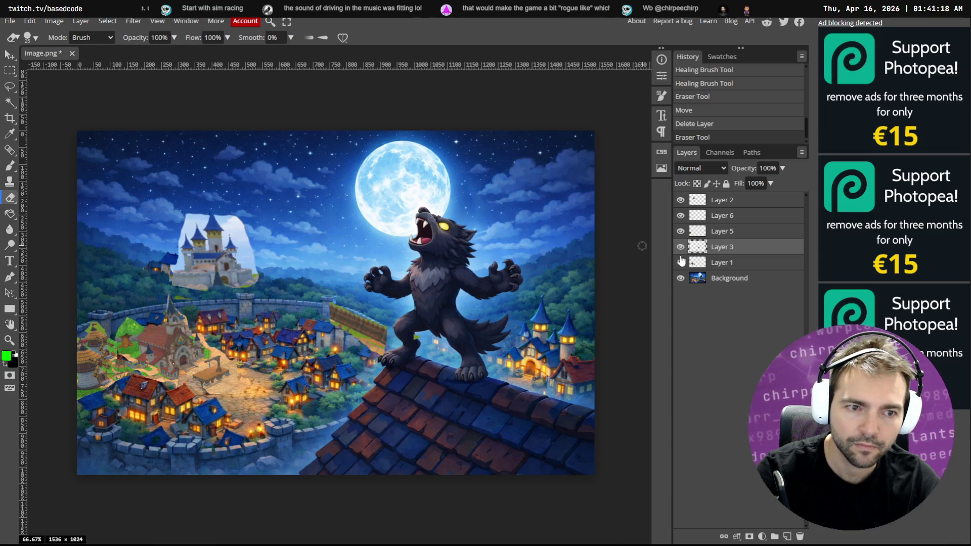
{"action": "left_click", "coordinate": [681, 201]}
{"action": "left_click", "coordinate": [681, 200]}
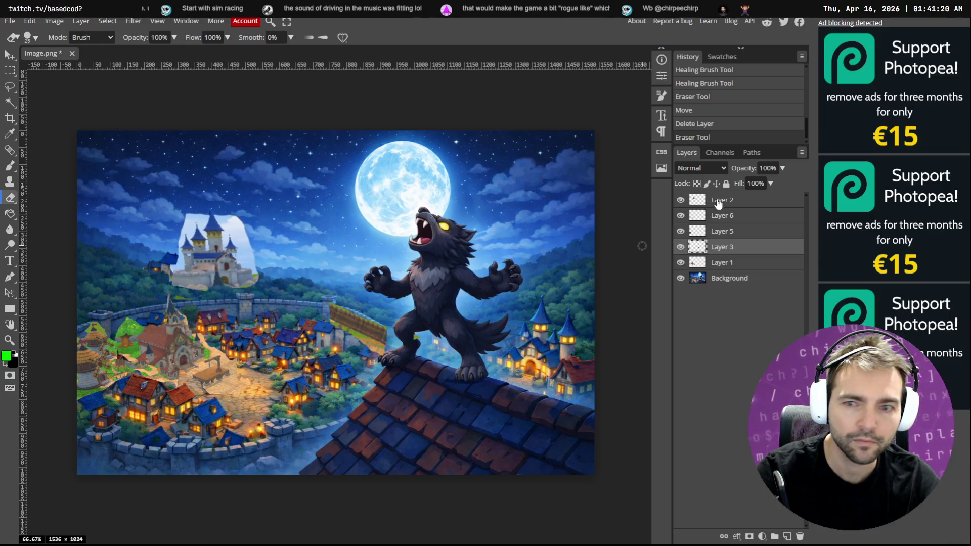
Select Layer 2, erase near the castle and raise the eraser size to 100.
{"action": "left_click", "coordinate": [708, 201]}
{"action": "left_click", "coordinate": [244, 220]}
{"action": "key", "text": "bracketright"}
{"action": "key", "text": "bracketright"}
{"action": "key", "text": "bracketright"}
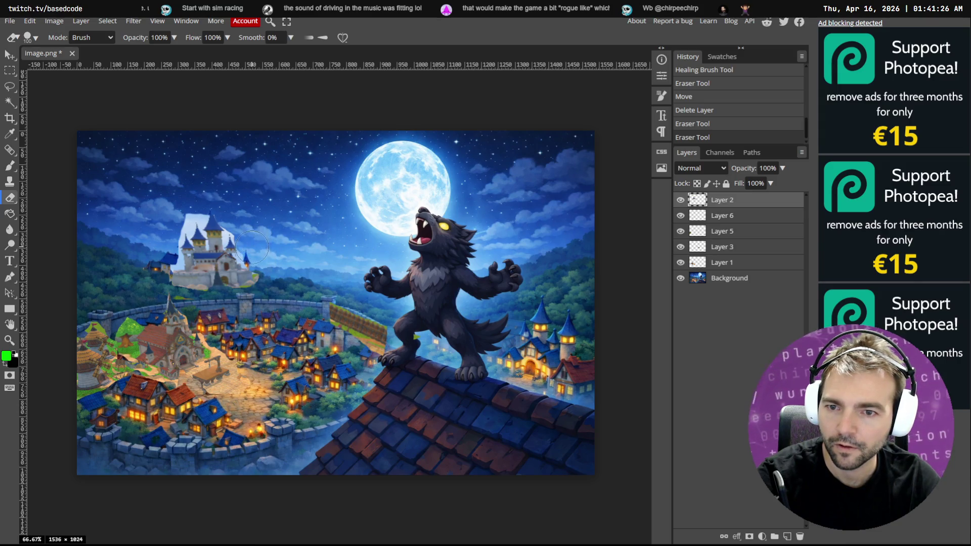
Erase the remaining white backdrop around the castle on Layer 2.
{"action": "mouse_move", "coordinate": [256, 247]}
{"action": "left_mouse_down"}
{"action": "mouse_move", "coordinate": [210, 213]}
{"action": "mouse_move", "coordinate": [177, 255]}
{"action": "mouse_move", "coordinate": [237, 255]}
{"action": "mouse_move", "coordinate": [274, 242]}
{"action": "left_mouse_up"}
{"action": "mouse_move", "coordinate": [184, 311]}
{"action": "left_mouse_down"}
{"action": "mouse_move", "coordinate": [217, 306]}
{"action": "mouse_move", "coordinate": [200, 307]}
{"action": "mouse_move", "coordinate": [193, 275]}
{"action": "left_mouse_up"}
{"action": "left_click", "coordinate": [8, 57]}
Enlarge the castle layer to about 126% and shift it slightly left and up.
{"action": "key", "text": "ctrl+t"}
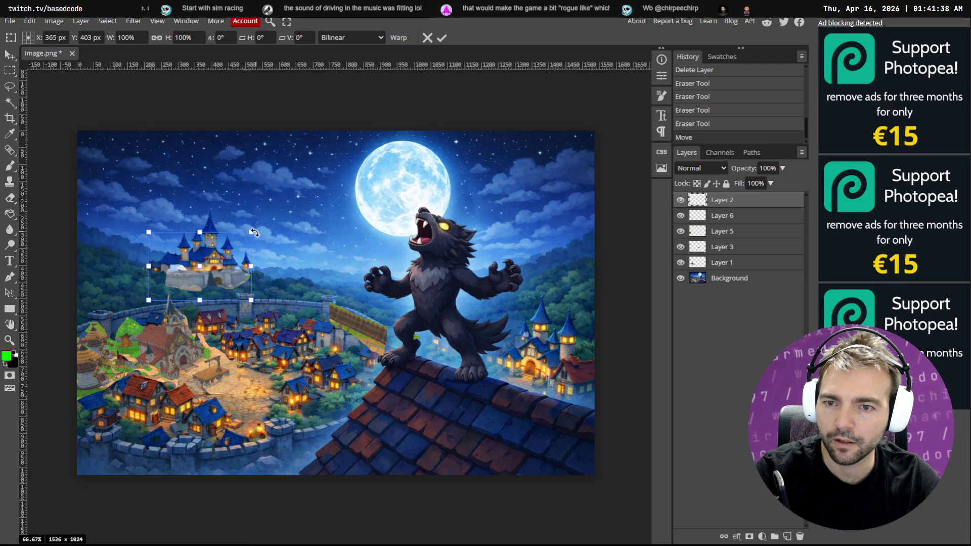
{"action": "mouse_move", "coordinate": [258, 228]}
{"action": "left_mouse_down"}
{"action": "mouse_move", "coordinate": [296, 217]}
{"action": "mouse_move", "coordinate": [272, 219]}
{"action": "left_mouse_up"}
{"action": "left_click_drag", "start_coordinate": [245, 280], "coordinate": [241, 279]}
{"action": "key", "text": "Return"}
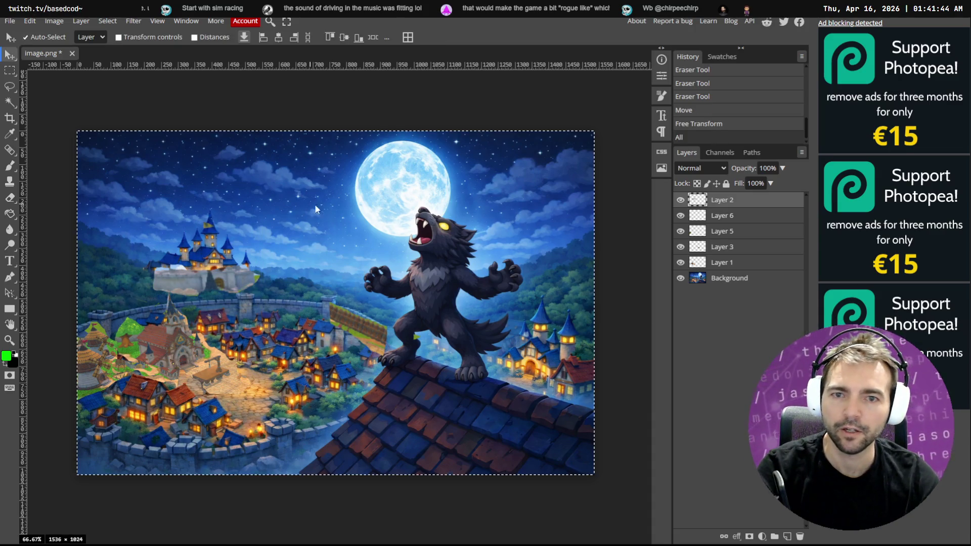
{"action": "key", "text": "alt+Tab"}
Reload the files changed on disk, then discard an image pasted into the ChatGPT message.
{"action": "left_click", "coordinate": [511, 338]}
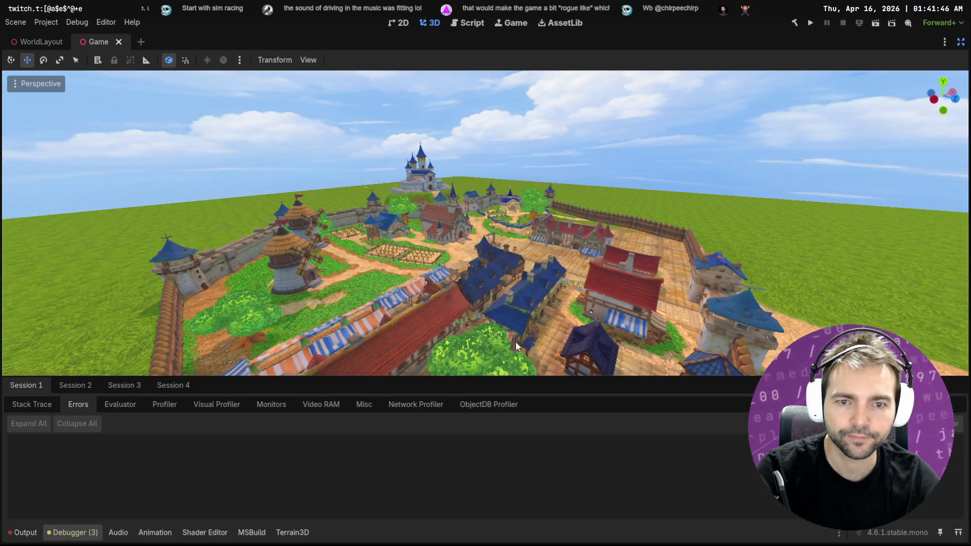
{"action": "key", "text": "alt+Tab"}
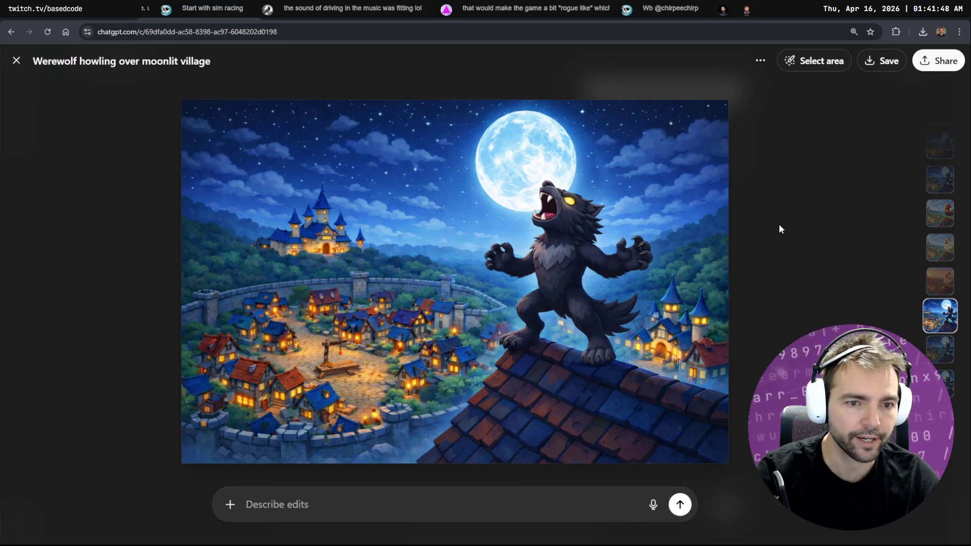
{"action": "key", "text": "Escape"}
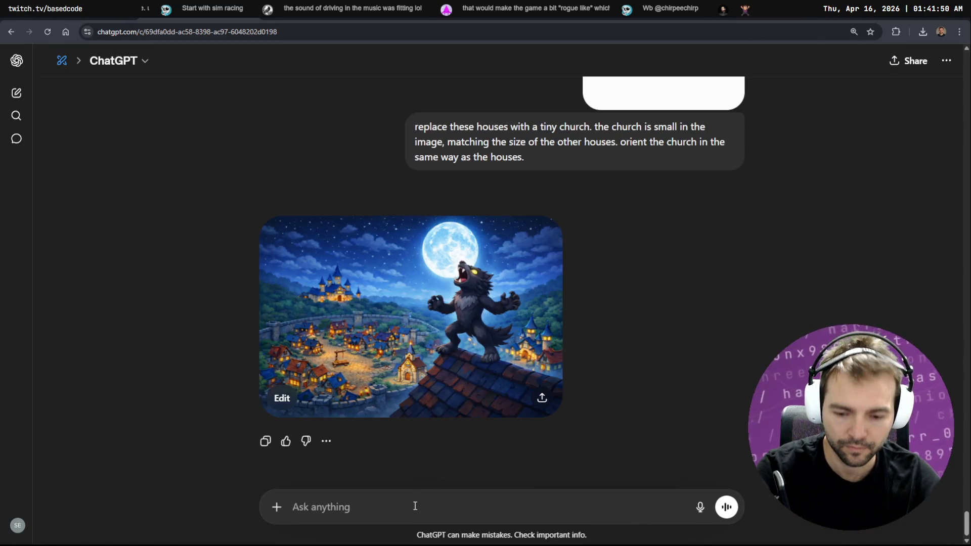
{"action": "key", "text": "ctrl+v"}
{"action": "key", "text": "super+h"}
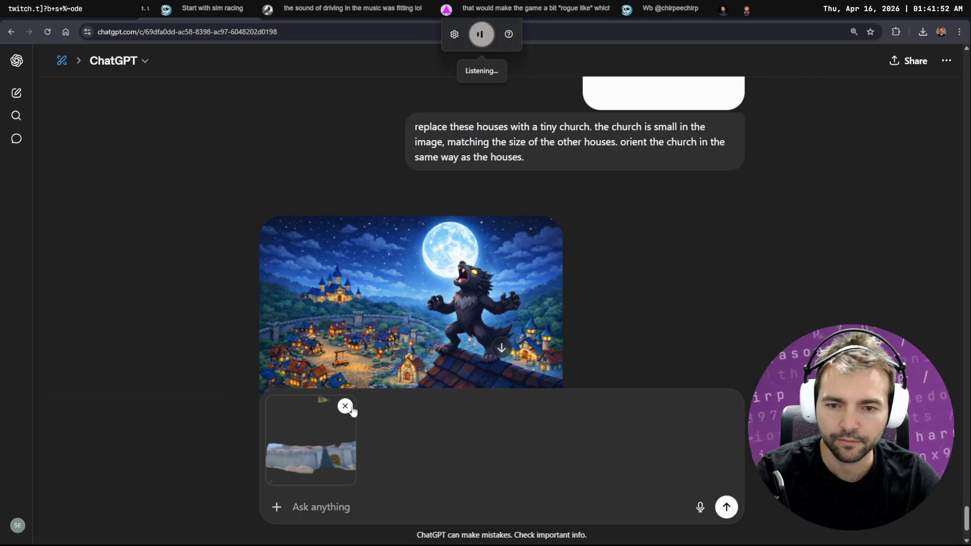
{"action": "left_click", "coordinate": [345, 407]}
Copy the whole werewolf canvas merged in Photopea and paste it into the ChatGPT chat.
{"action": "key", "text": "alt+Tab"}
{"action": "key", "text": "alt+Tab"}
{"action": "key", "text": "ctrl+a"}
{"action": "left_click", "coordinate": [30, 21]}
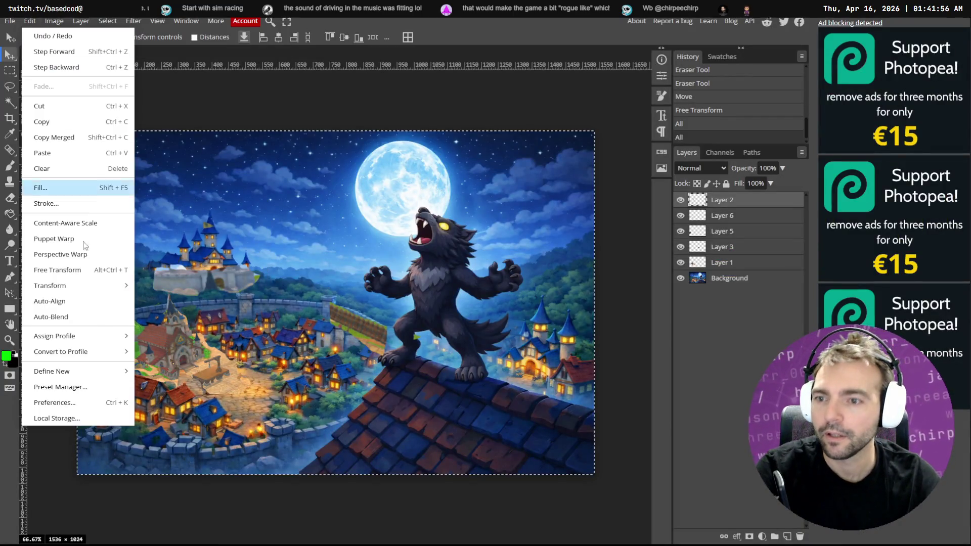
{"action": "left_click", "coordinate": [70, 141]}
{"action": "key", "text": "alt+Tab"}
{"action": "key", "text": "alt+Tab"}
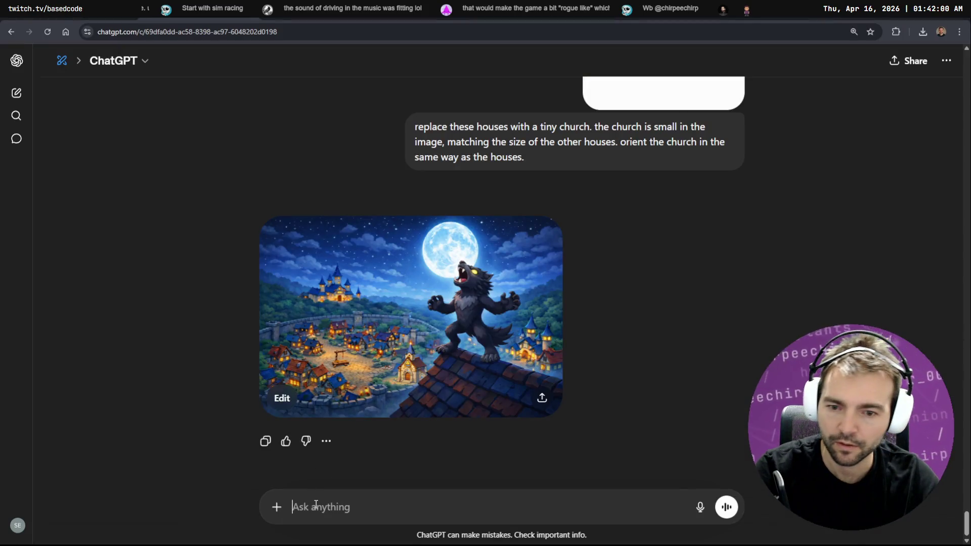
{"action": "key", "text": "ctrl+v"}
Dictate a prompt, then clear it and remove the attached image from the message.
{"action": "key", "text": "super+h"}
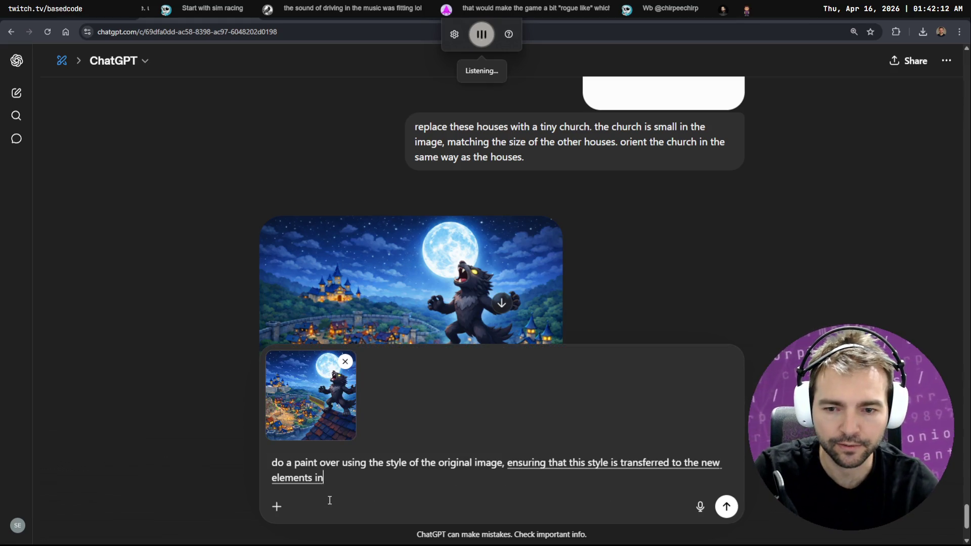
{"action": "type", "text": "/"}
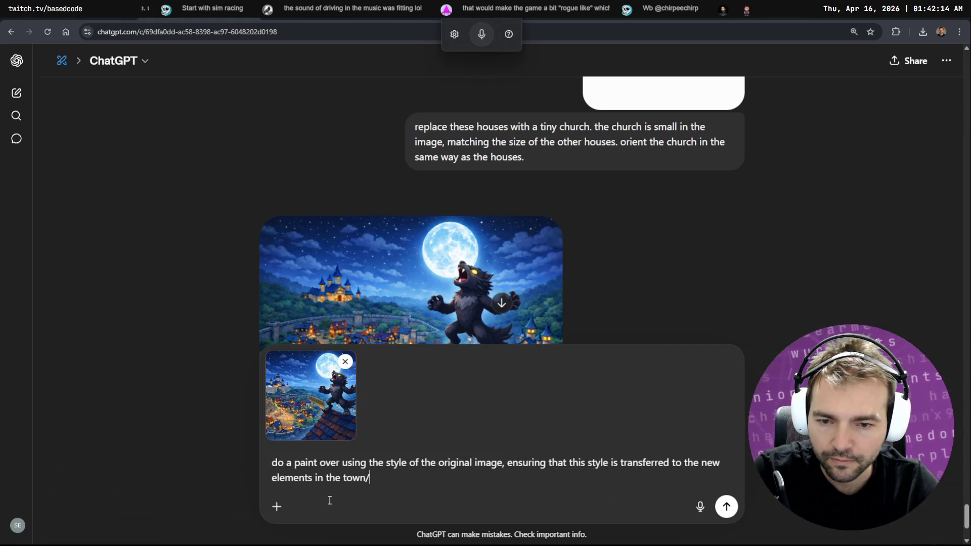
{"action": "scroll", "coordinate": [678, 306], "scroll_direction": "down", "scroll_amount": 3}
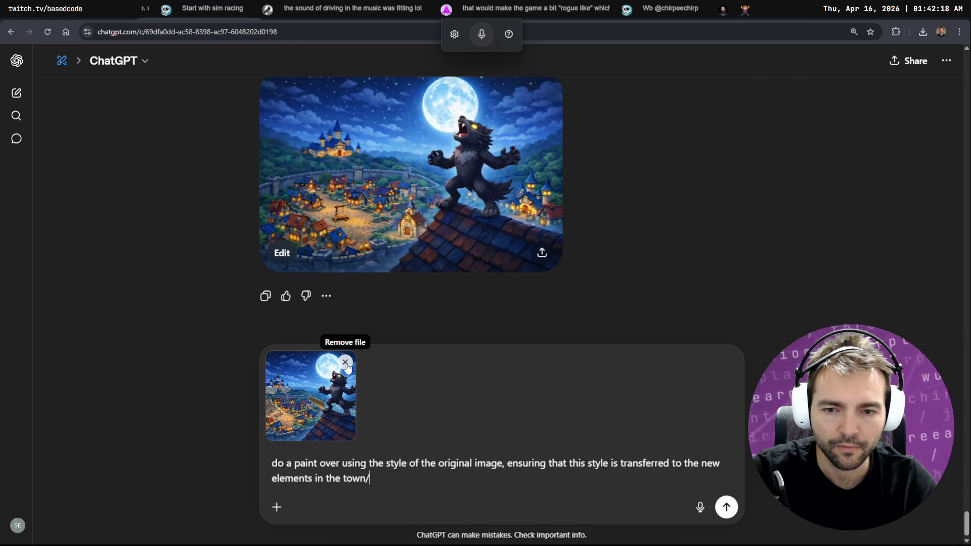
{"action": "key", "text": "ctrl+a"}
{"action": "key", "text": "BackSpace"}
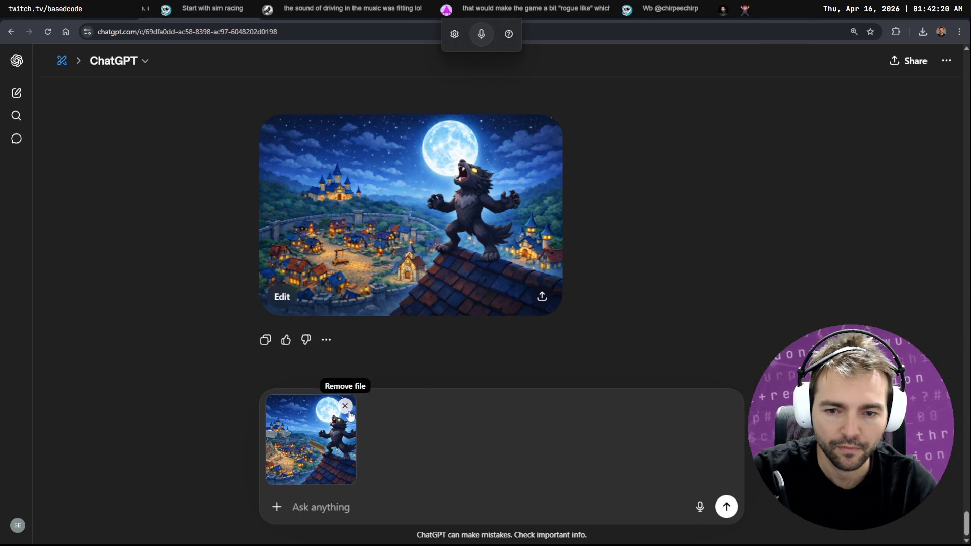
{"action": "left_click", "coordinate": [345, 406]}
{"action": "scroll", "coordinate": [678, 268], "scroll_direction": "up", "scroll_amount": 15}
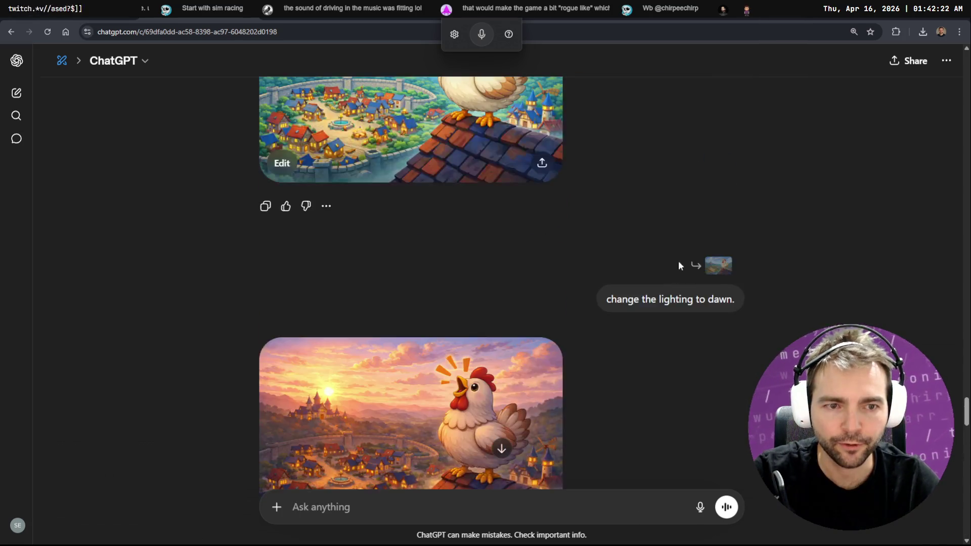
{"action": "scroll", "coordinate": [683, 228], "scroll_direction": "up", "scroll_amount": 15}
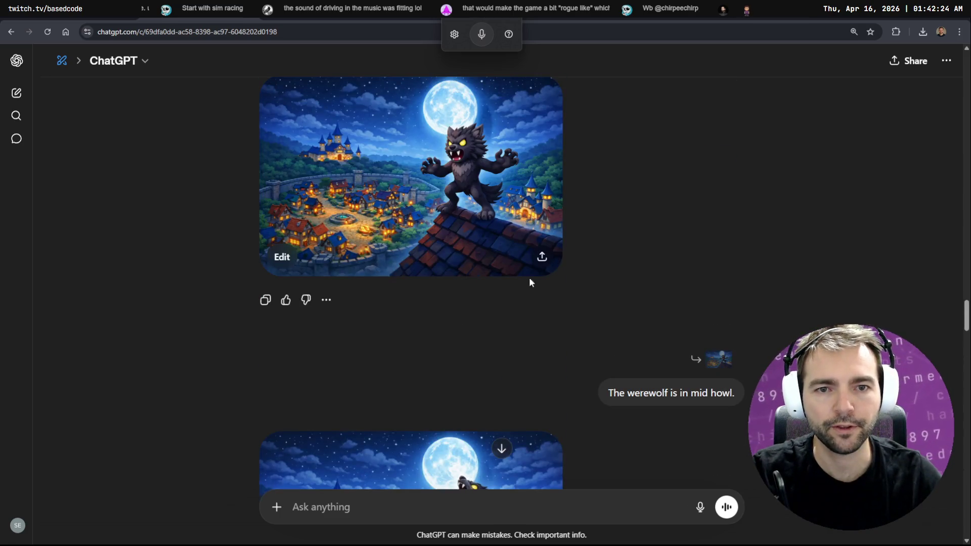
{"action": "scroll", "coordinate": [526, 287], "scroll_direction": "down", "scroll_amount": 5}
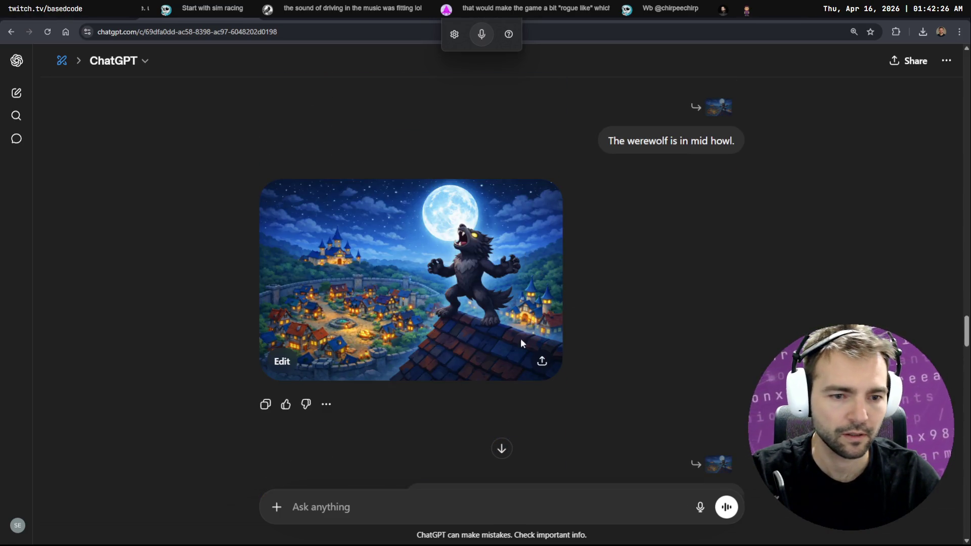
Open the howling werewolf image for editing, type the paint-over prompt, and re-copy the merged canvas.
{"action": "left_click", "coordinate": [511, 277]}
{"action": "type", "text": "do a paint over using the style of the original image, ensuring that this style is transferred to the new elements in the town/"}
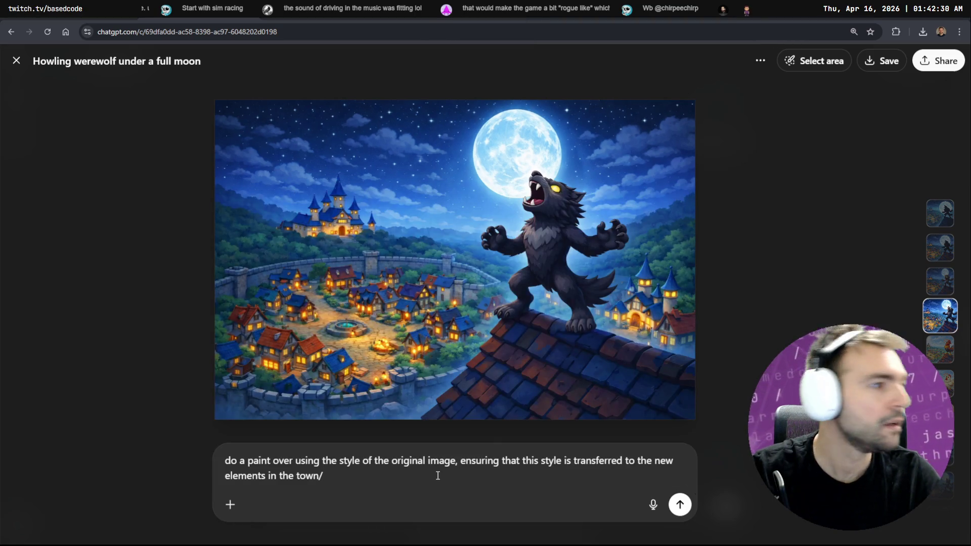
{"action": "key", "text": "alt+Tab"}
{"action": "left_click", "coordinate": [30, 21]}
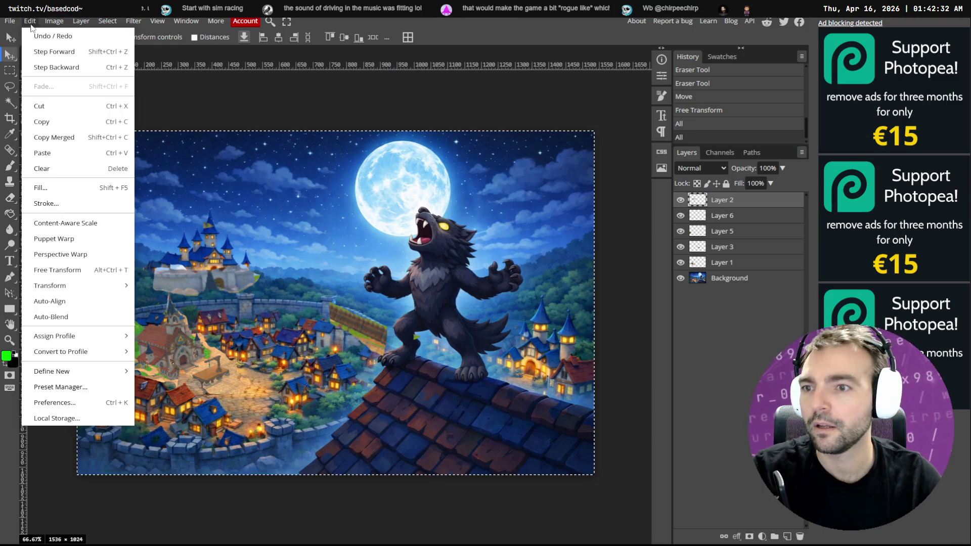
{"action": "left_click", "coordinate": [70, 138]}
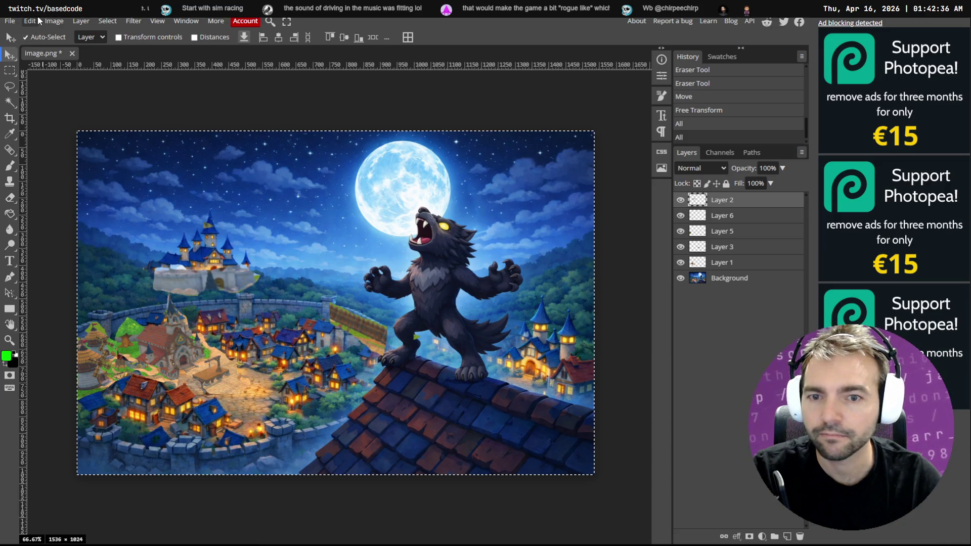
{"action": "left_click", "coordinate": [31, 21]}
{"action": "left_click", "coordinate": [71, 137]}
{"action": "key", "text": "alt+Tab"}
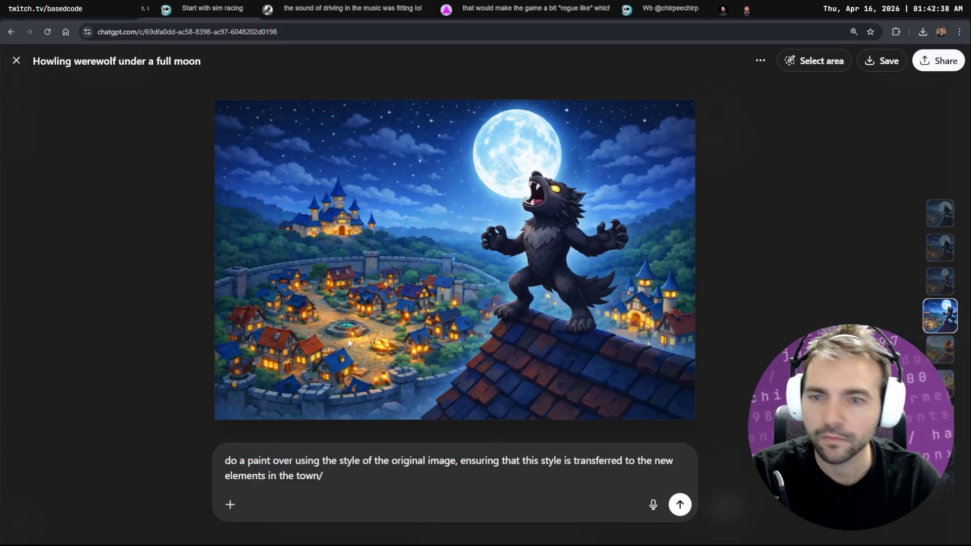
End the prompt with a period, attach the merged werewolf image, bold 'paint over', and send it.
{"action": "key", "text": "BackSpace"}
{"action": "type", "text": "."}
{"action": "key", "text": "ctrl+v"}
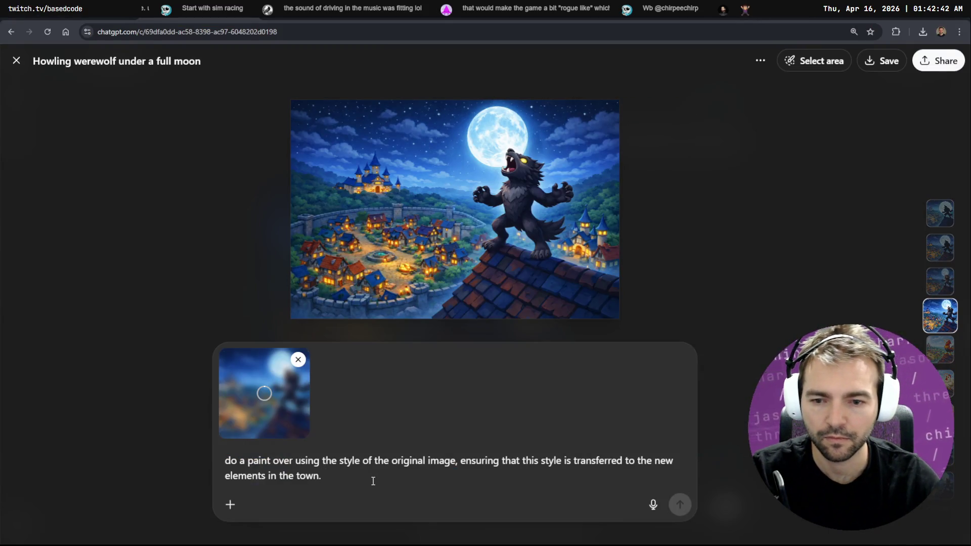
{"action": "left_click", "coordinate": [248, 460]}
{"action": "type", "text": "**"}
{"action": "type", "text": "**"}
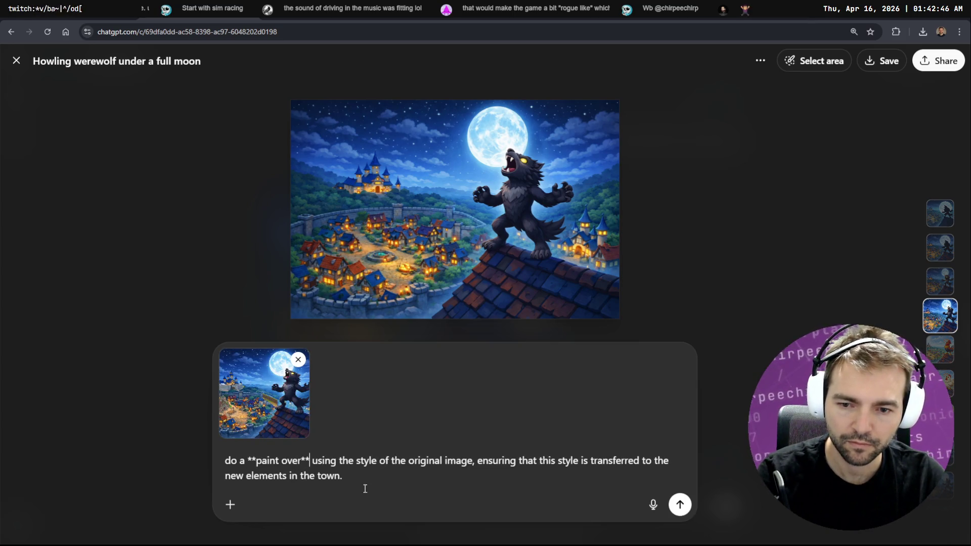
{"action": "left_click", "coordinate": [679, 505]}
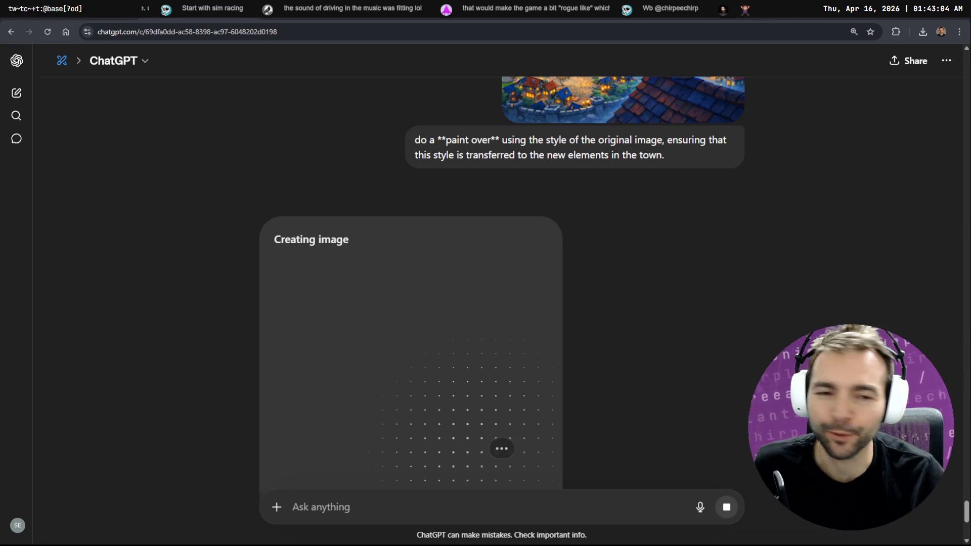
View the crowing chicken image full size, close it, and return to Photopea.
{"action": "scroll", "coordinate": [587, 268], "scroll_direction": "down", "scroll_amount": 3}
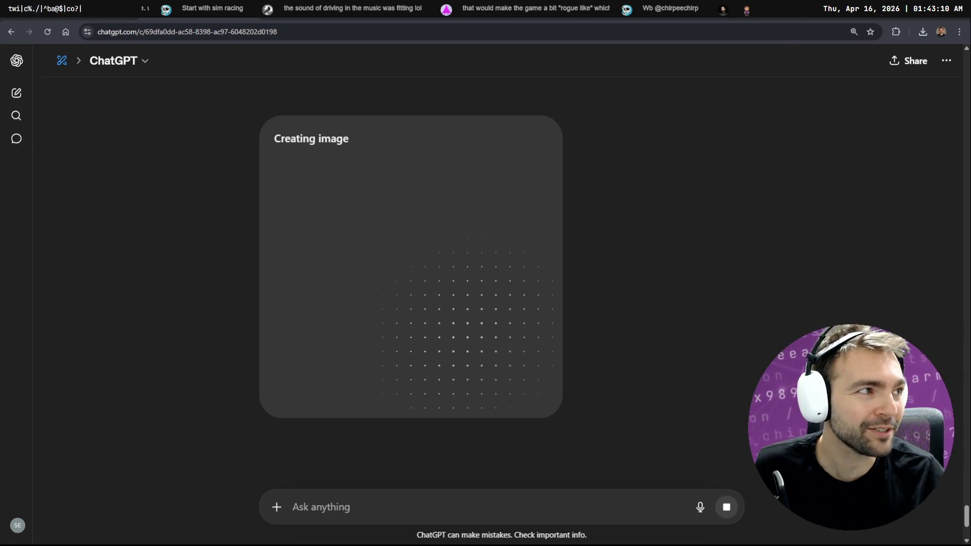
{"action": "left_click", "coordinate": [539, 141]}
{"action": "key", "text": "Escape"}
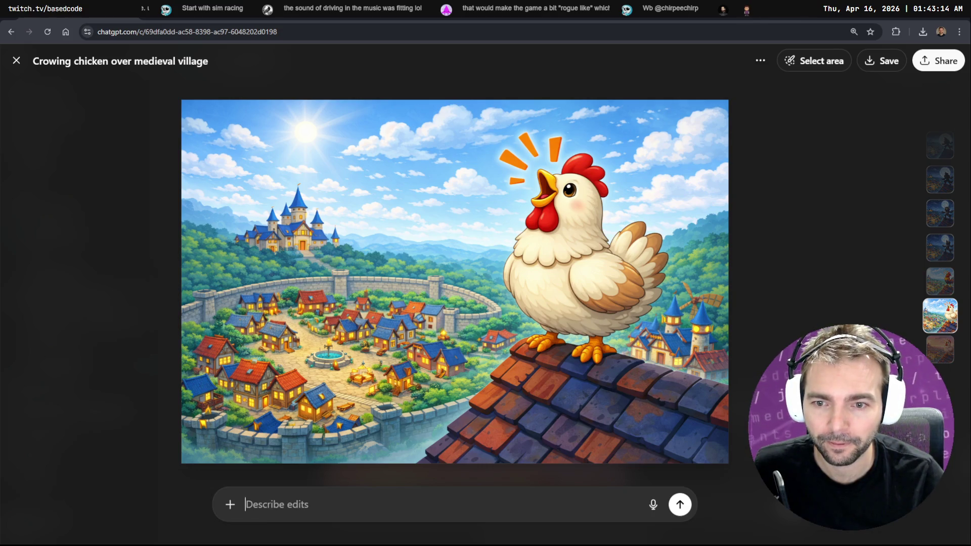
{"action": "key", "text": "Escape"}
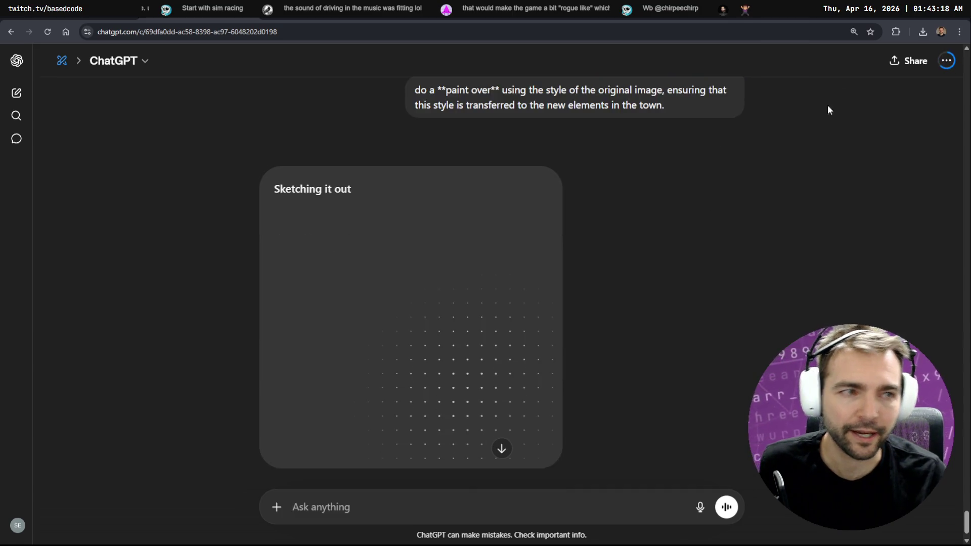
{"action": "key", "text": "alt+Tab"}
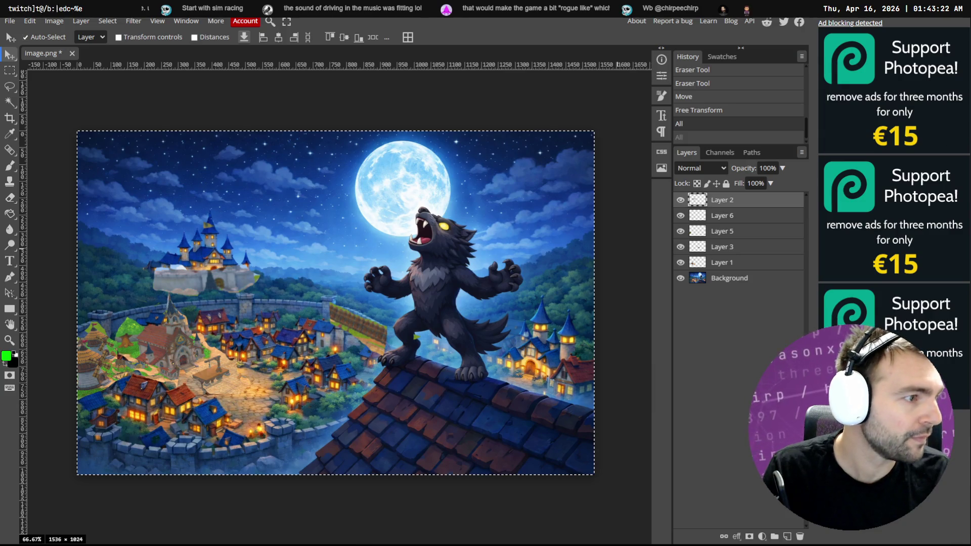
Read OpenCode's probe output with its Convex decomposing error, then view AdditiveRoomLoadingArchitecture.md in Fork.
{"action": "key", "text": "alt+Tab"}
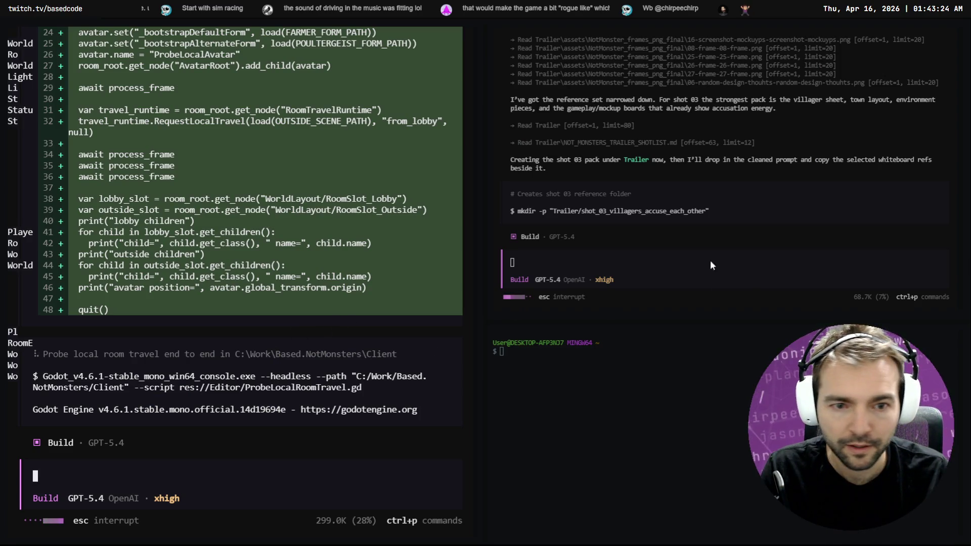
{"action": "scroll", "coordinate": [611, 248], "scroll_direction": "up", "scroll_amount": 2}
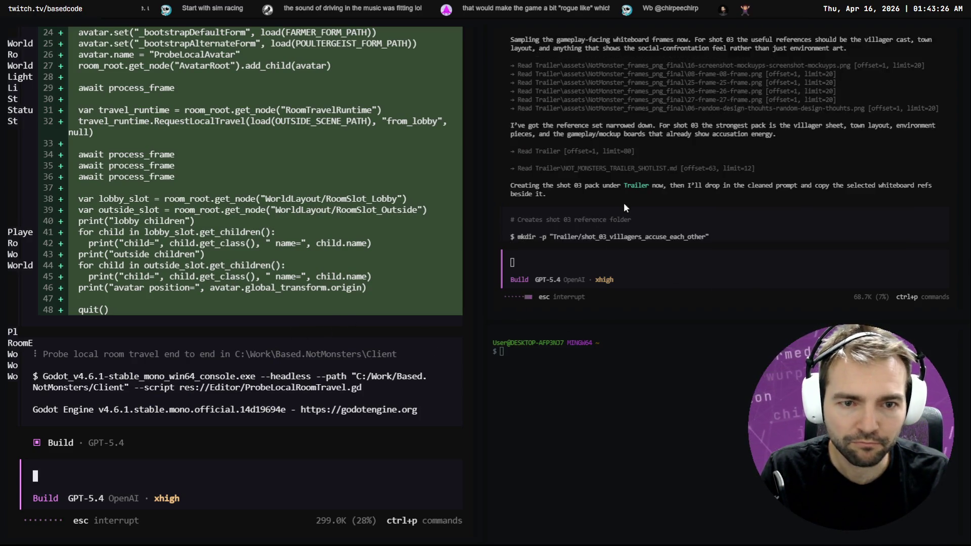
{"action": "scroll", "coordinate": [610, 208], "scroll_direction": "down", "scroll_amount": 2}
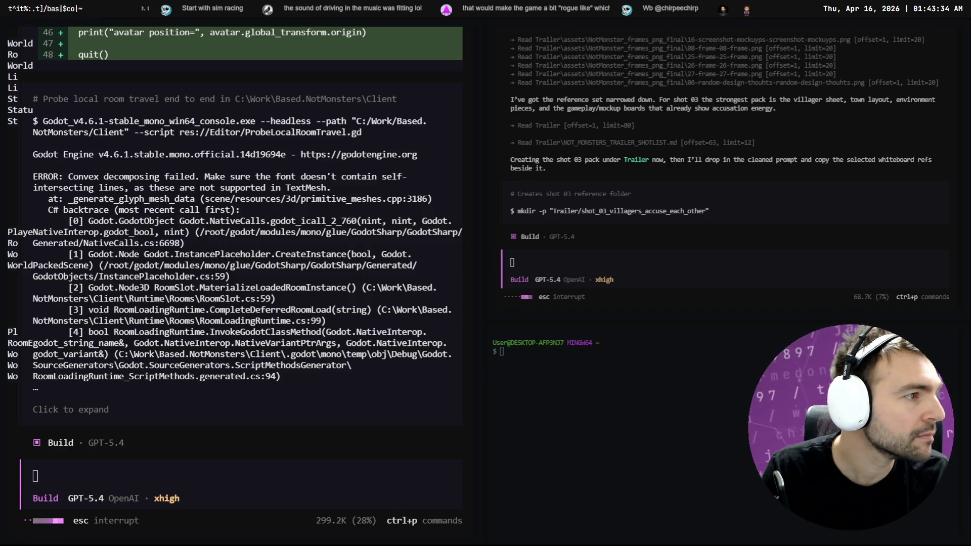
{"action": "key", "text": "alt+Tab"}
{"action": "left_click", "coordinate": [260, 223]}
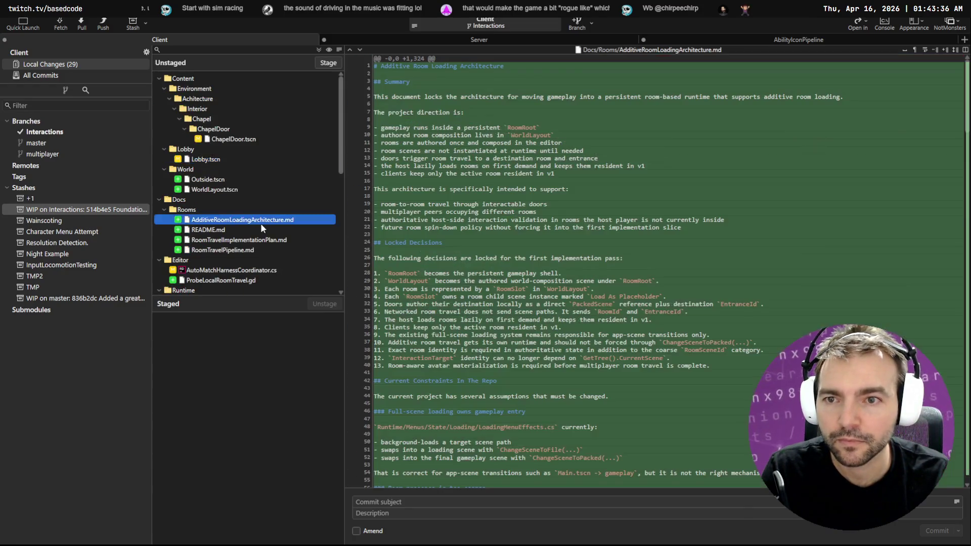
Stage all 29 changed files in Fork and review the AdditiveRoomLoadingArchitecture.md diff.
{"action": "scroll", "coordinate": [263, 222], "scroll_direction": "down", "scroll_amount": 1}
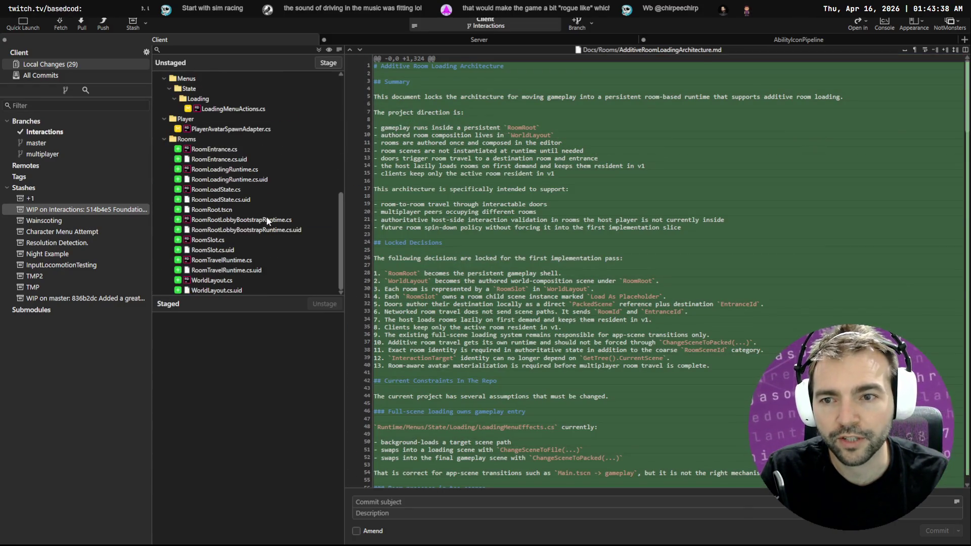
{"action": "key", "text": "ctrl+a"}
{"action": "left_click", "coordinate": [328, 62]}
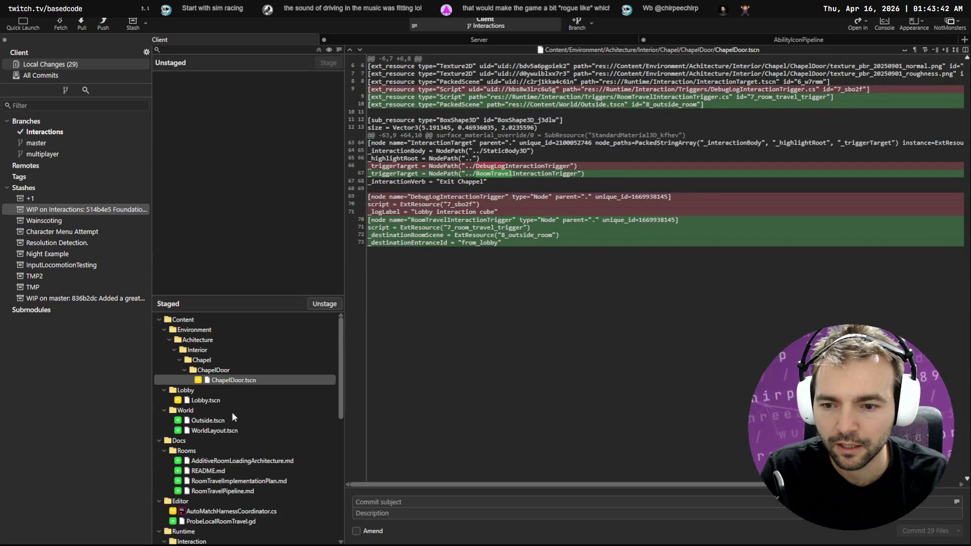
{"action": "scroll", "coordinate": [243, 420], "scroll_direction": "down", "scroll_amount": 1}
{"action": "left_click", "coordinate": [228, 431]}
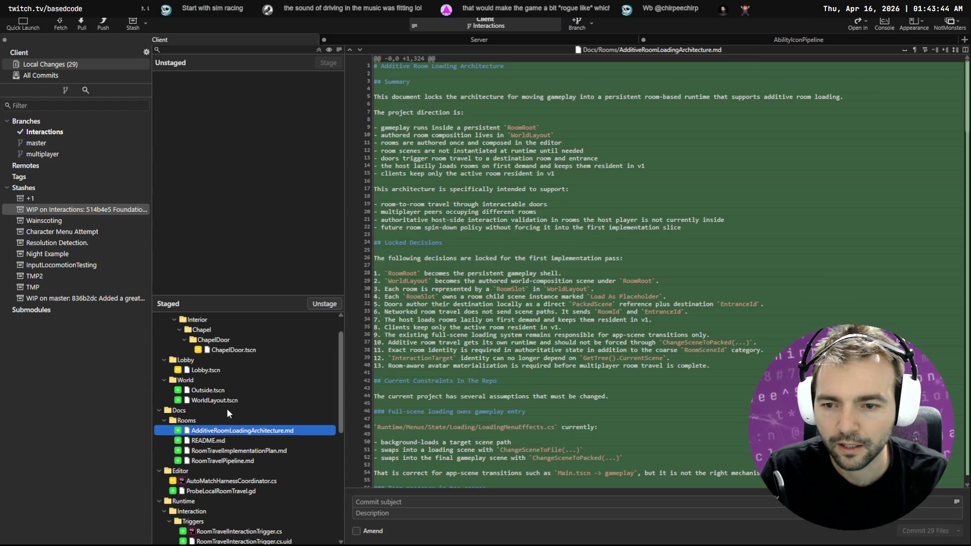
{"action": "key", "text": "ctrl+a"}
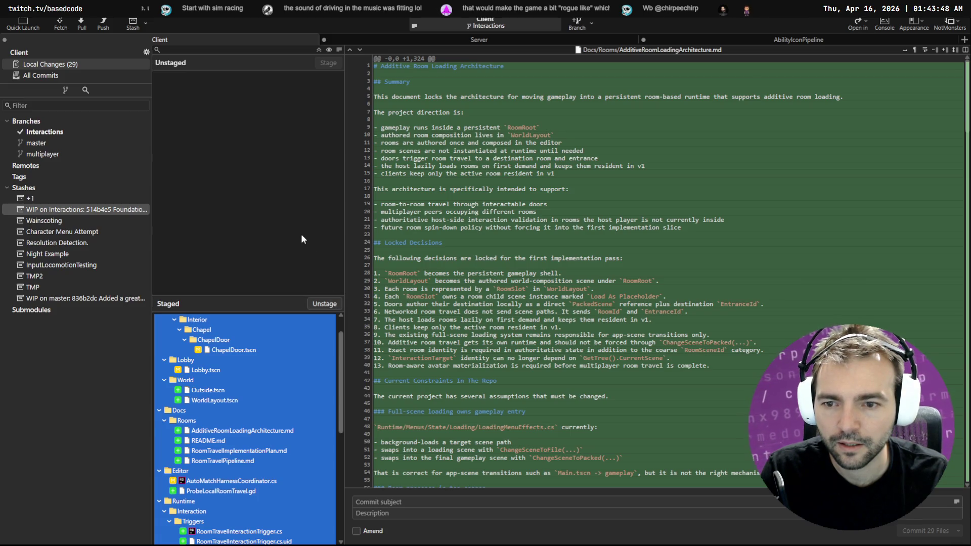
{"action": "key", "text": "alt+Tab"}
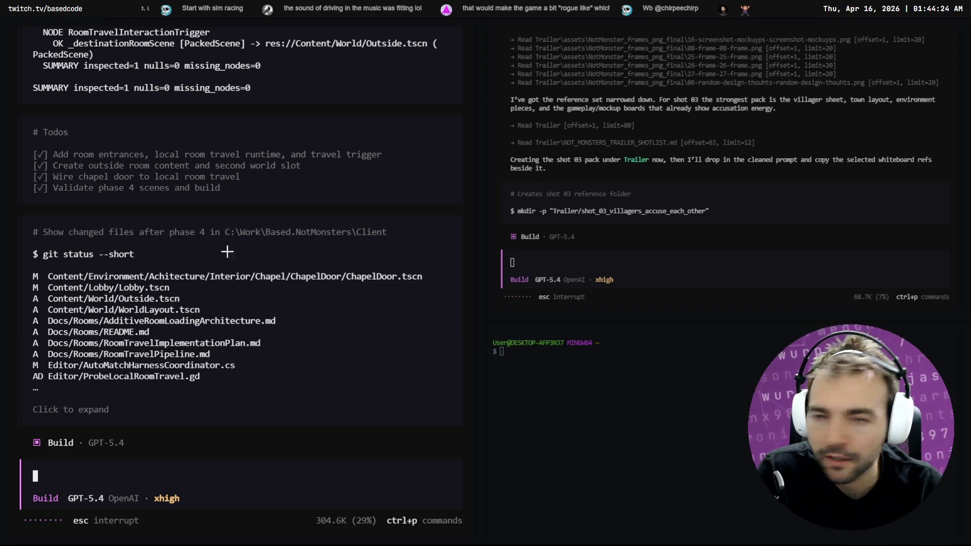
Read OpenCode's Phase 4 summary of one-way Lobby-to-Outside travel through the chapel door.
{"action": "key", "text": "alt+Tab"}
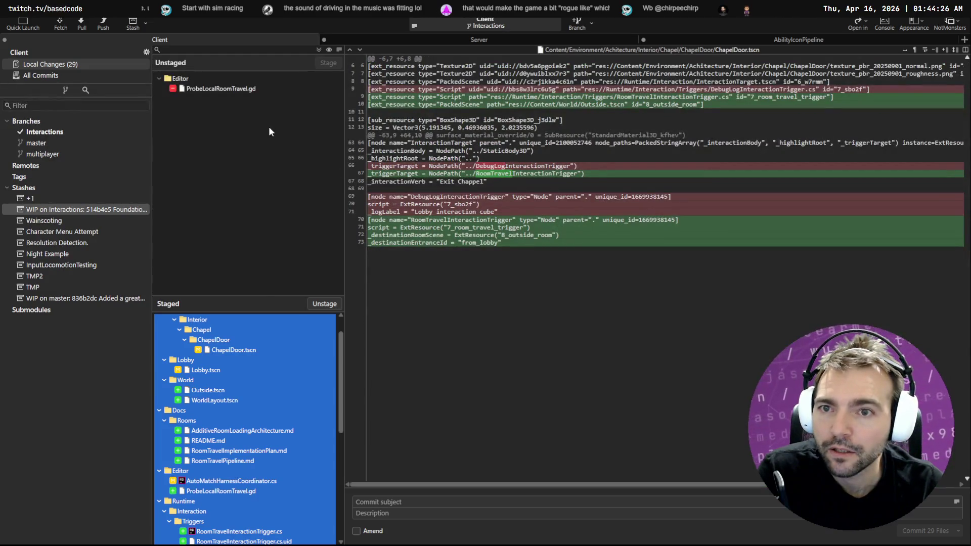
{"action": "key", "text": "alt+Tab"}
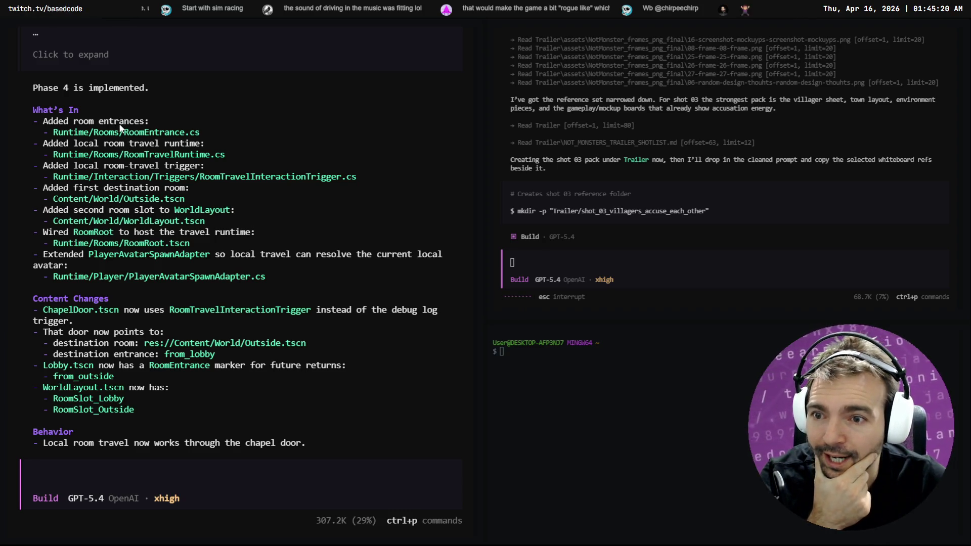
{"action": "scroll", "coordinate": [121, 141], "scroll_direction": "down", "scroll_amount": 3}
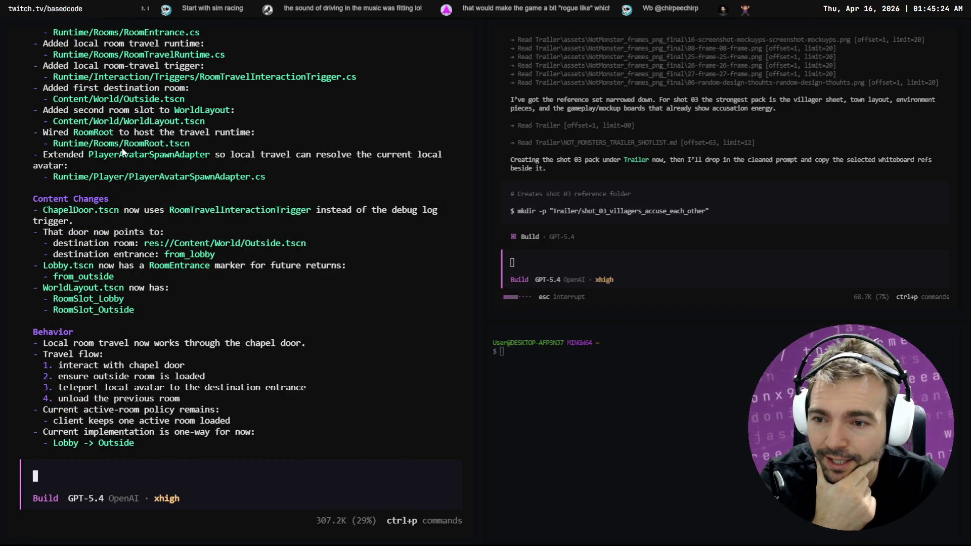
{"action": "scroll", "coordinate": [107, 269], "scroll_direction": "down", "scroll_amount": 3}
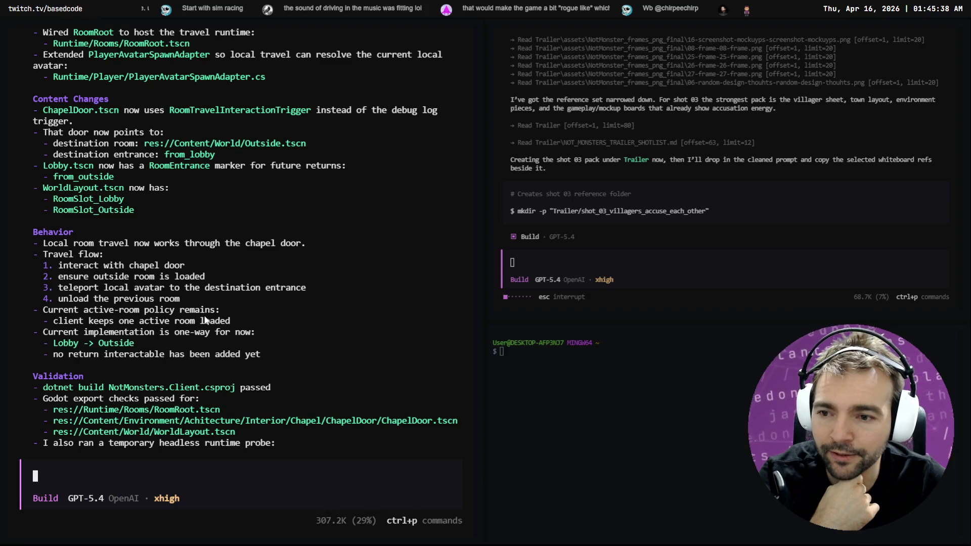
{"action": "scroll", "coordinate": [205, 318], "scroll_direction": "down", "scroll_amount": 2}
{"action": "scroll", "coordinate": [203, 320], "scroll_direction": "down", "scroll_amount": 5}
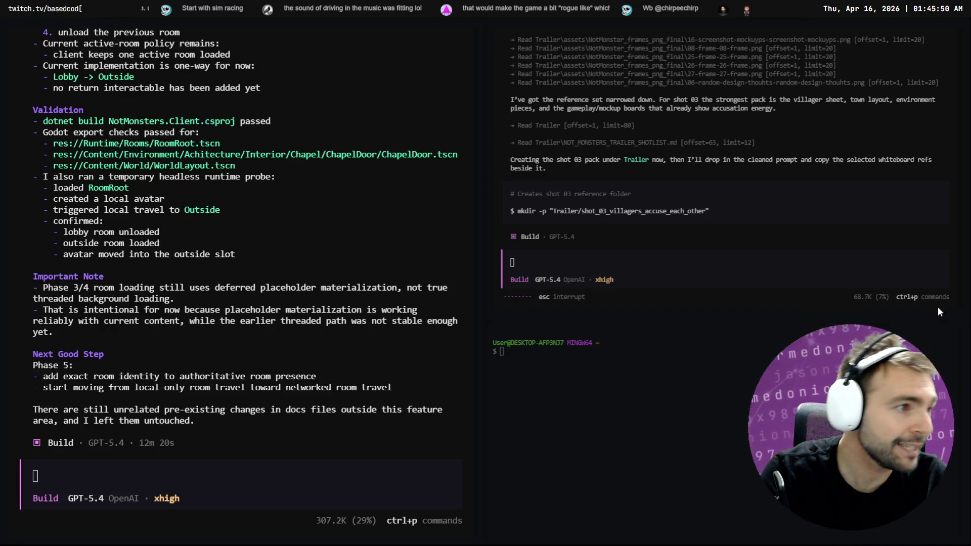
{"action": "key", "text": "alt+Tab"}
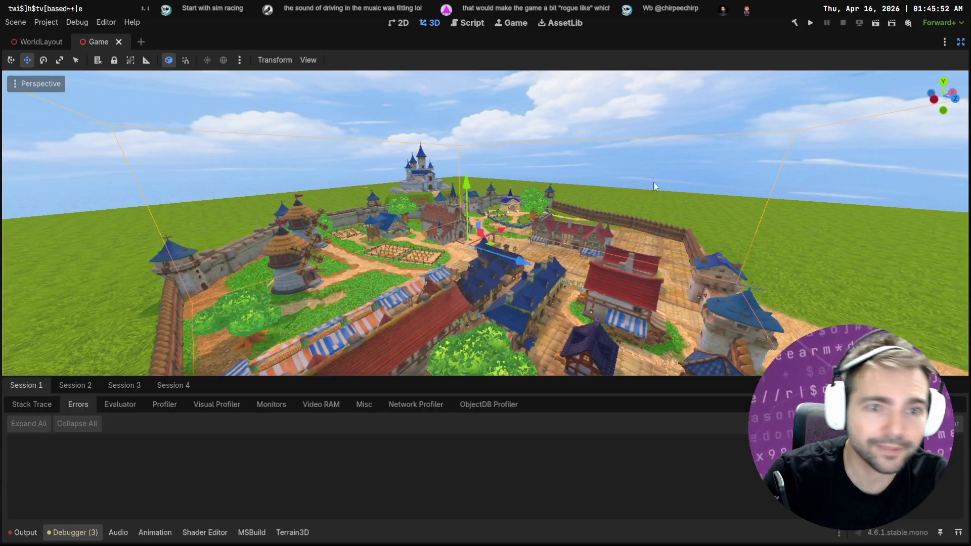
Turn off distraction-free mode and run the NotMonsters project with F5.
{"action": "left_click", "coordinate": [961, 41]}
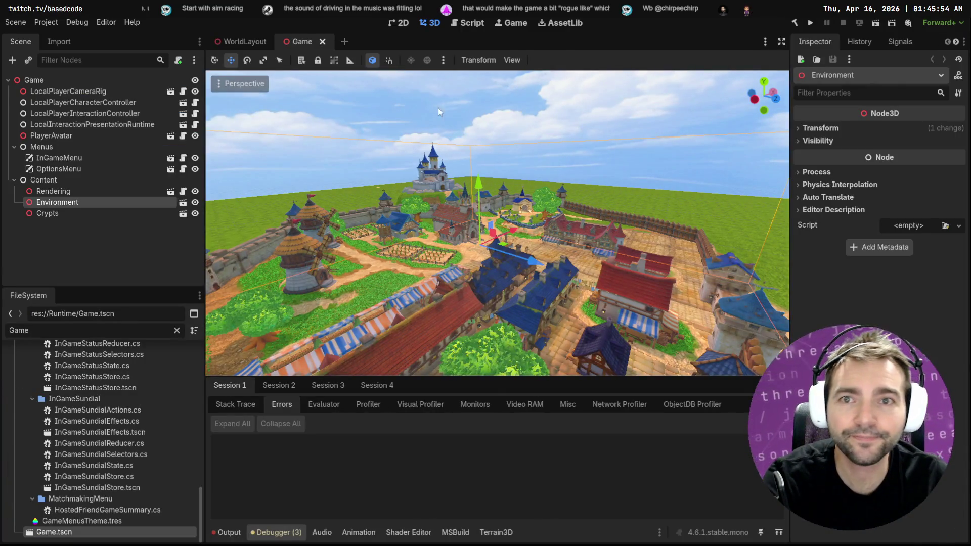
{"action": "key", "text": "F5"}
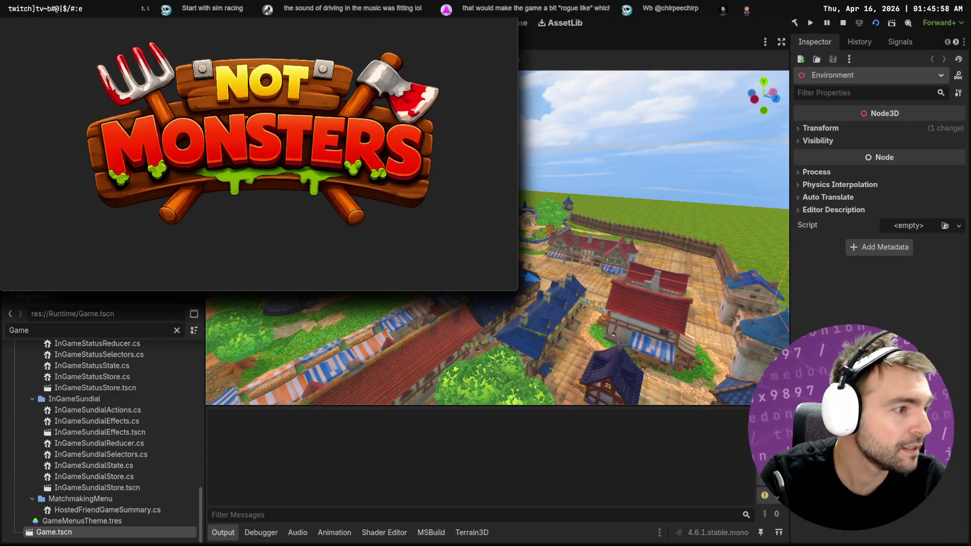
{"action": "key", "text": "alt+Tab"}
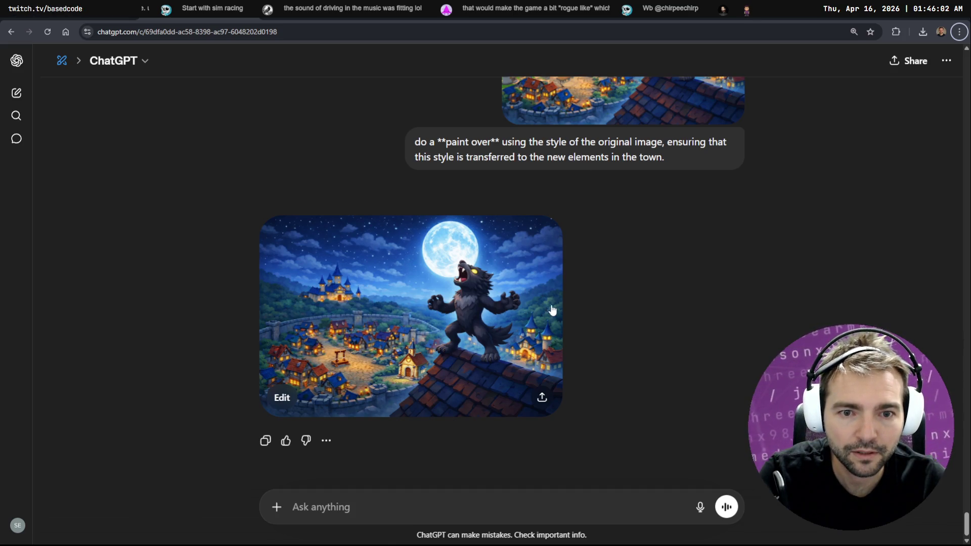
Open the painted-over werewolf image at full size, then close the viewer.
{"action": "left_click", "coordinate": [414, 322]}
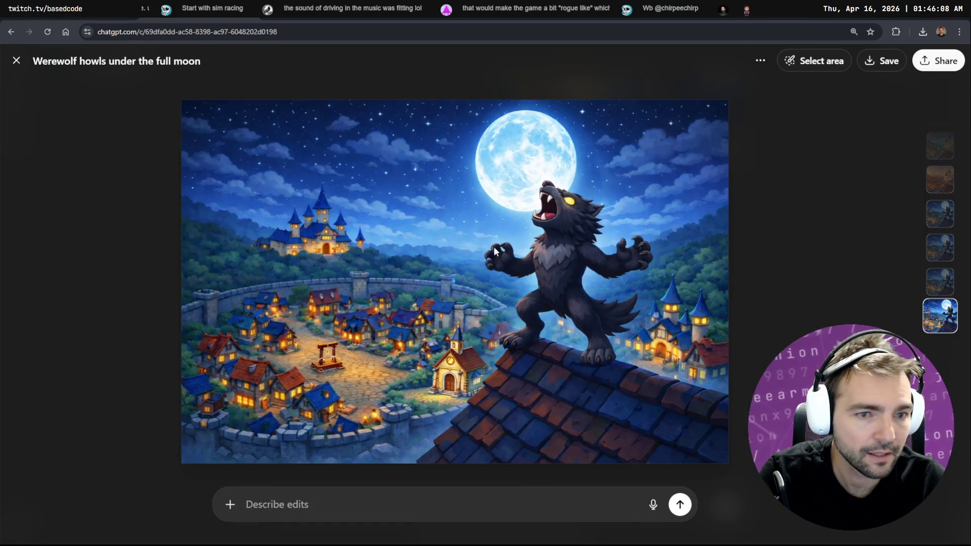
{"action": "key", "text": "Escape"}
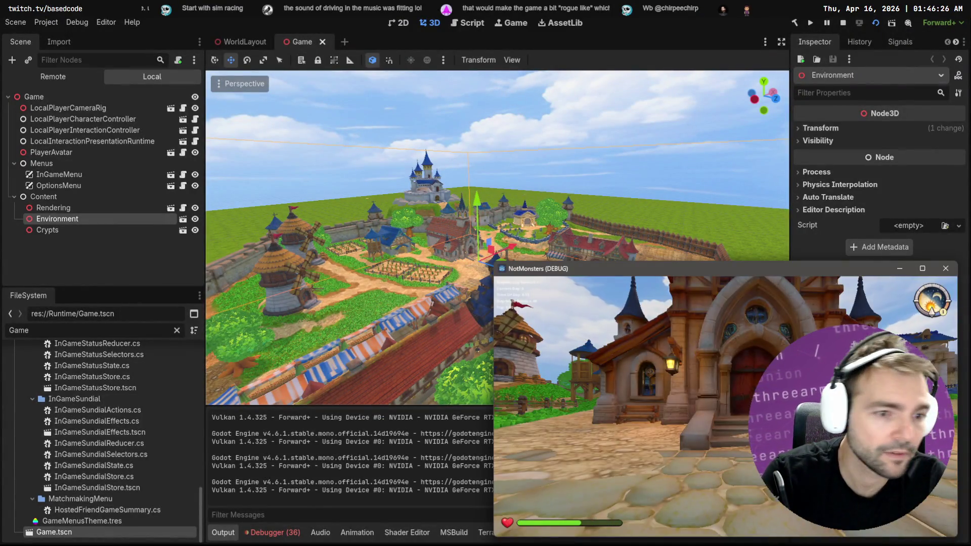
Quit the running game through the pause menu's Leave and Confirm, then relaunch with F5.
{"action": "key", "text": "Escape"}
{"action": "left_click", "coordinate": [724, 447]}
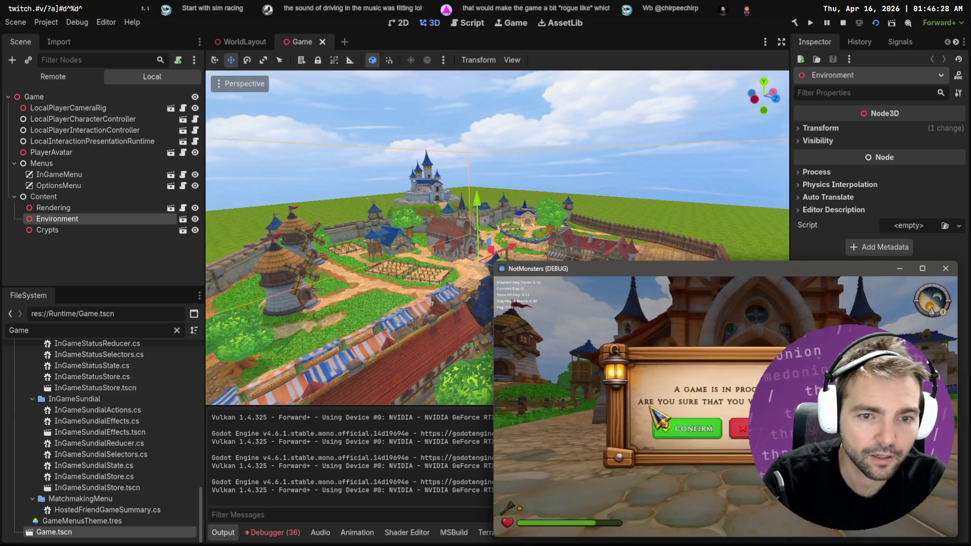
{"action": "left_click", "coordinate": [699, 436]}
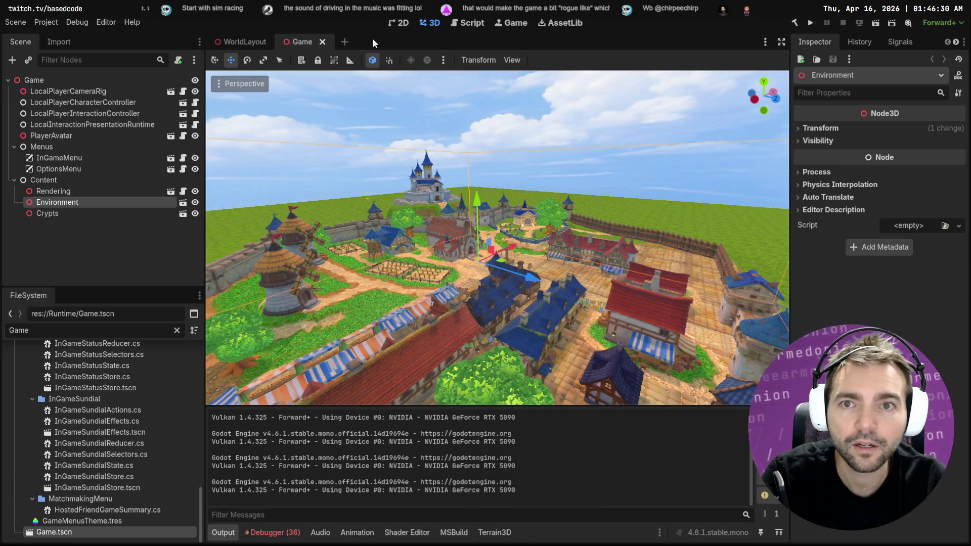
{"action": "key", "text": "F5"}
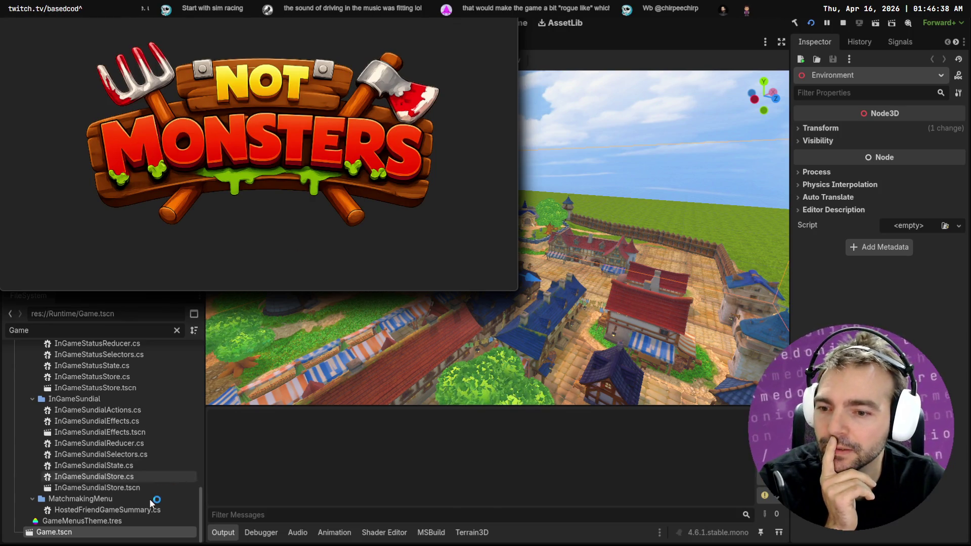
Open Main.tscn from the FileSystem panel, clear the Output log, and run the game.
{"action": "scroll", "coordinate": [156, 493], "scroll_direction": "up", "scroll_amount": 5}
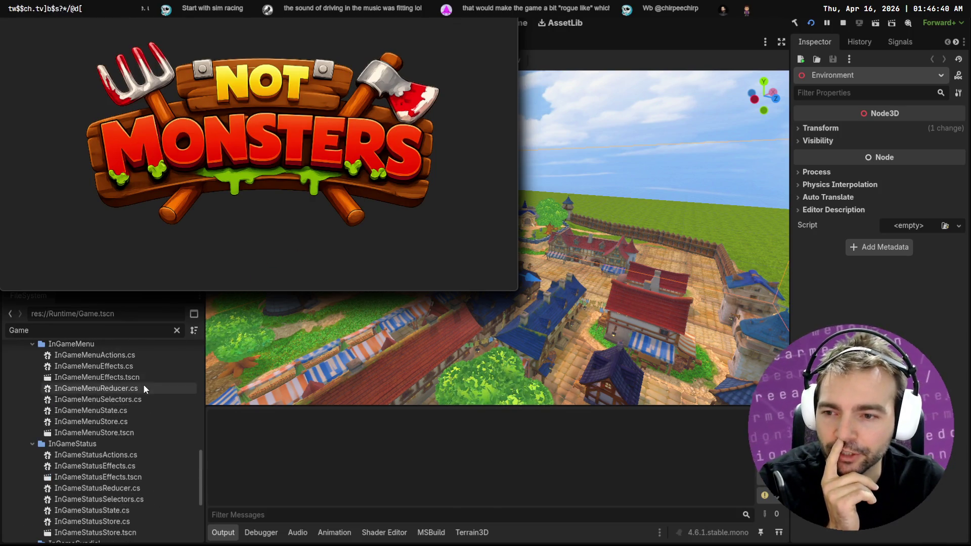
{"action": "scroll", "coordinate": [144, 385], "scroll_direction": "up", "scroll_amount": 5}
{"action": "left_click", "coordinate": [118, 335]}
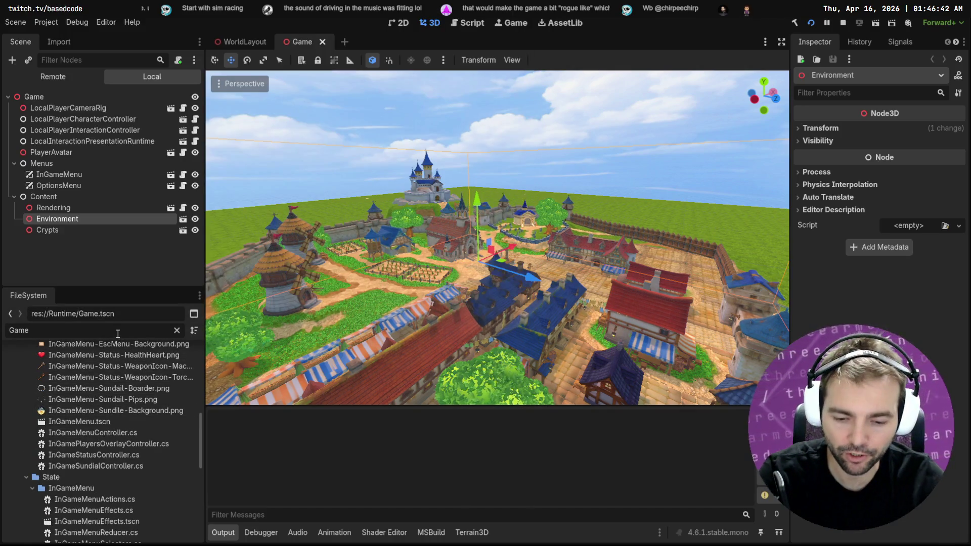
{"action": "type", "text": "MainMenu"}
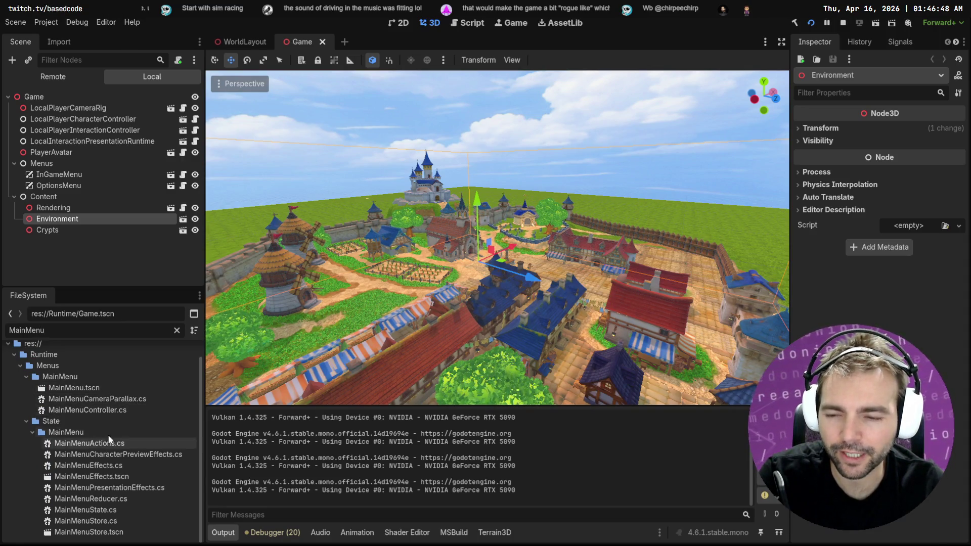
{"action": "left_click", "coordinate": [176, 330]}
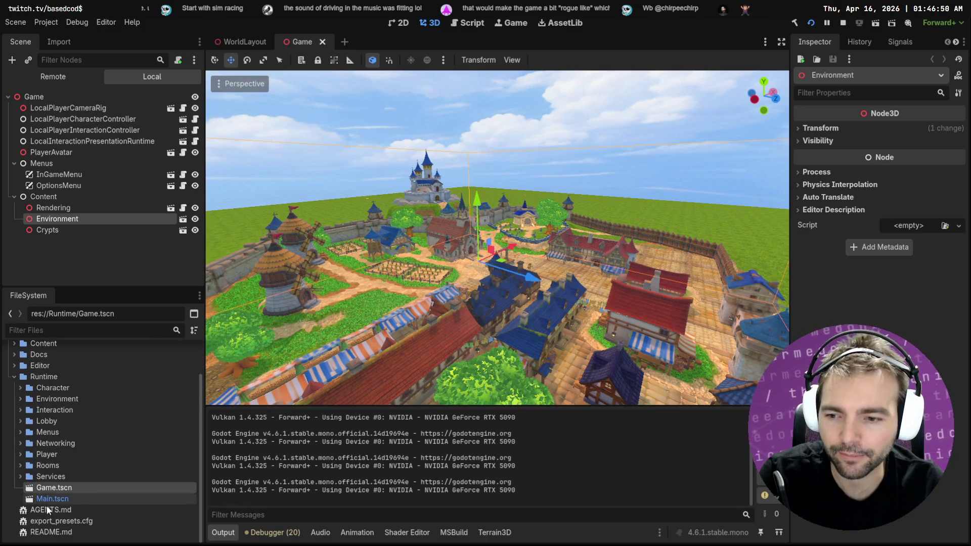
{"action": "left_click", "coordinate": [53, 499]}
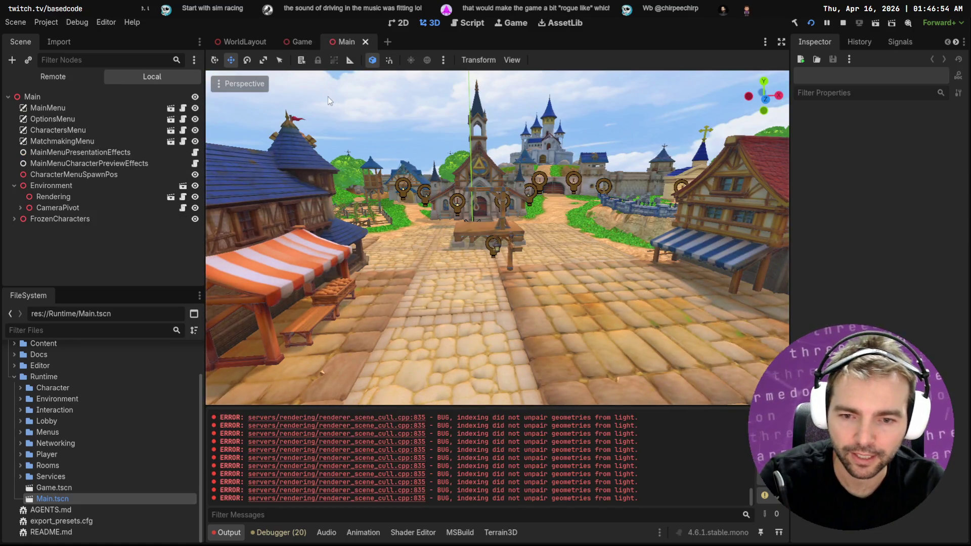
{"action": "key", "text": "ctrl+shift+k"}
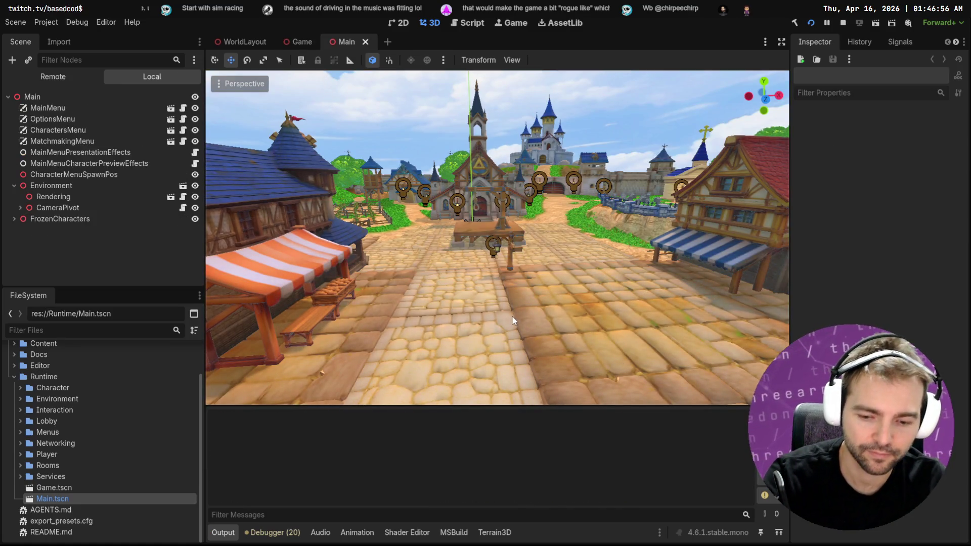
{"action": "key", "text": "F5"}
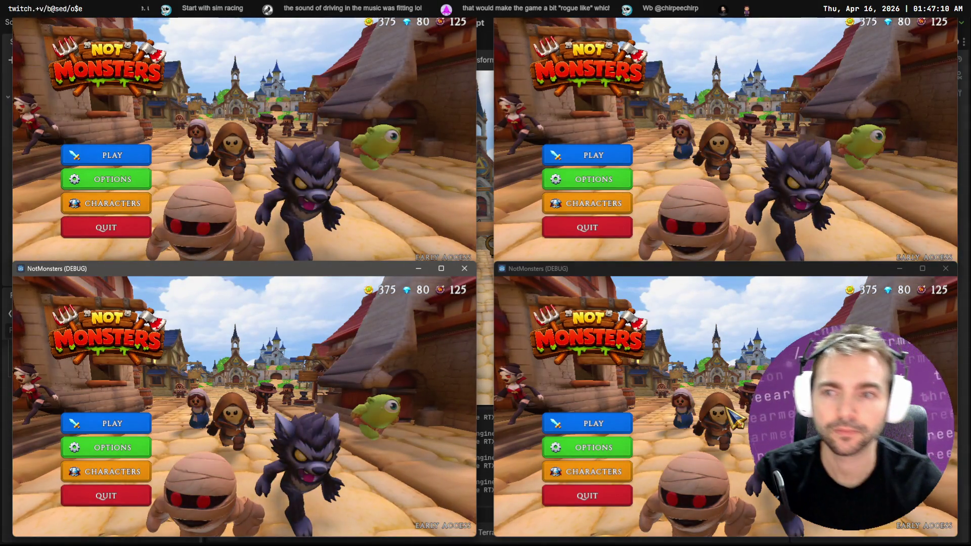
Host an online game in the first window and matchmake in the other three.
{"action": "left_click", "coordinate": [112, 155]}
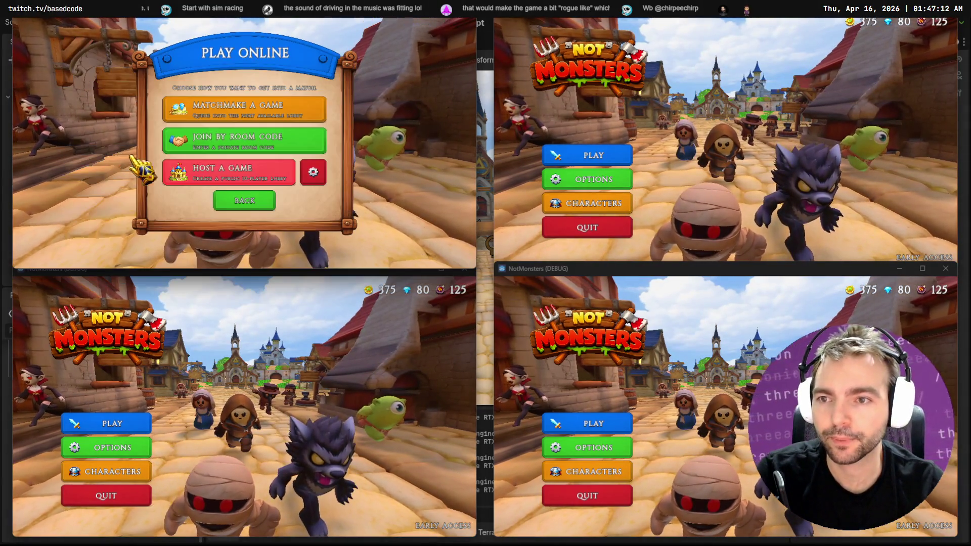
{"action": "left_click", "coordinate": [243, 173]}
{"action": "left_click", "coordinate": [587, 155]}
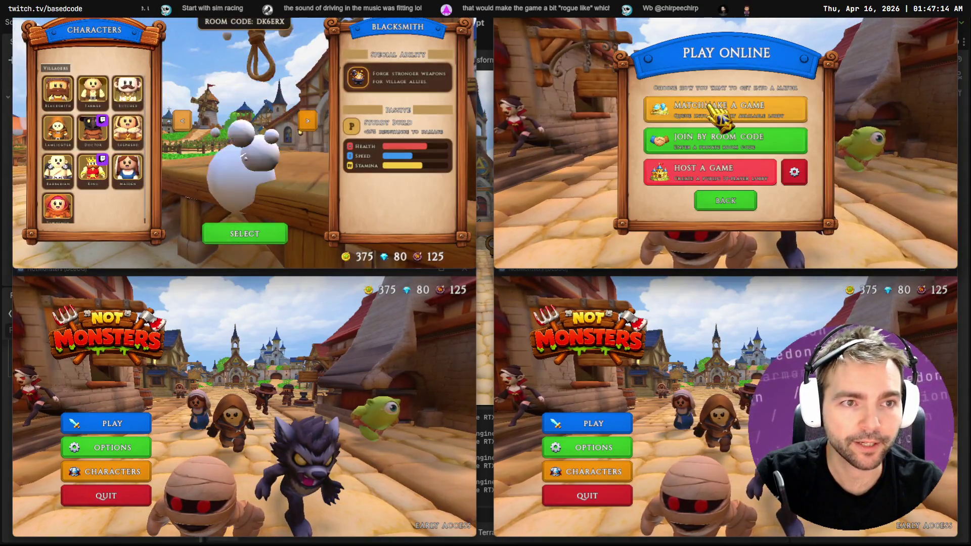
{"action": "left_click", "coordinate": [726, 109]}
{"action": "left_click", "coordinate": [112, 423]}
{"action": "left_click", "coordinate": [238, 377]}
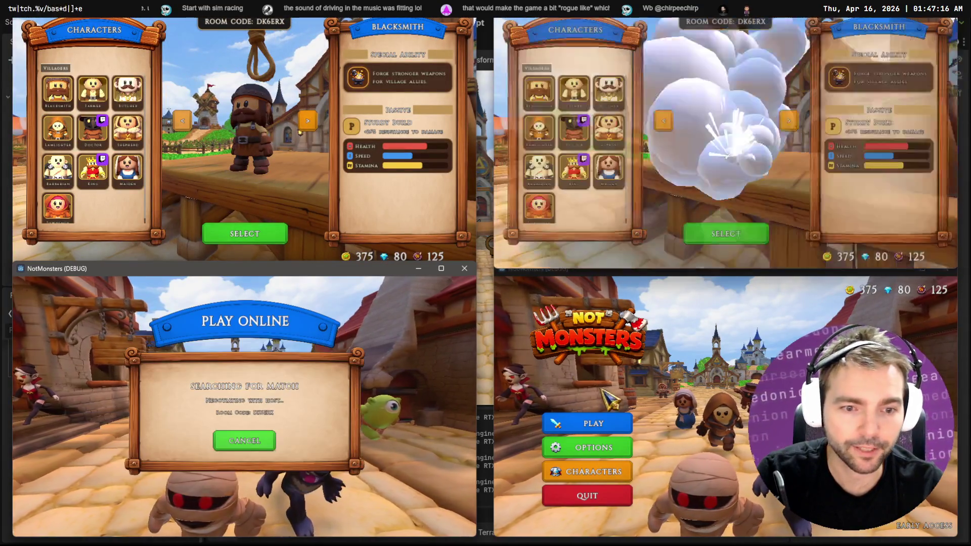
{"action": "left_click", "coordinate": [594, 423]}
{"action": "left_click", "coordinate": [656, 377]}
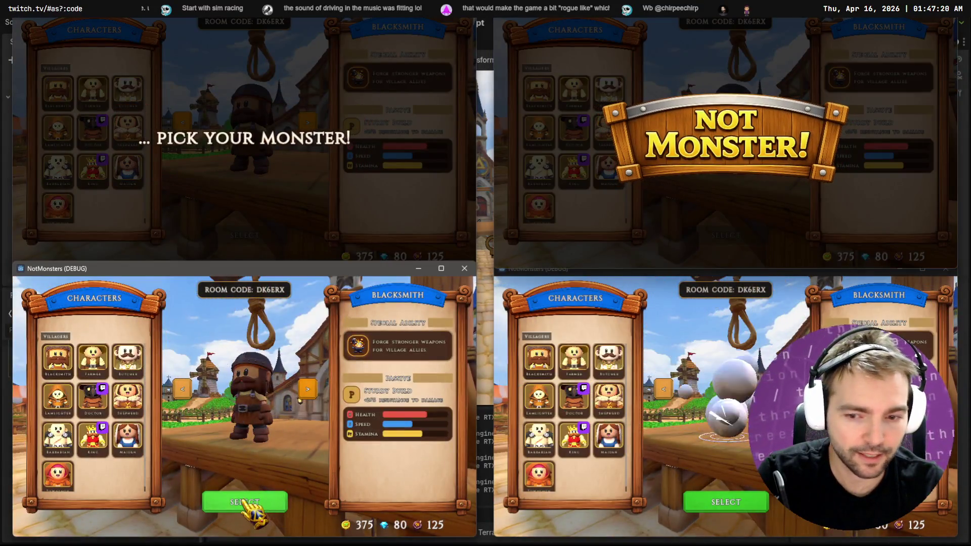
Confirm Blacksmith for two joiners, Witch form for the host, load the lobby, then stop with F8.
{"action": "left_click", "coordinate": [245, 503]}
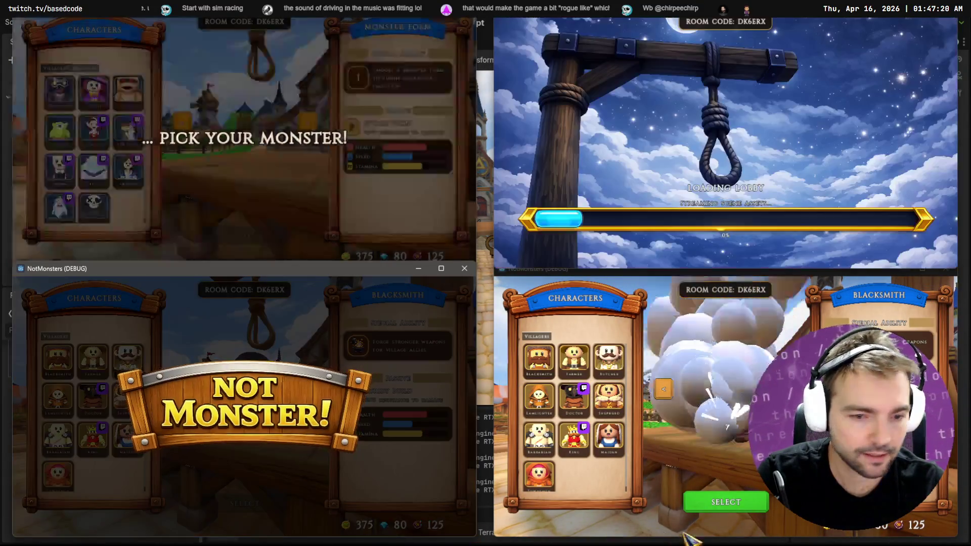
{"action": "left_click", "coordinate": [721, 506]}
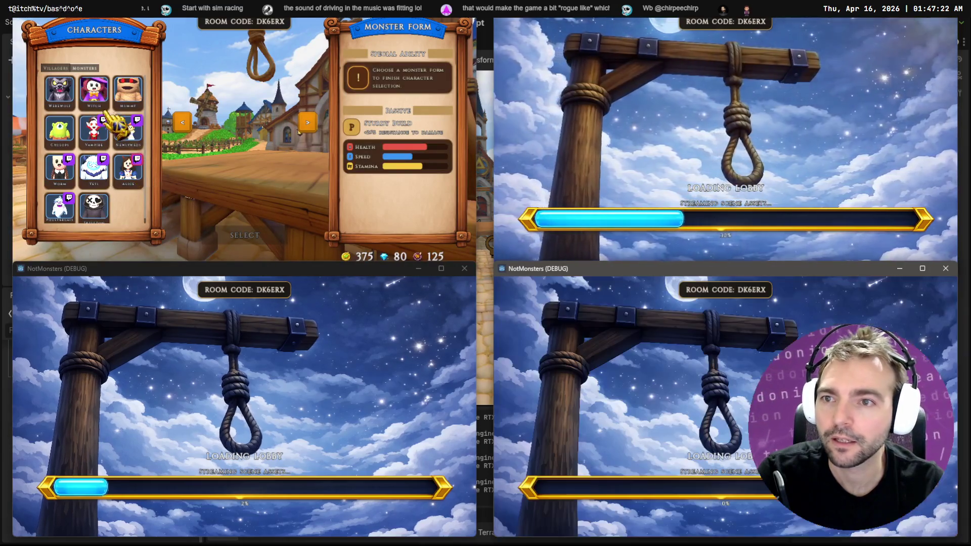
{"action": "left_click", "coordinate": [93, 91]}
{"action": "left_click", "coordinate": [263, 235]}
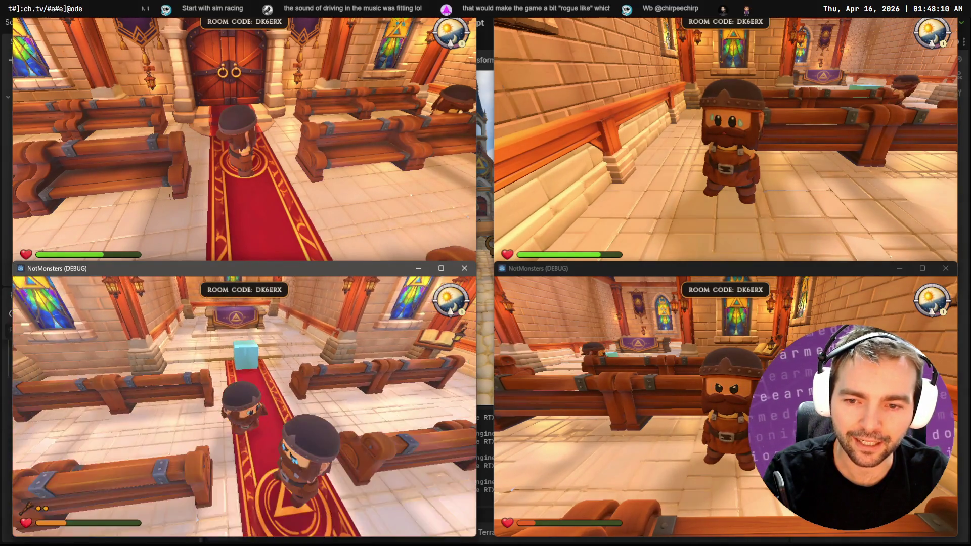
{"action": "key", "text": "F8"}
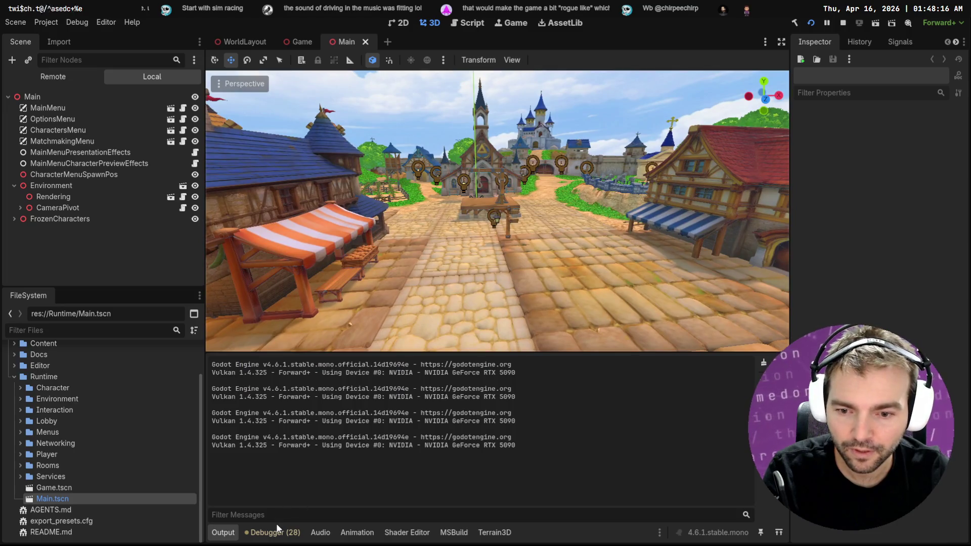
Show the debugger errors, exit the chapel into town, and jump onto the plaza table.
{"action": "left_click", "coordinate": [274, 533]}
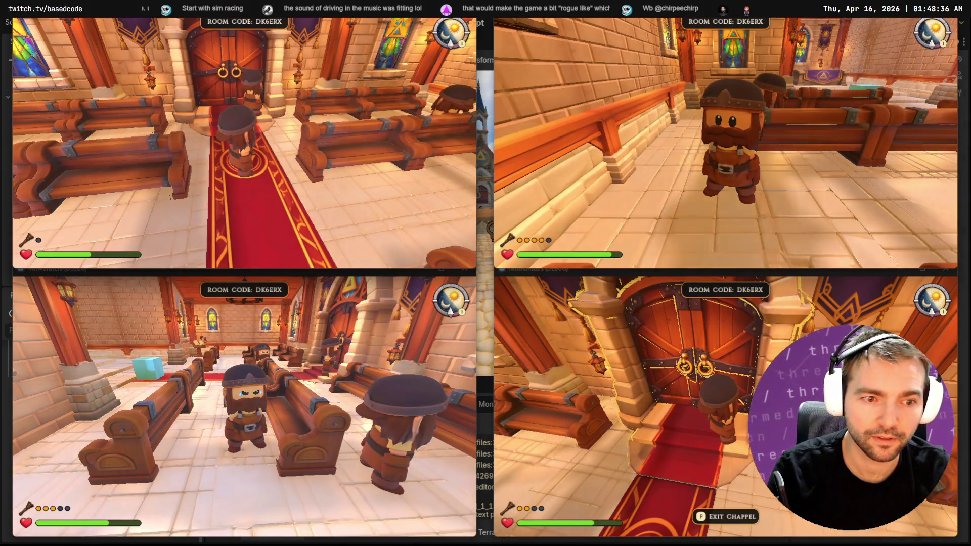
{"action": "key", "text": "w"}
{"action": "key", "text": "w"}
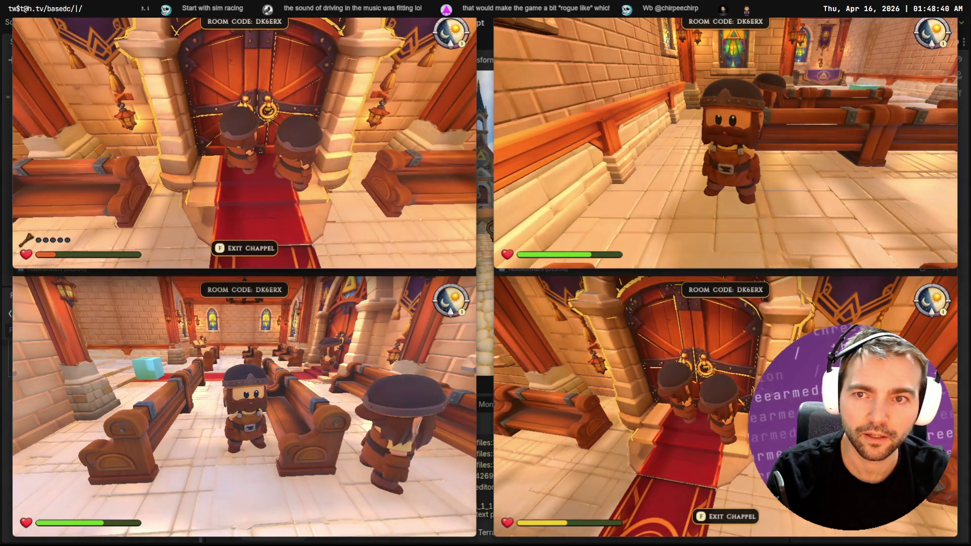
{"action": "key", "text": "f"}
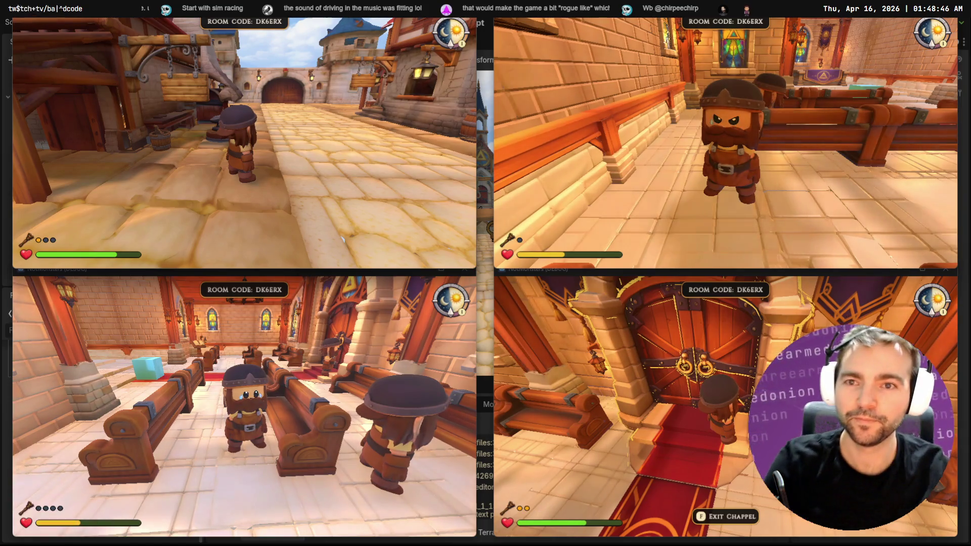
{"action": "key", "text": "w"}
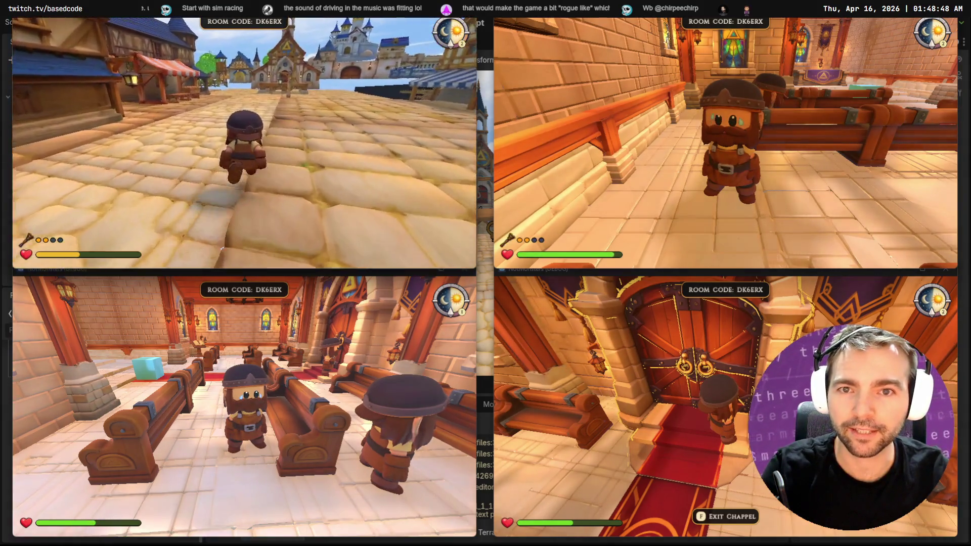
{"action": "key", "text": "w"}
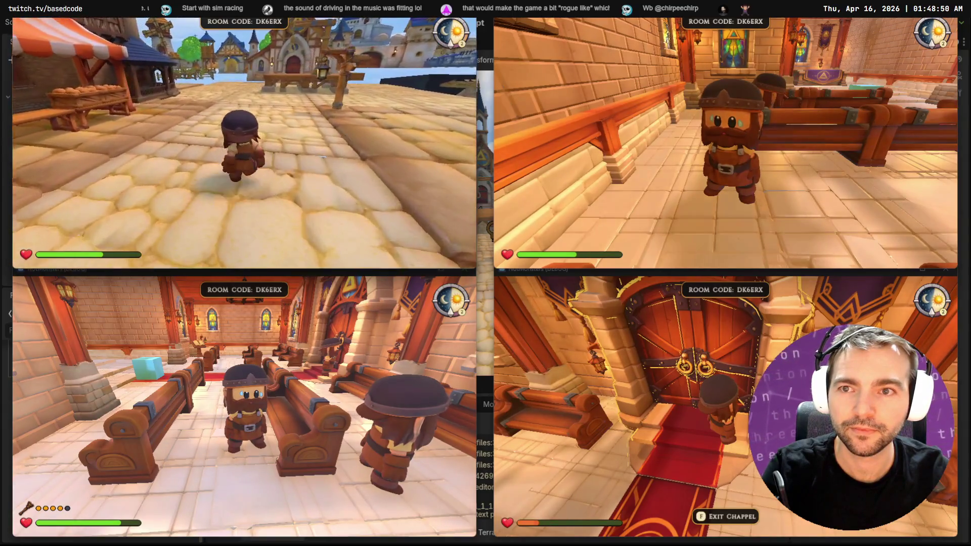
{"action": "key", "text": "w"}
{"action": "key", "text": "space"}
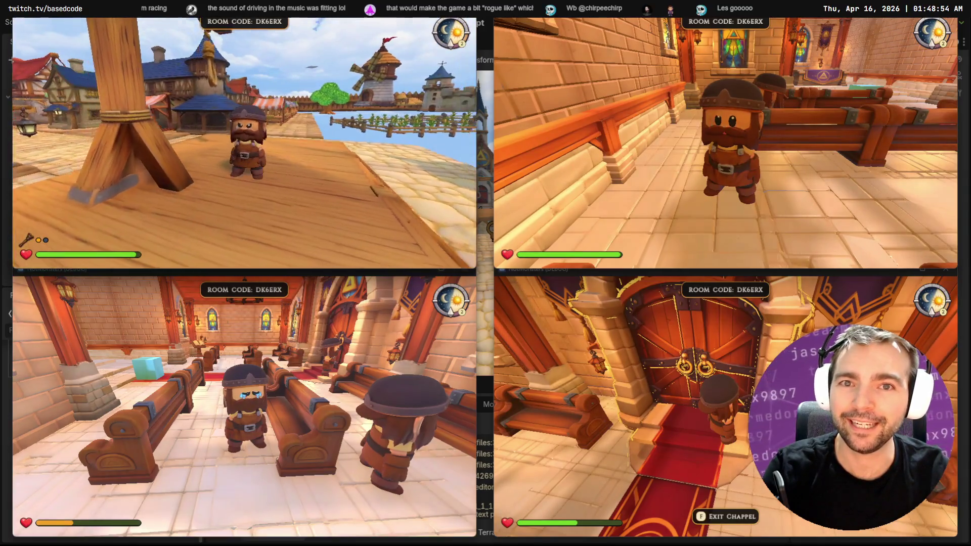
Walk back up the chapel carpet to the exit door, then stop all game windows with F8.
{"action": "key", "text": "w"}
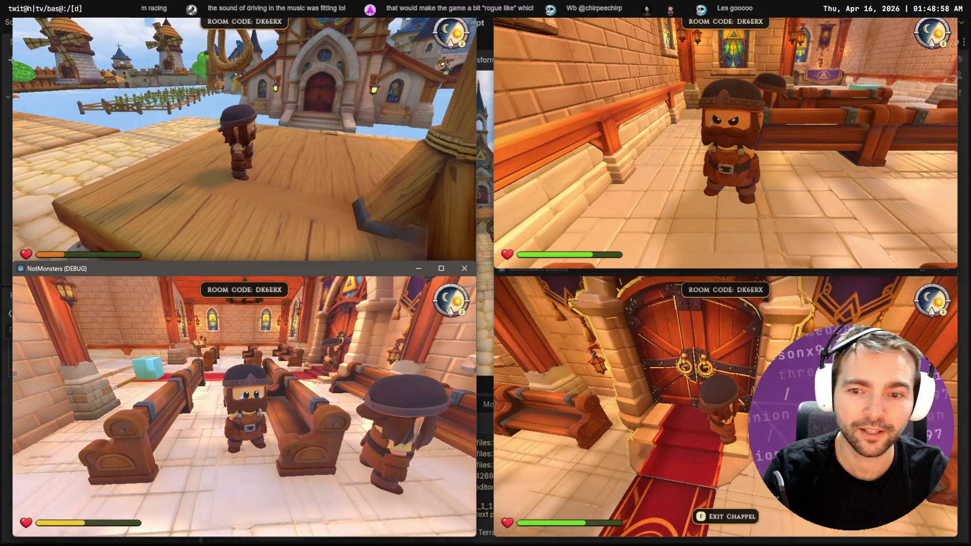
{"action": "key", "text": "w"}
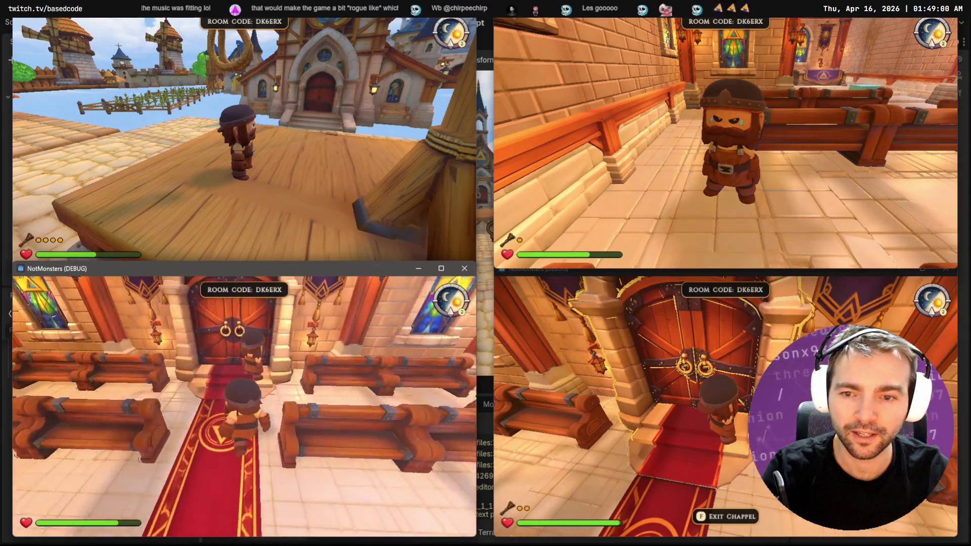
{"action": "key", "text": "w"}
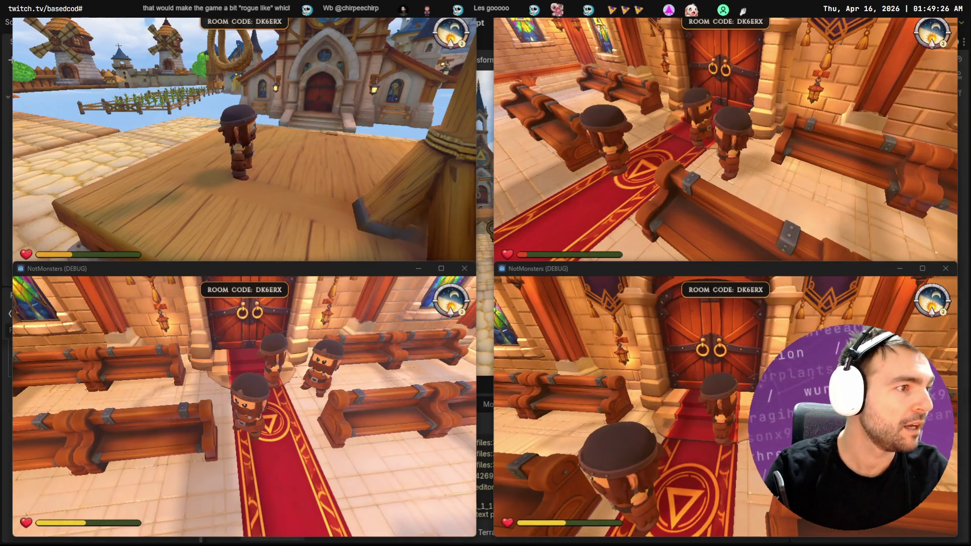
{"action": "key", "text": "F8"}
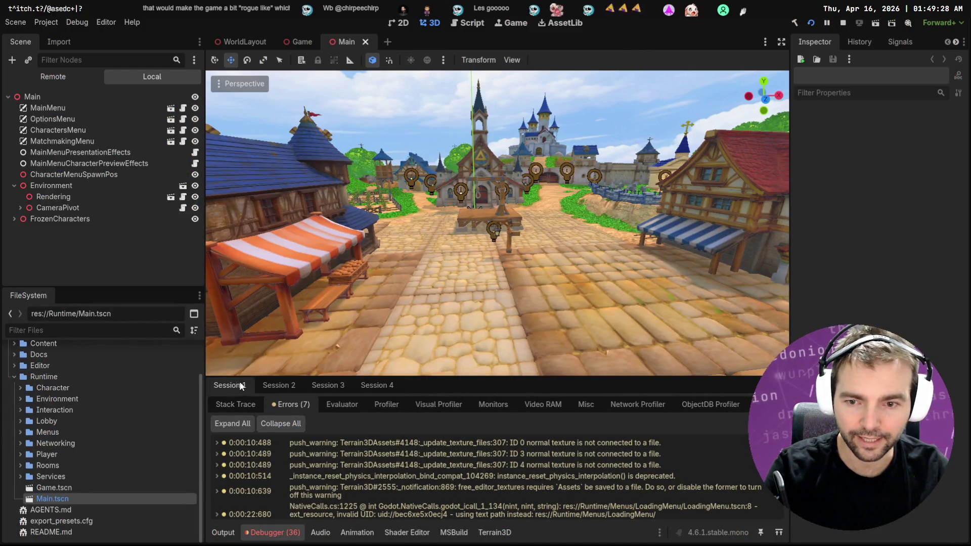
Review the error logs of Sessions 1, 2 and 3 in the Debugger panel.
{"action": "left_click", "coordinate": [329, 385]}
{"action": "left_click", "coordinate": [354, 387]}
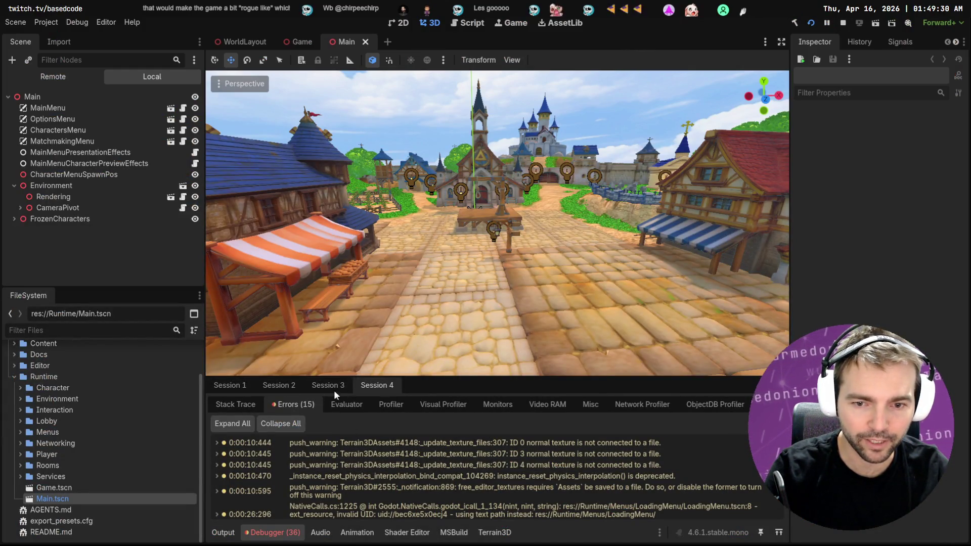
{"action": "left_click", "coordinate": [219, 390]}
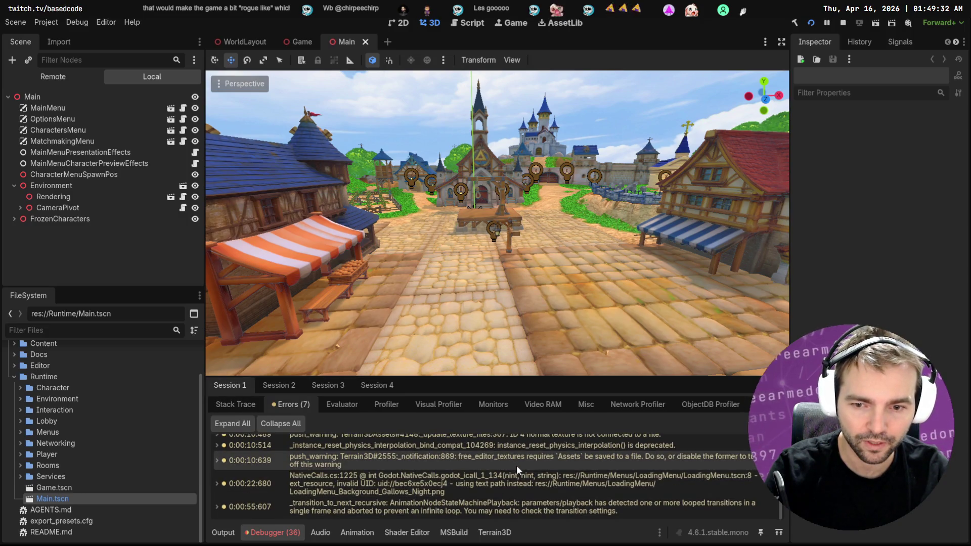
{"action": "left_click", "coordinate": [278, 385]}
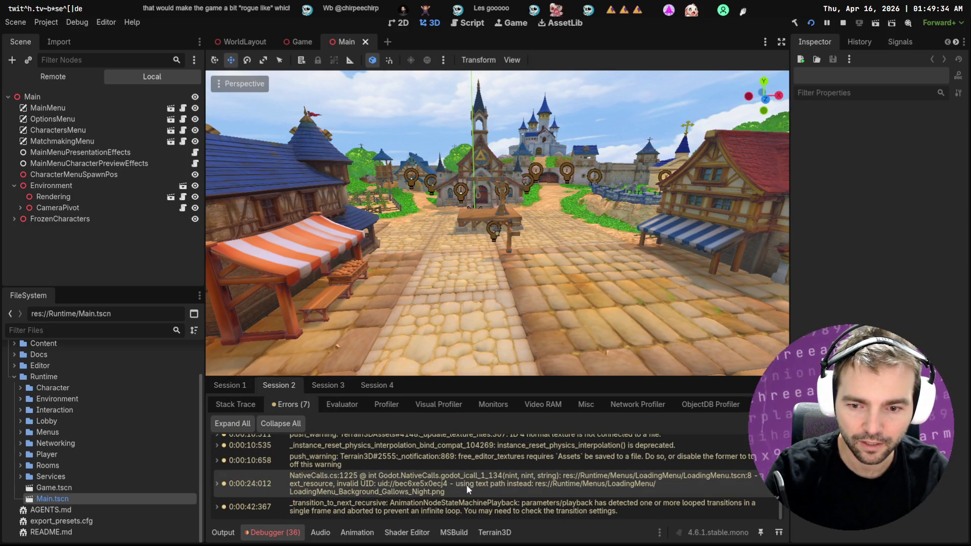
{"action": "left_click", "coordinate": [328, 386]}
{"action": "scroll", "coordinate": [453, 504], "scroll_direction": "down", "scroll_amount": 2}
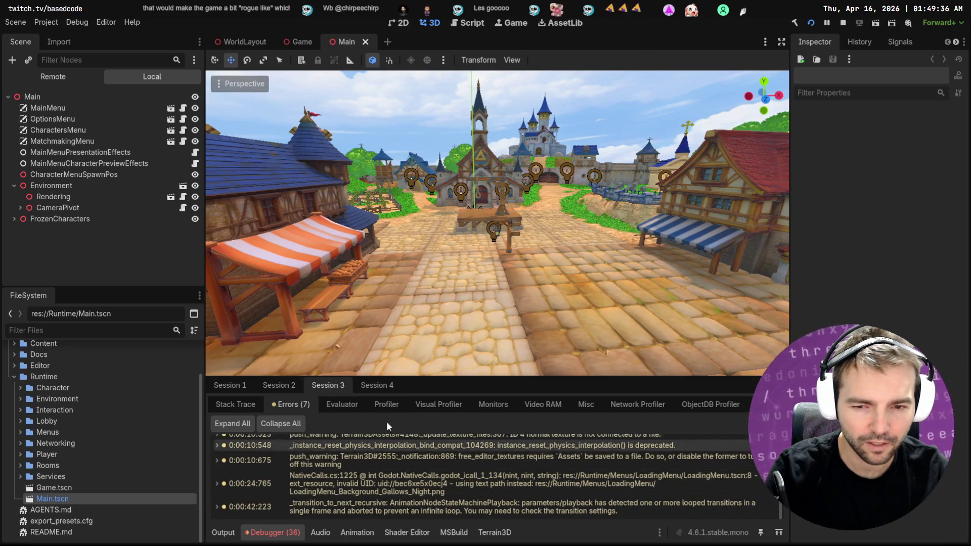
Scroll through Session 4's errors, clear them, and return to Session 1's log.
{"action": "left_click", "coordinate": [374, 386]}
{"action": "scroll", "coordinate": [449, 491], "scroll_direction": "down", "scroll_amount": 5}
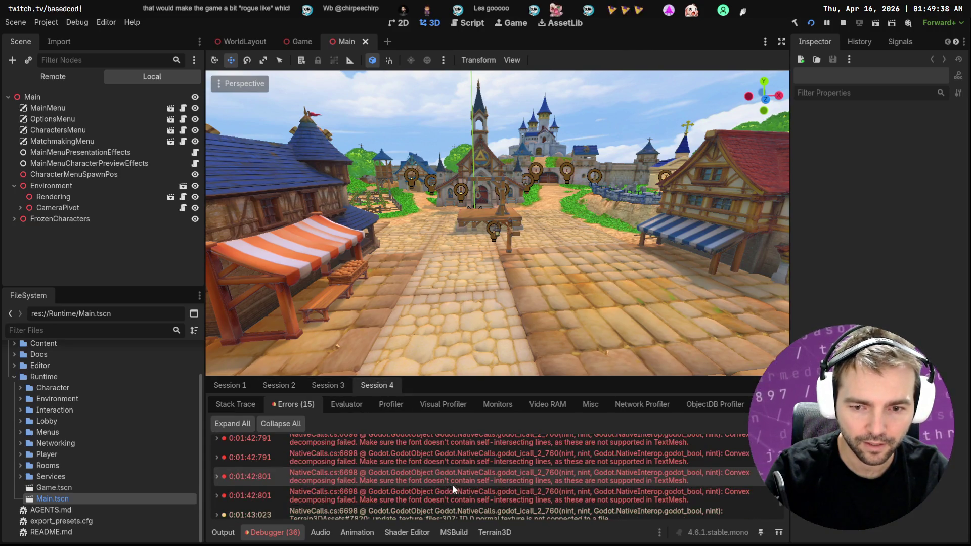
{"action": "scroll", "coordinate": [423, 475], "scroll_direction": "down", "scroll_amount": 1}
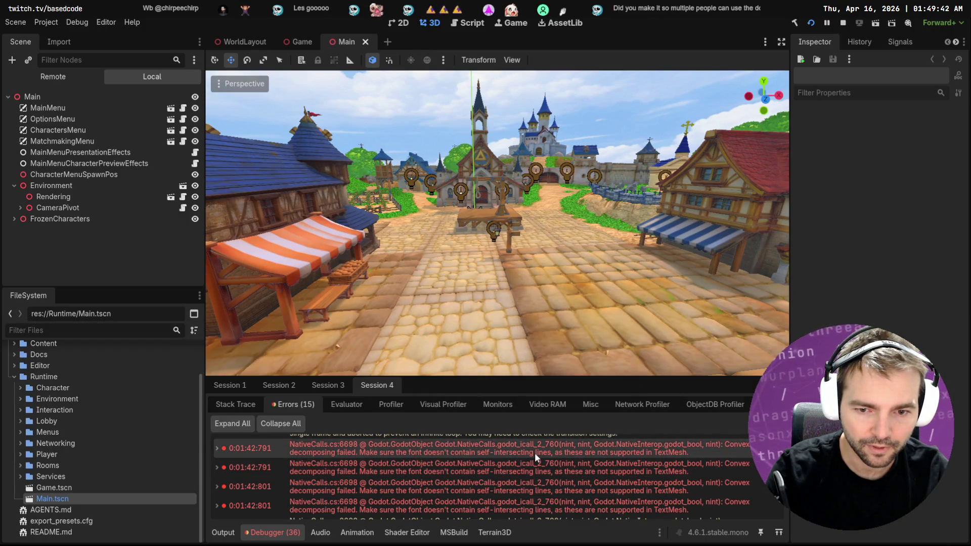
{"action": "scroll", "coordinate": [561, 448], "scroll_direction": "down", "scroll_amount": 1}
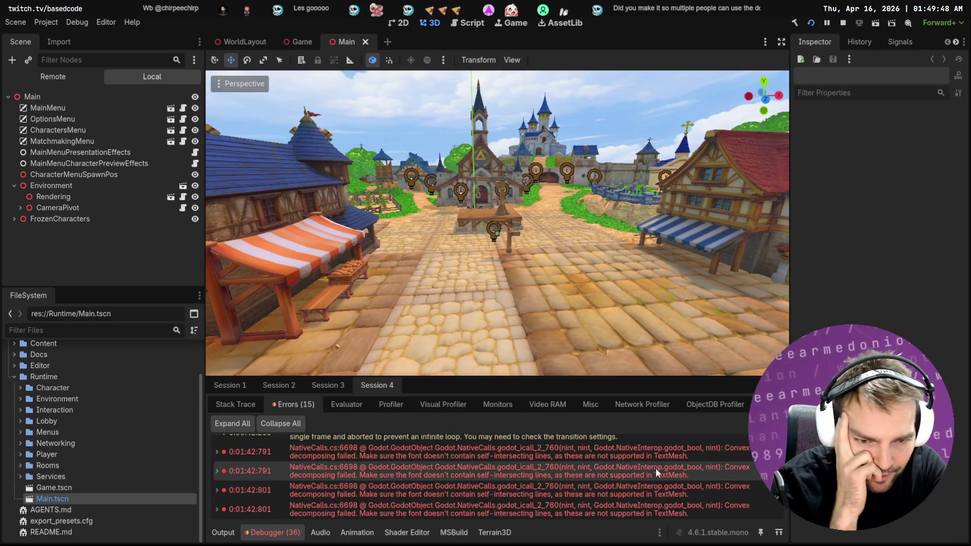
{"action": "scroll", "coordinate": [657, 468], "scroll_direction": "up", "scroll_amount": 1}
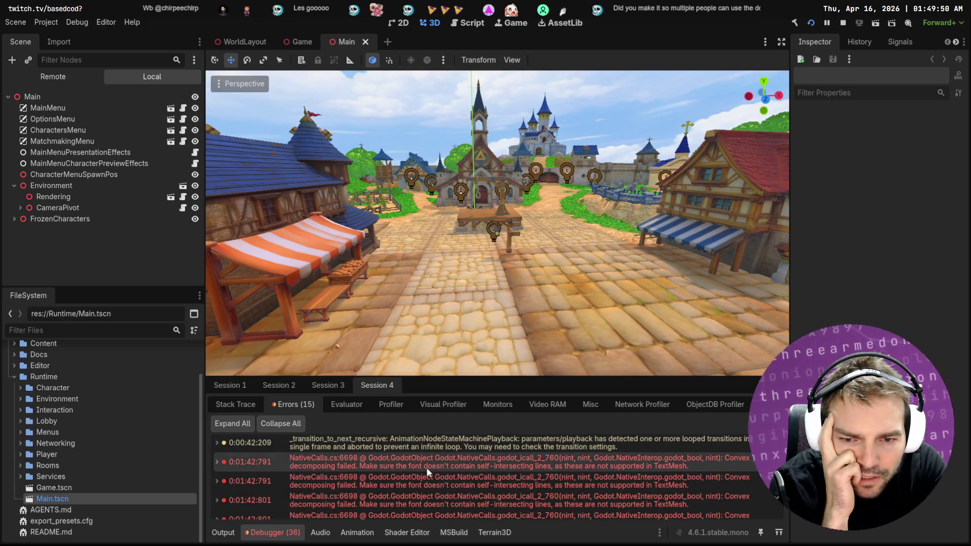
{"action": "scroll", "coordinate": [427, 466], "scroll_direction": "up", "scroll_amount": 5}
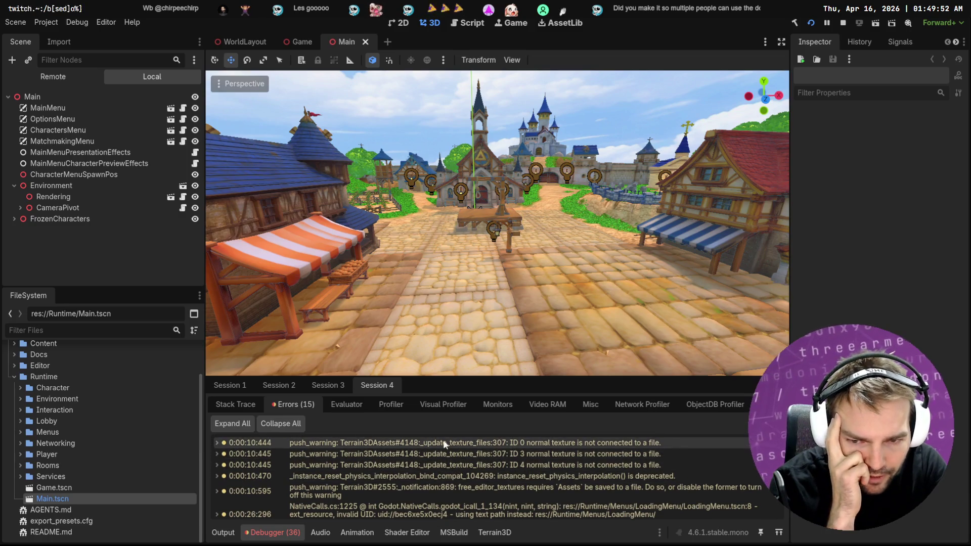
{"action": "left_click", "coordinate": [771, 424]}
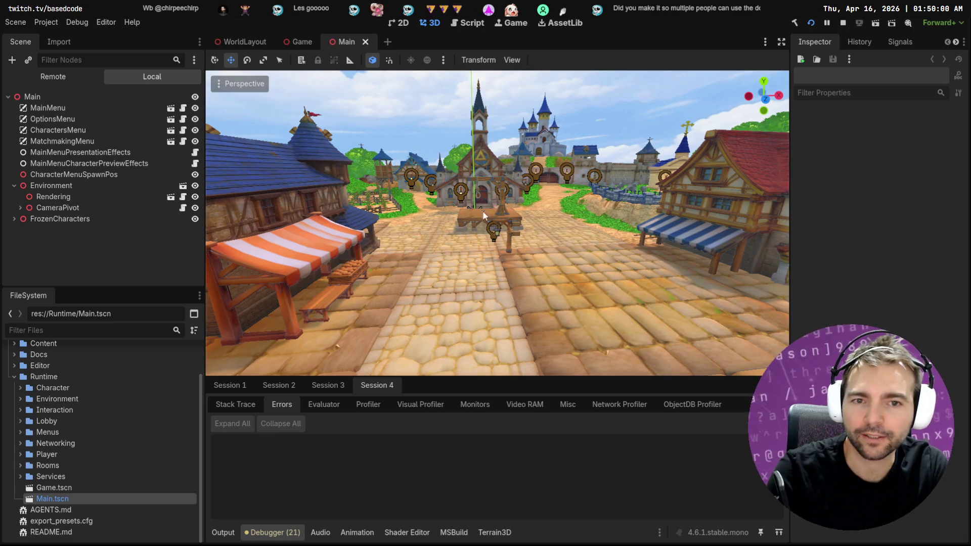
{"action": "left_click", "coordinate": [241, 390]}
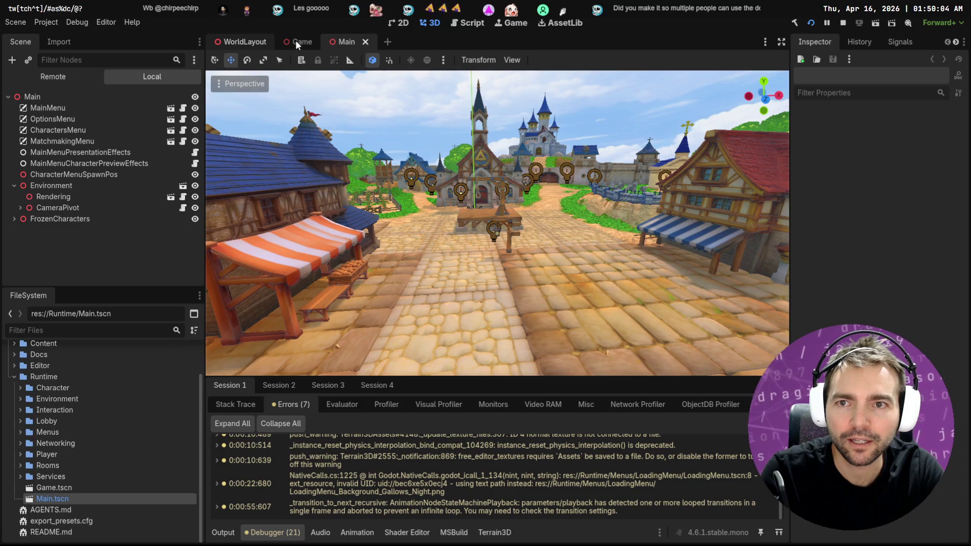
Cycle through the WorldLayout, Game and Main scenes, finishing on the Game scene's village view.
{"action": "key", "text": "ctrl+Tab"}
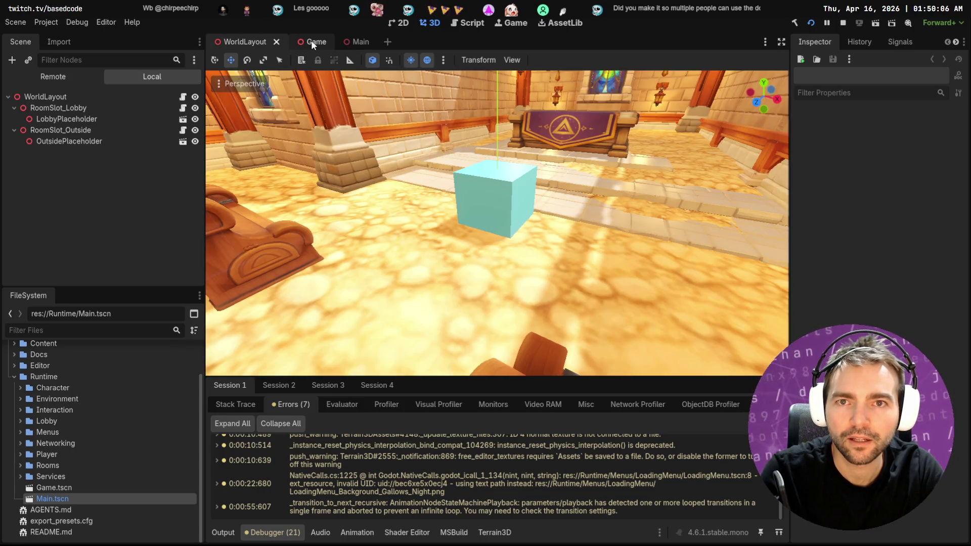
{"action": "key", "text": "ctrl+Tab"}
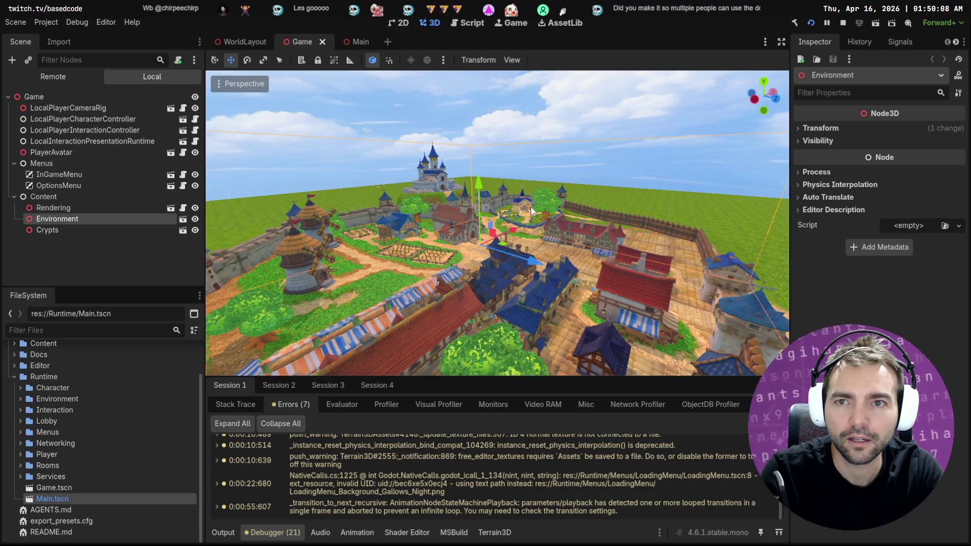
{"action": "left_click", "coordinate": [240, 37]}
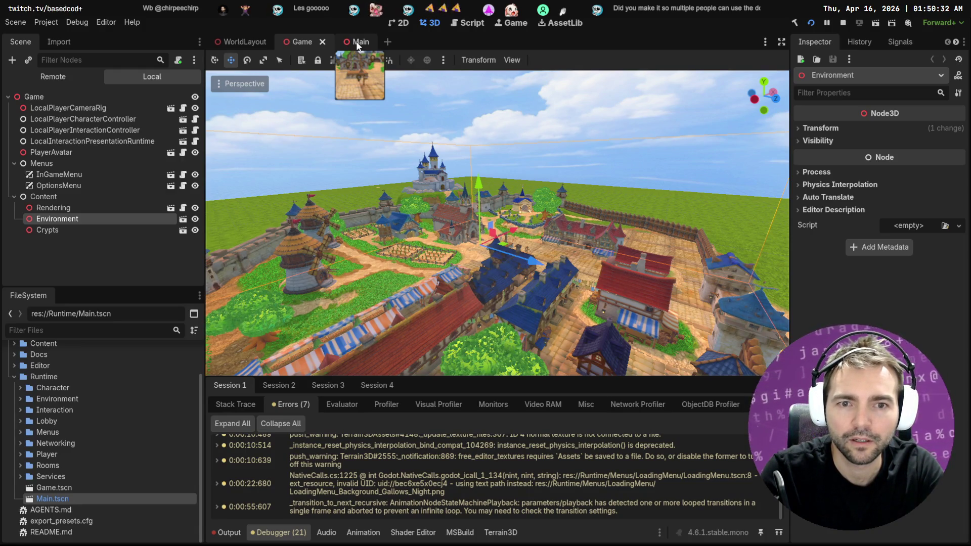
{"action": "left_click", "coordinate": [357, 43]}
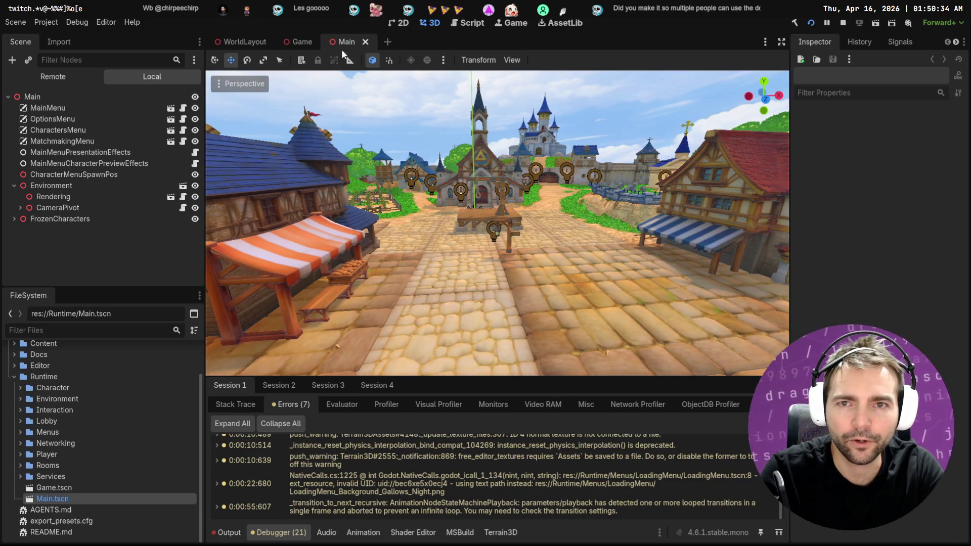
{"action": "left_click", "coordinate": [297, 40]}
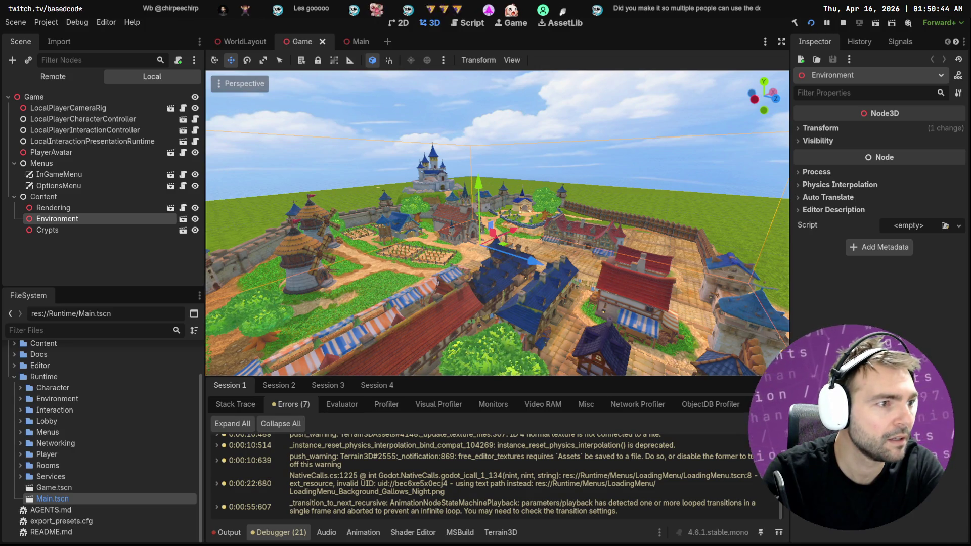
In the first player's window, walk to and from the chapel door to test leaving the chapel.
{"action": "key", "text": "alt+Tab"}
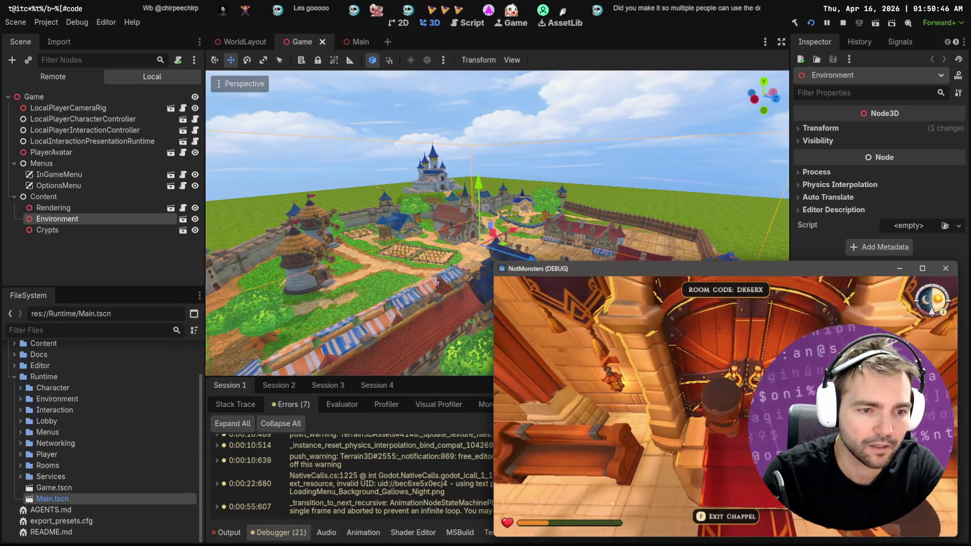
{"action": "key", "text": "s"}
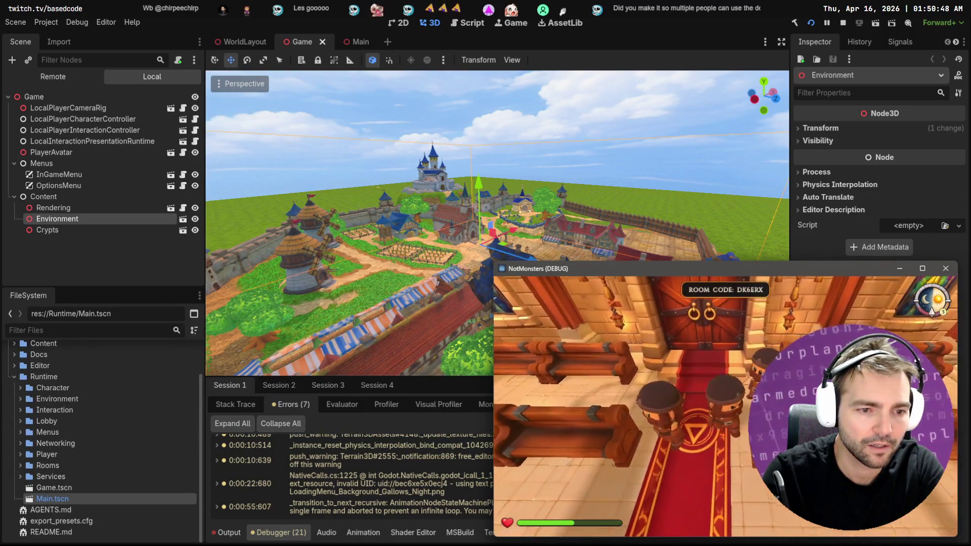
{"action": "key", "text": "w"}
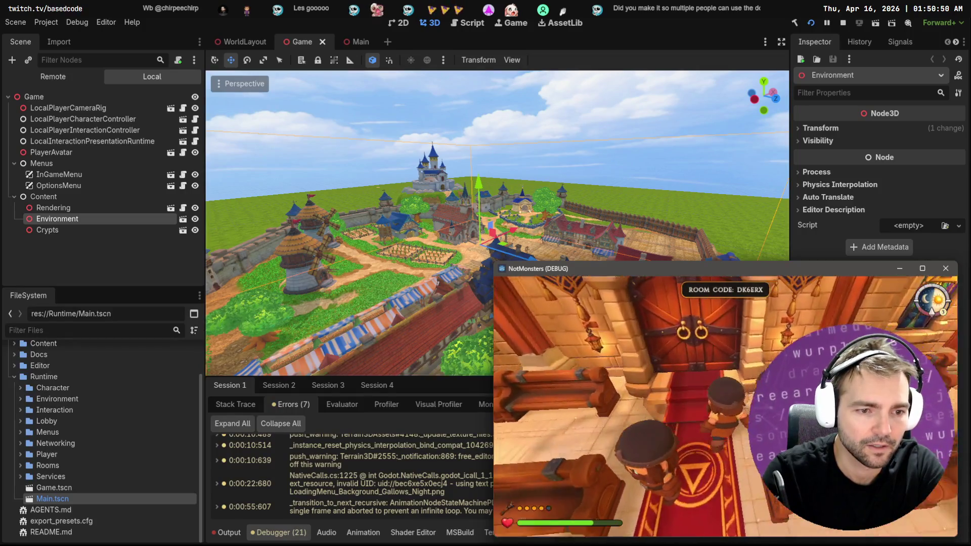
{"action": "key", "text": "s"}
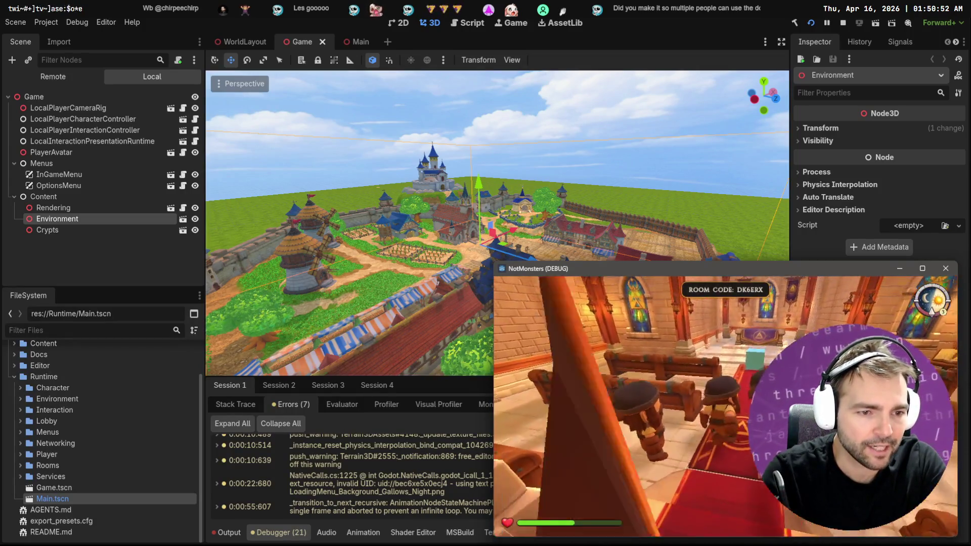
{"action": "key", "text": "w"}
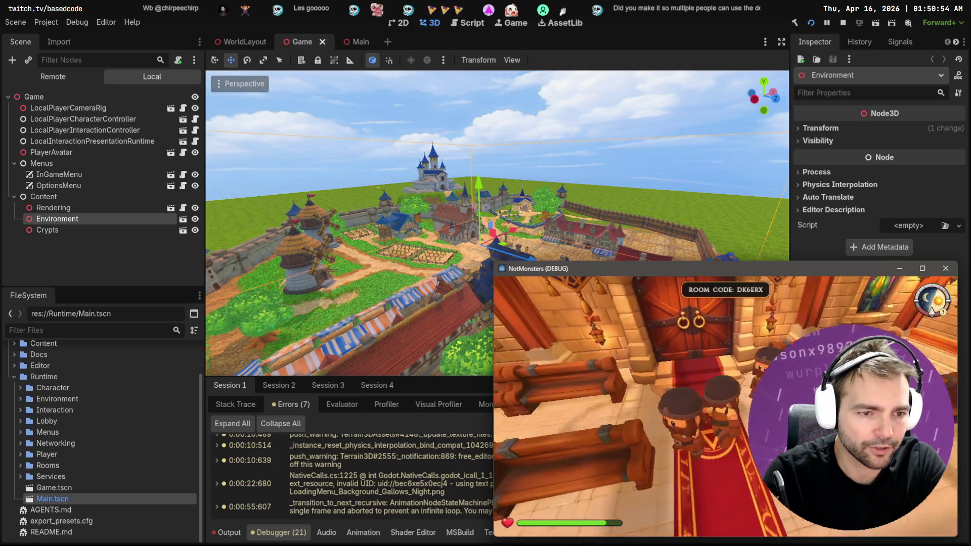
{"action": "key", "text": "s"}
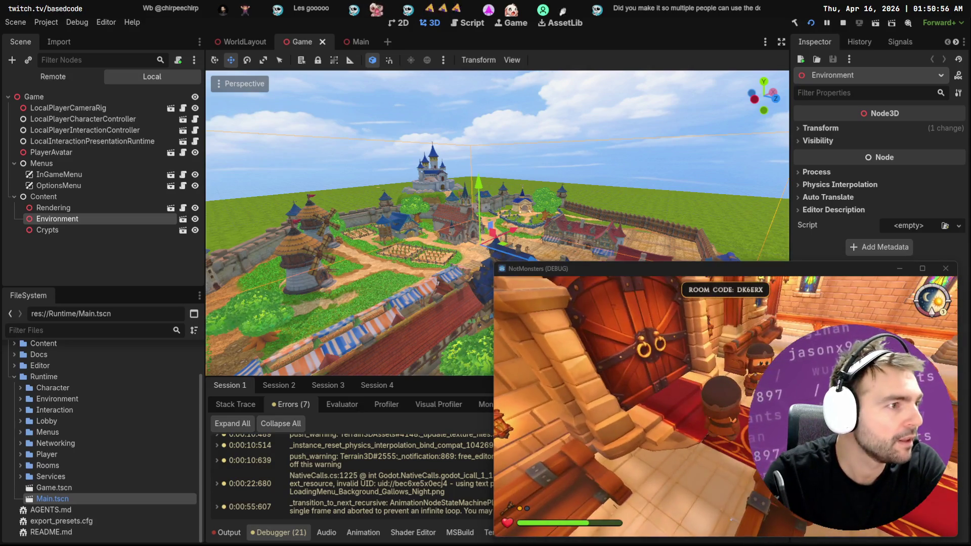
Walk the second player up the chapel steps, then back and jump onto the gallows platform.
{"action": "key", "text": "alt+Tab"}
{"action": "key", "text": "w"}
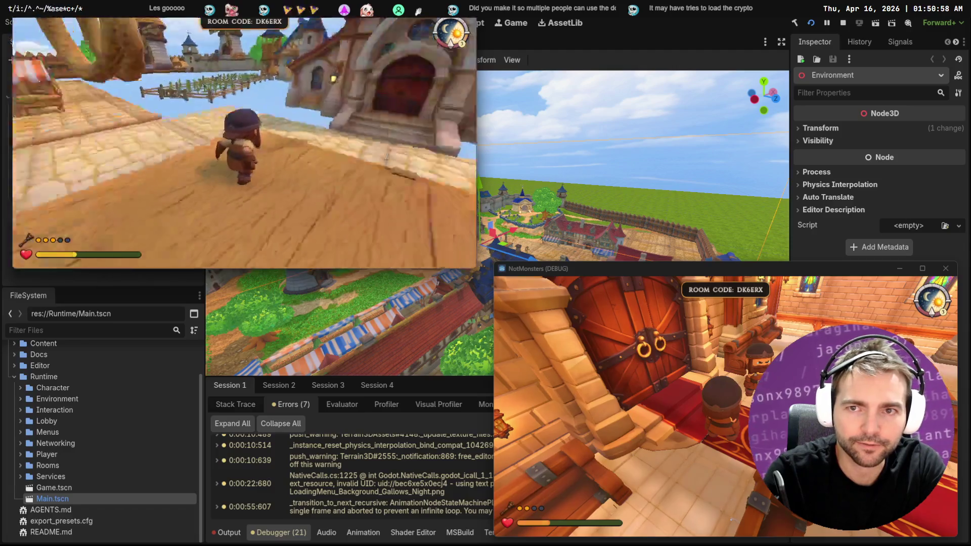
{"action": "key", "text": "w"}
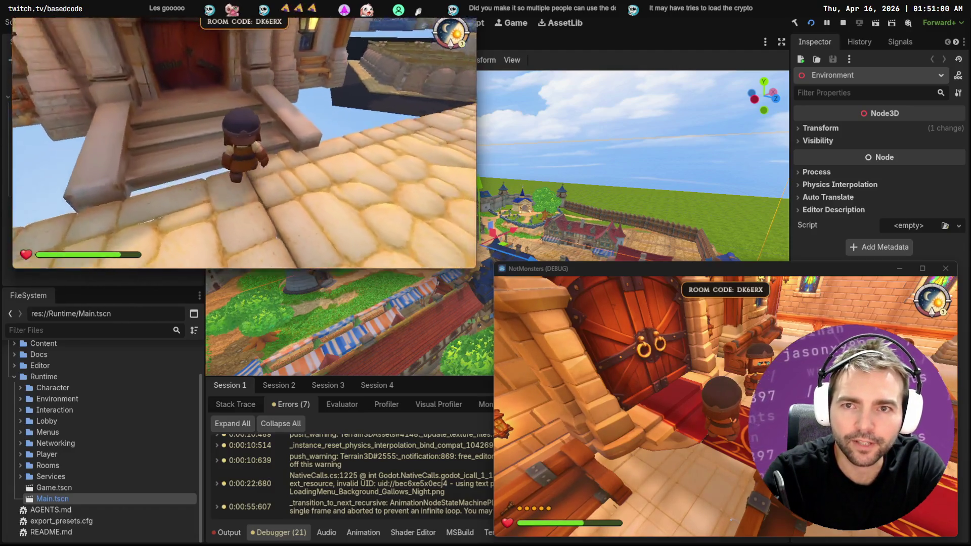
{"action": "key", "text": "s"}
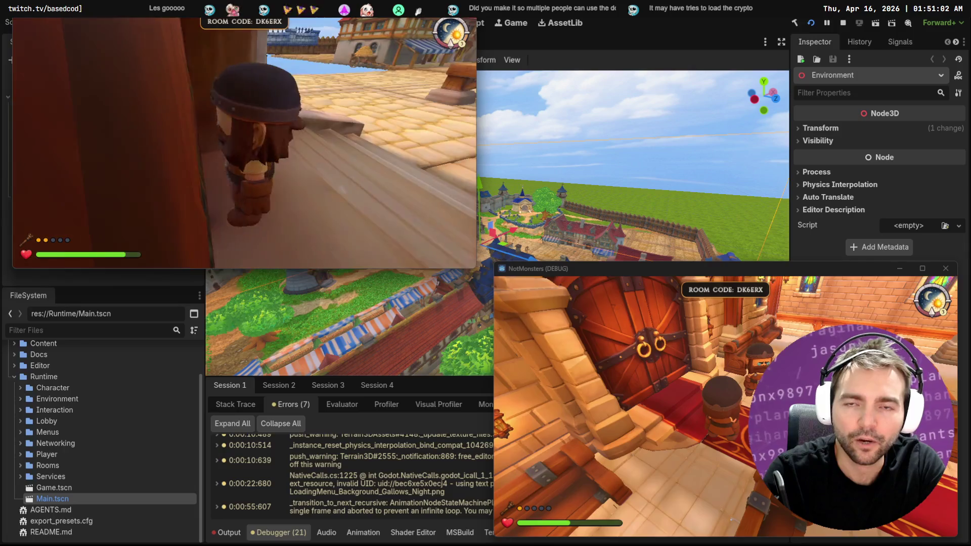
{"action": "key", "text": "w"}
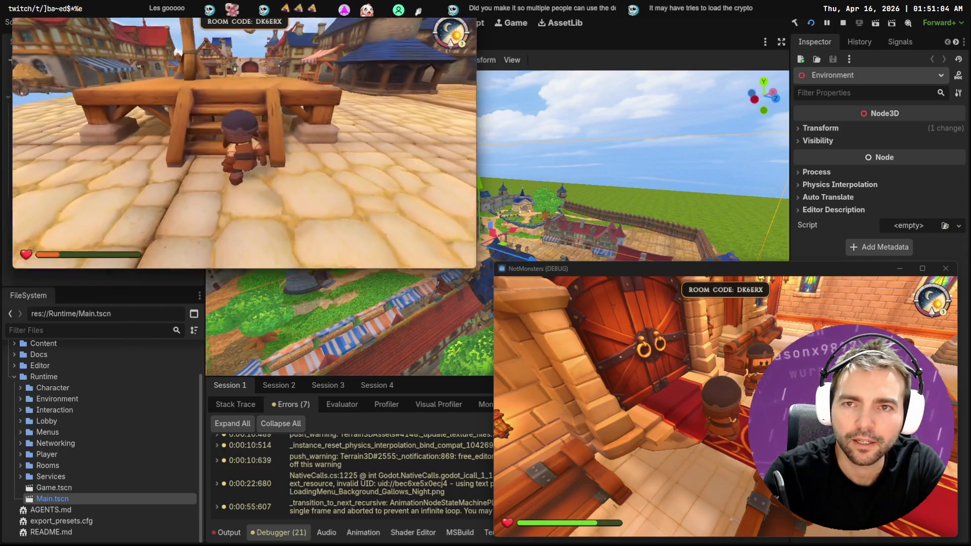
{"action": "key", "text": "space"}
{"action": "key", "text": "s"}
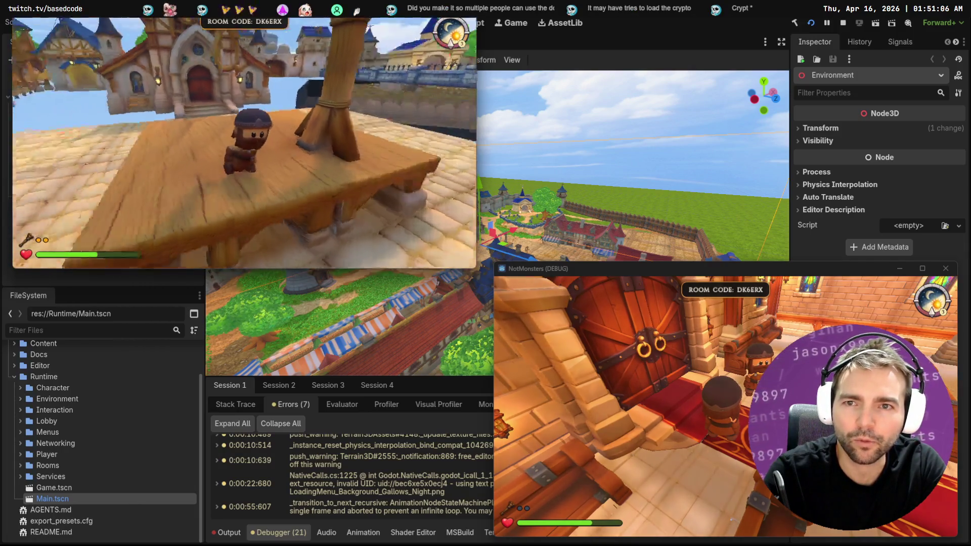
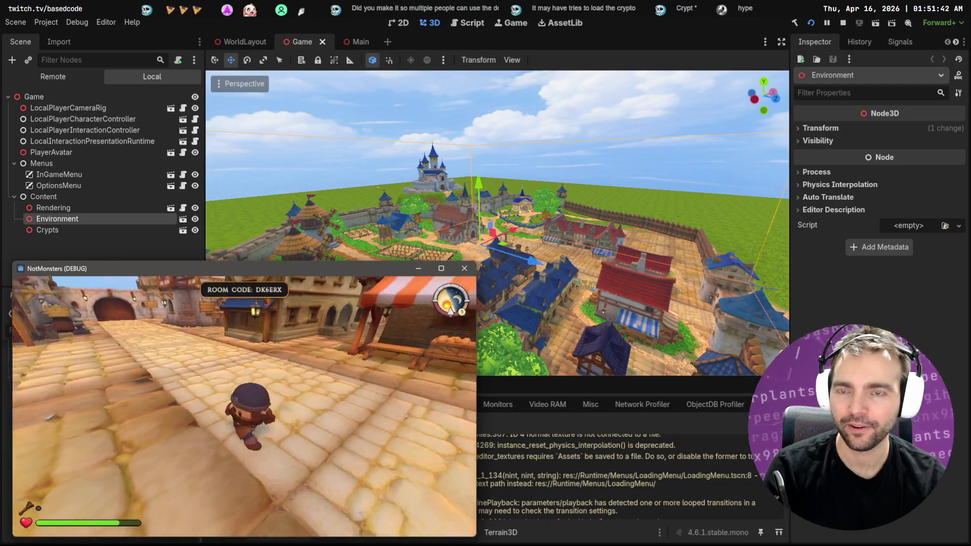
Stop the game, switch to WorldLayout, and review debugger errors from client sessions 2, 3 and 4.
{"action": "key", "text": "F8"}
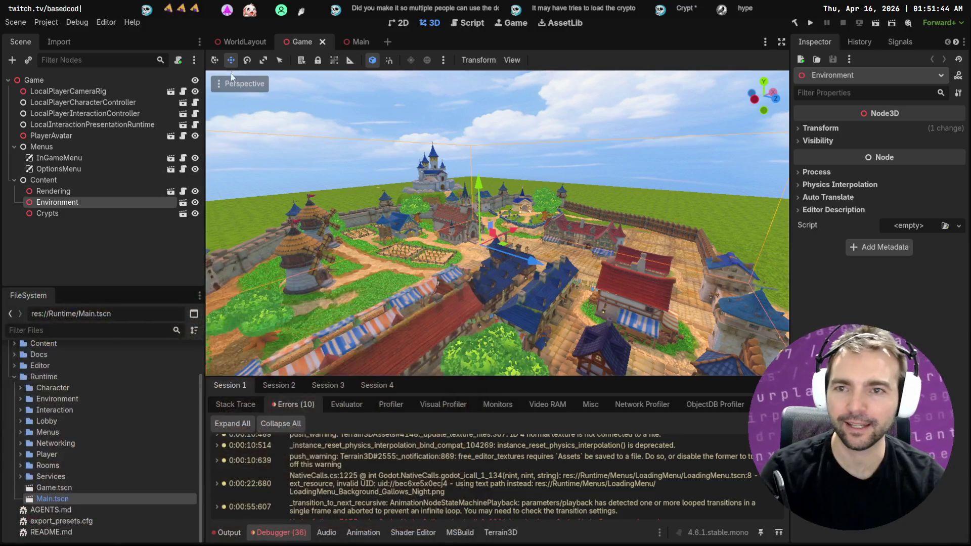
{"action": "left_click", "coordinate": [245, 41]}
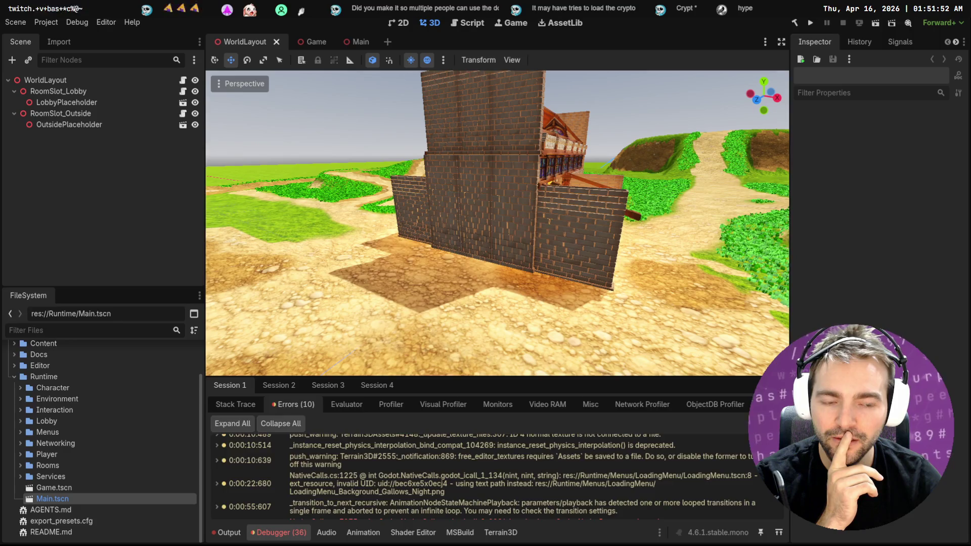
{"action": "left_click", "coordinate": [277, 386]}
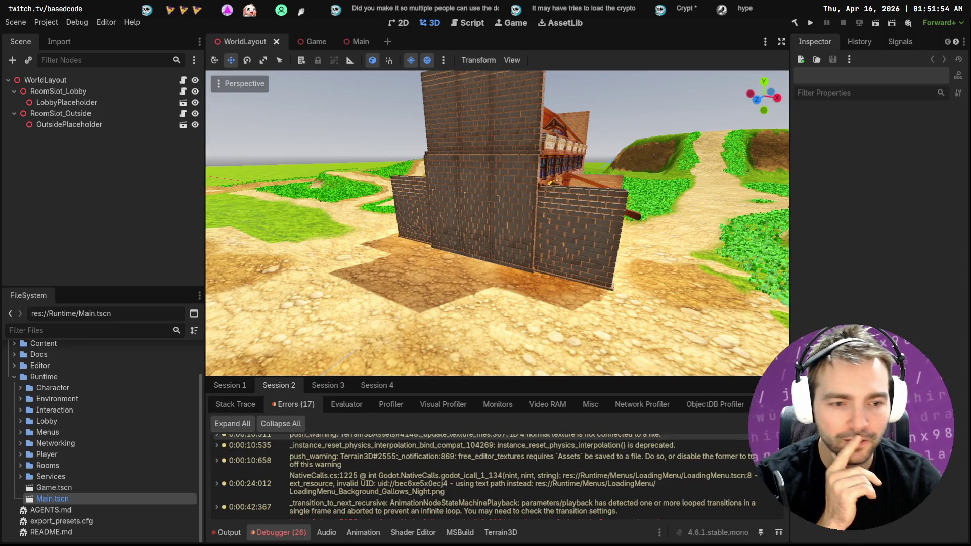
{"action": "left_click", "coordinate": [315, 386]}
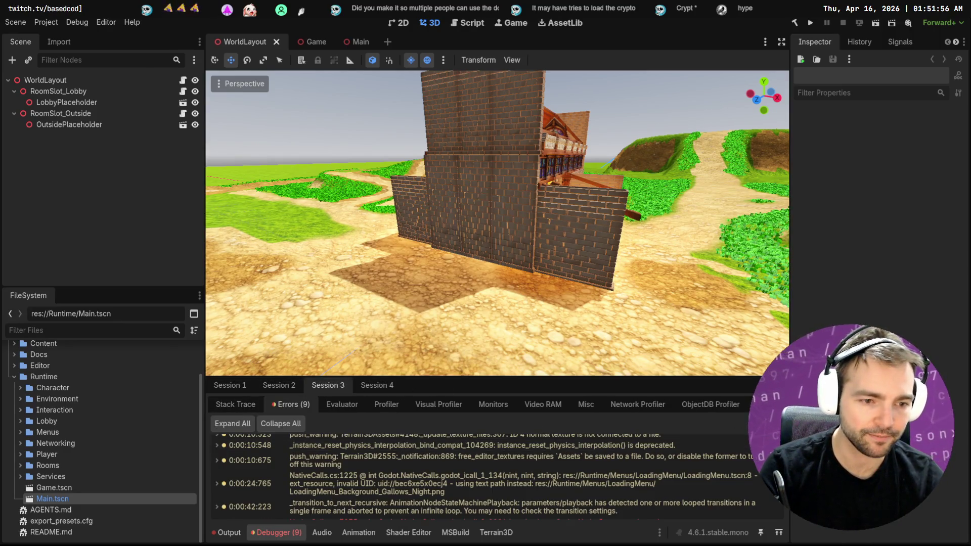
{"action": "left_click", "coordinate": [377, 385]}
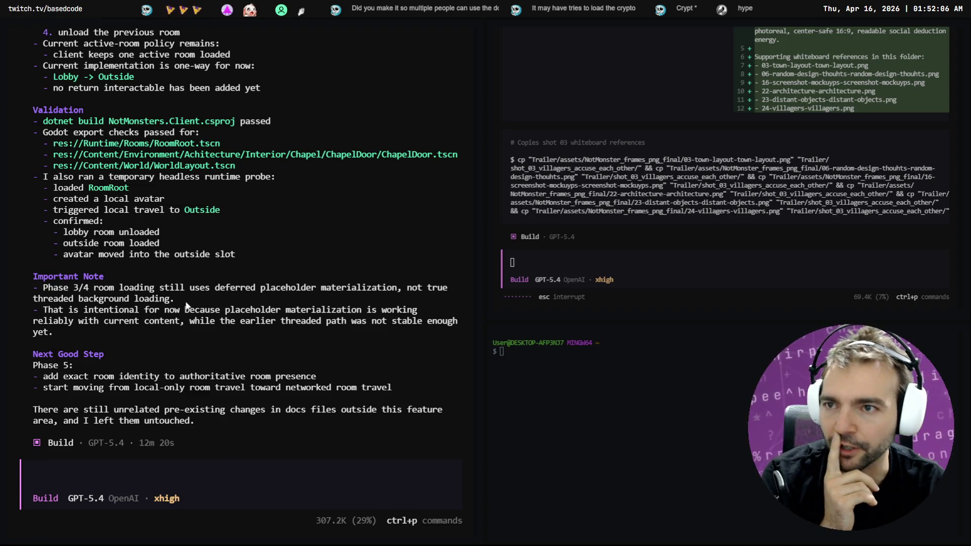
{"action": "scroll", "coordinate": [193, 301], "scroll_direction": "up", "scroll_amount": 8}
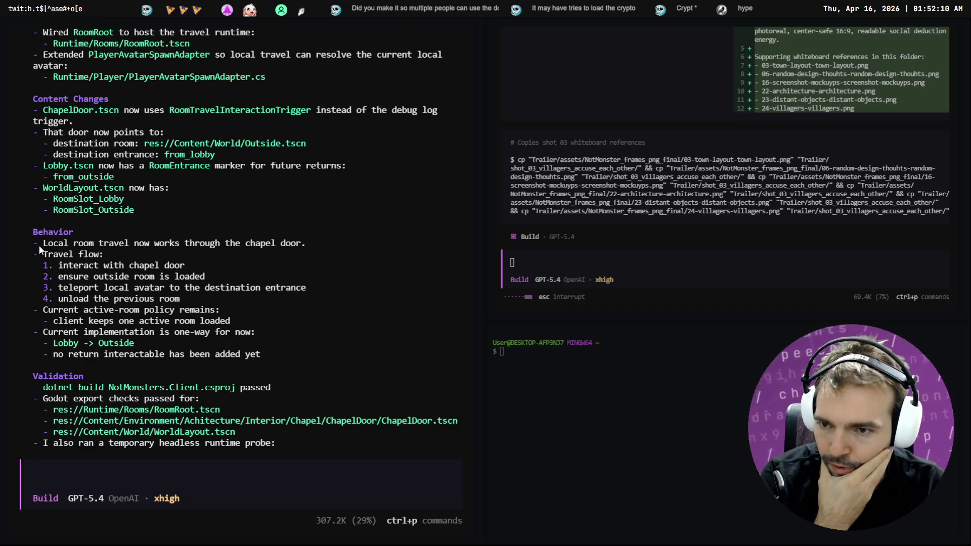
{"action": "scroll", "coordinate": [108, 260], "scroll_direction": "down", "scroll_amount": 2}
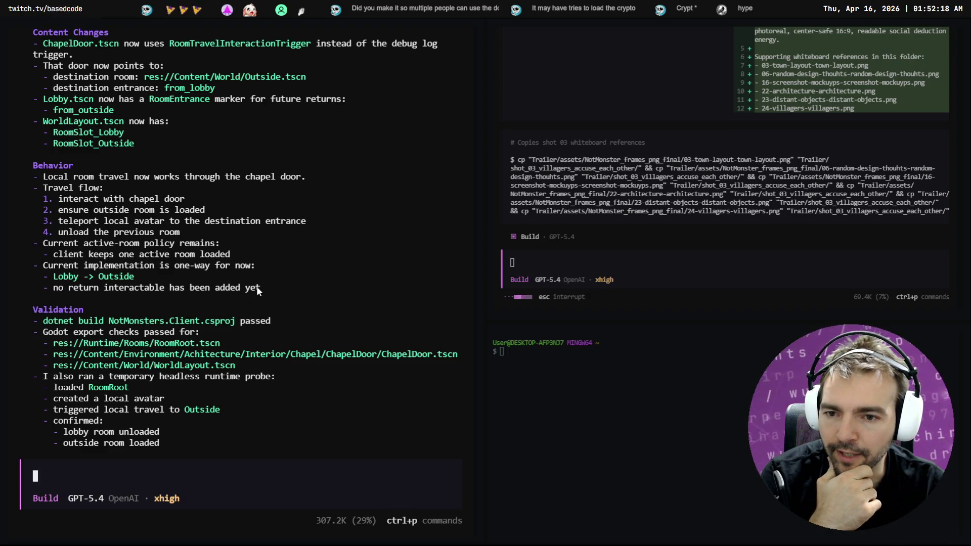
{"action": "scroll", "coordinate": [218, 291], "scroll_direction": "down", "scroll_amount": 6}
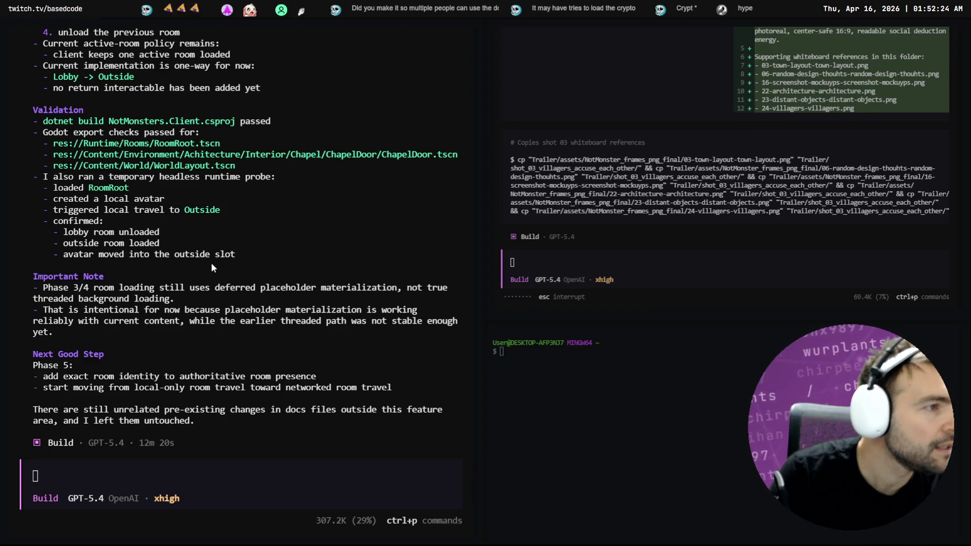
{"action": "key", "text": "alt+Tab"}
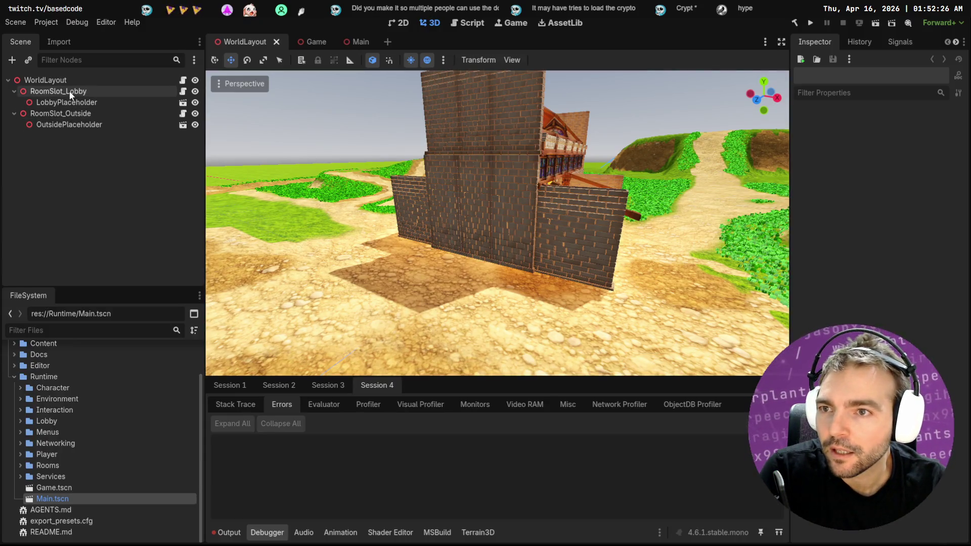
Select the RoomSlot_Lobby, LobbyPlaceholder and OutsidePlaceholder nodes and look around the town.
{"action": "left_click", "coordinate": [71, 94]}
{"action": "left_click", "coordinate": [78, 104]}
{"action": "left_click", "coordinate": [81, 126]}
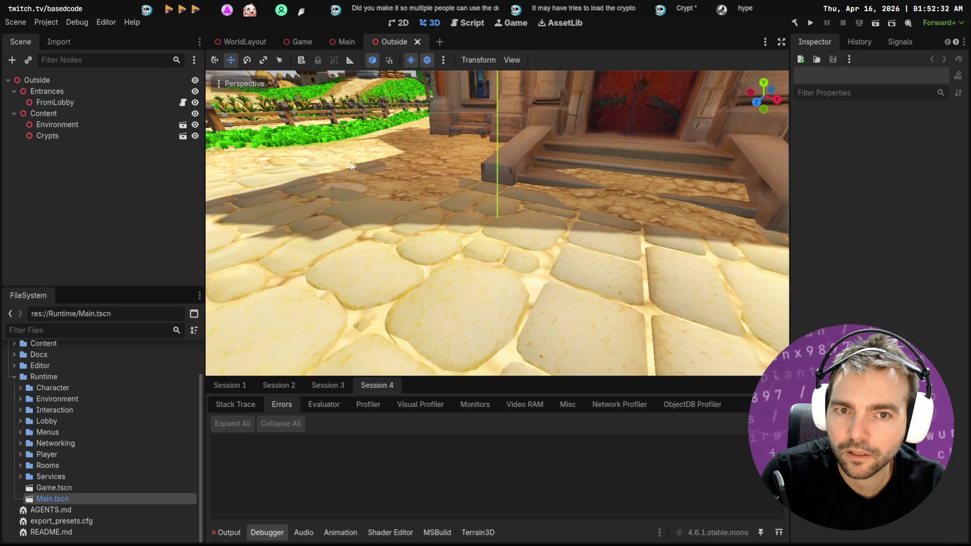
{"action": "left_click_drag", "start_coordinate": [353, 166], "coordinate": [353, 166]}
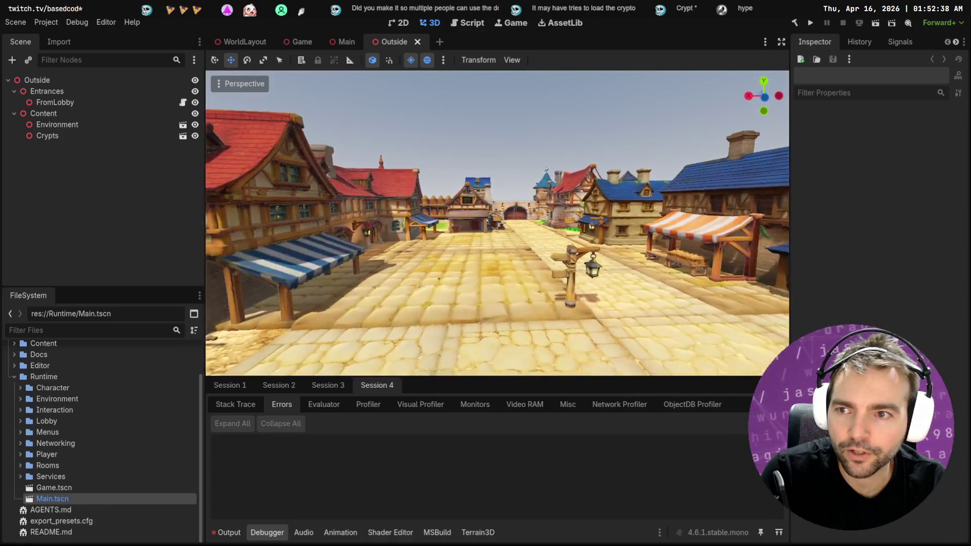
{"action": "left_click_drag", "start_coordinate": [490, 153], "coordinate": [490, 153]}
Delete the Crypts node from the Outside scene and confirm the removal.
{"action": "left_click", "coordinate": [101, 139]}
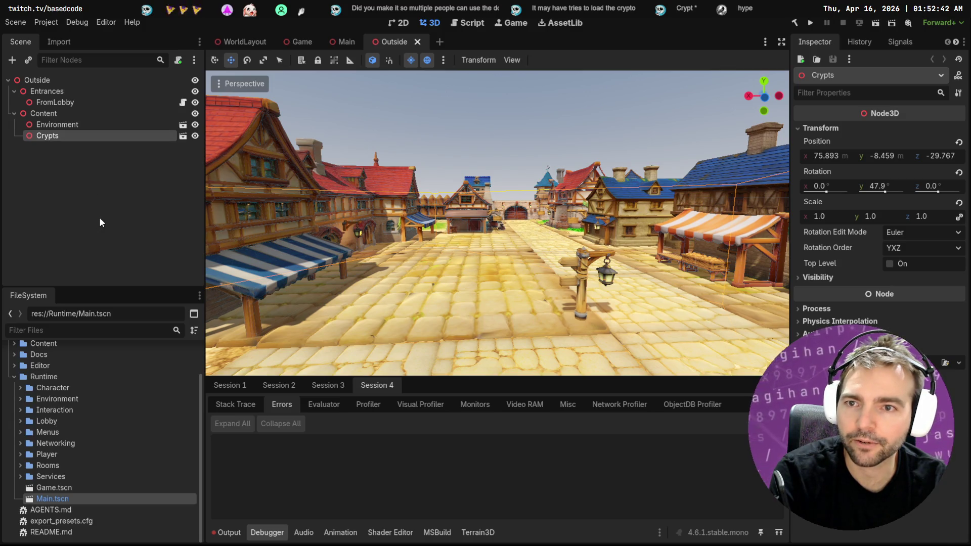
{"action": "key", "text": "Delete"}
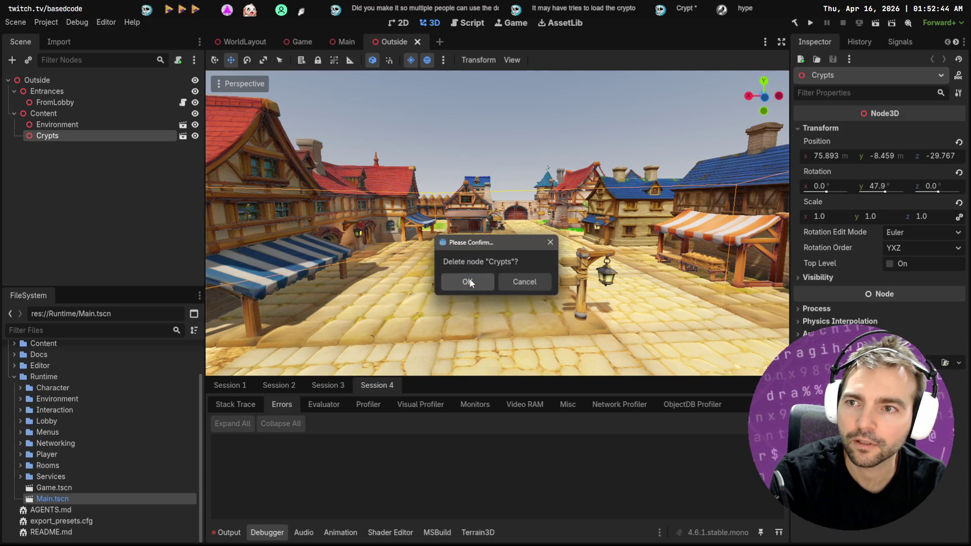
{"action": "key", "text": "Escape"}
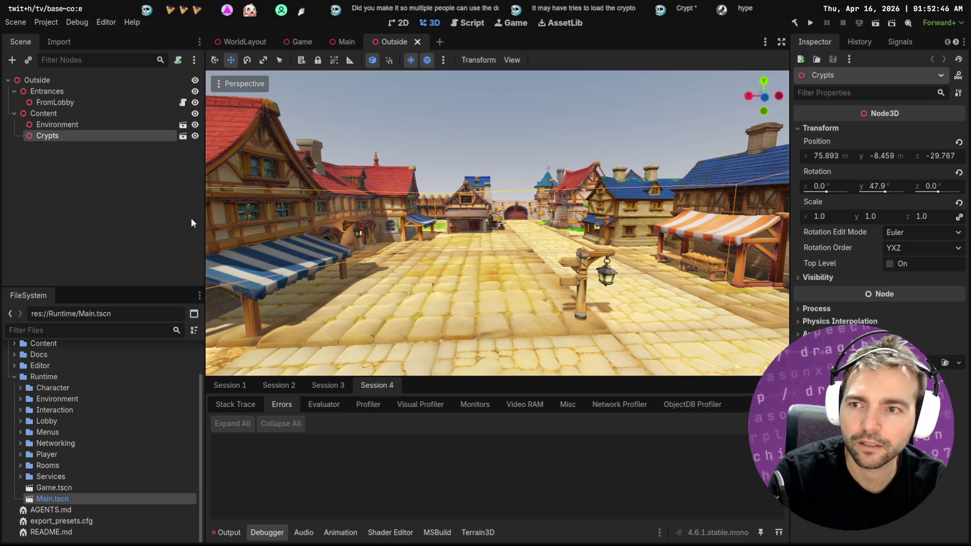
{"action": "left_click", "coordinate": [93, 124]}
{"action": "left_click", "coordinate": [91, 137]}
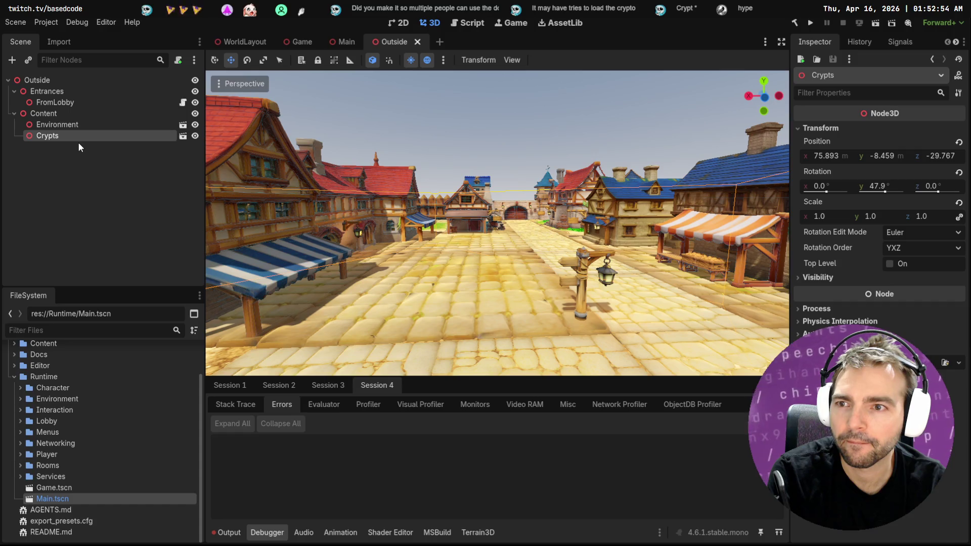
{"action": "key", "text": "Delete"}
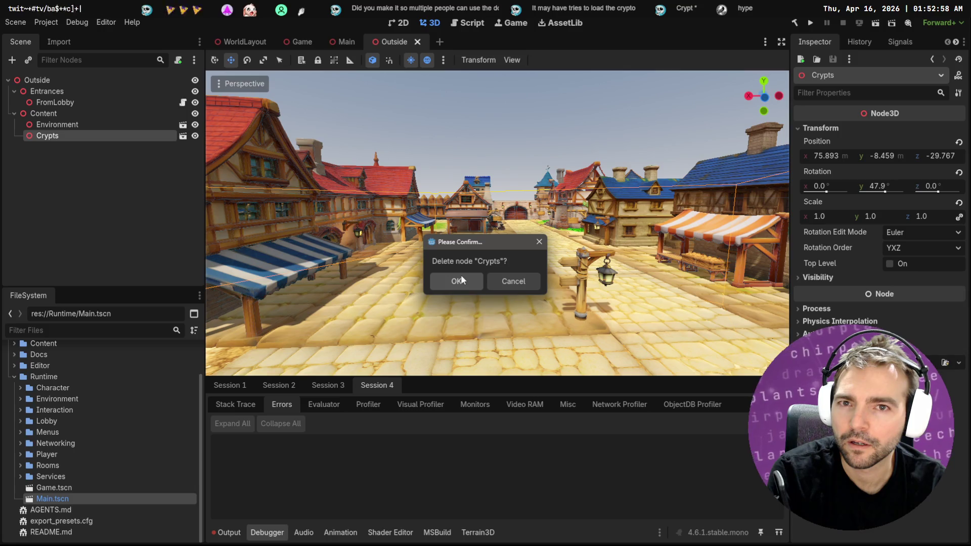
{"action": "left_click", "coordinate": [461, 280]}
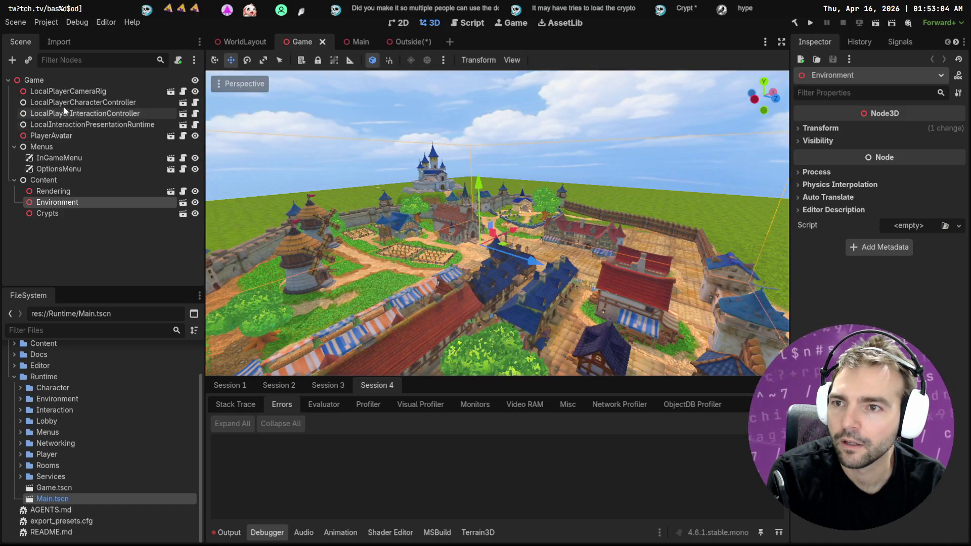
Open the shared Environment scene for editing from the Outside scene tree.
{"action": "left_click", "coordinate": [59, 192]}
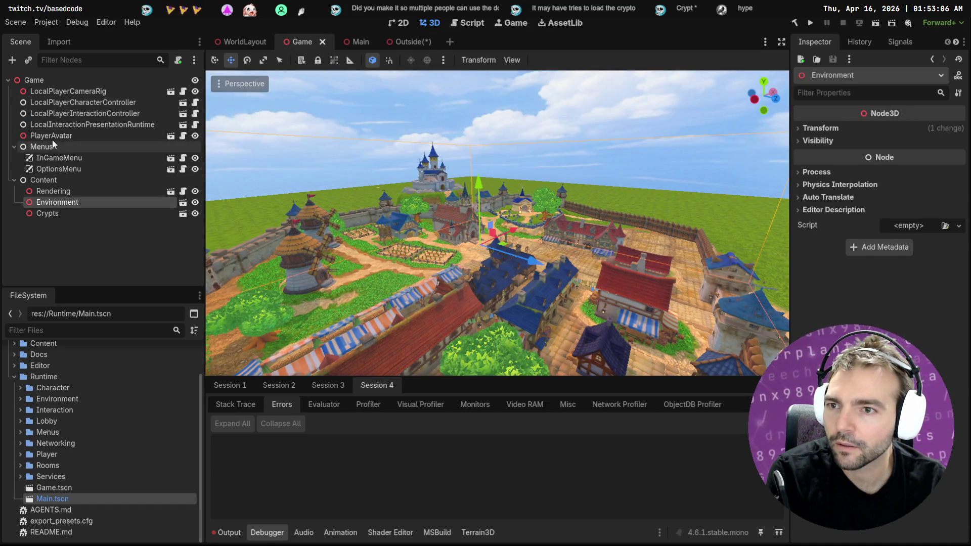
{"action": "left_click", "coordinate": [187, 204]}
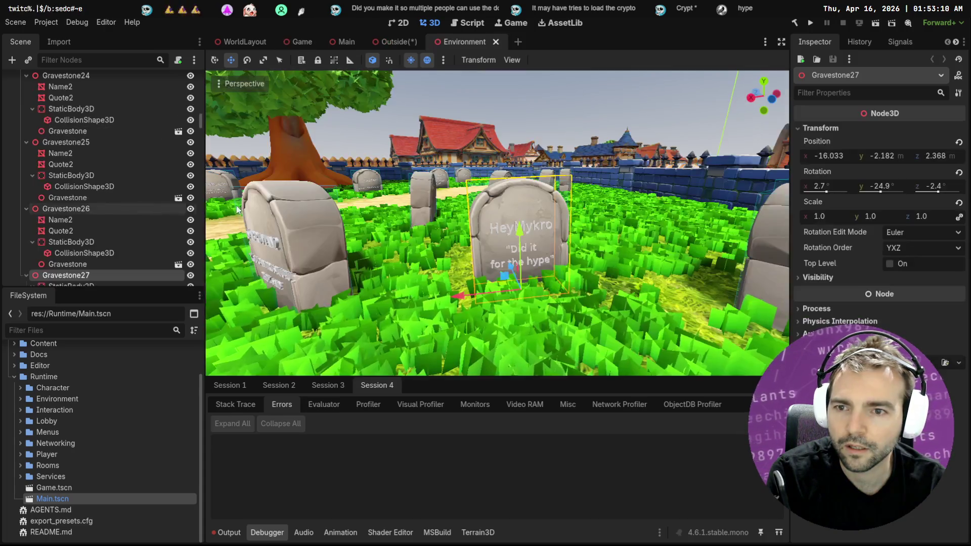
{"action": "scroll", "coordinate": [76, 134], "scroll_direction": "up", "scroll_amount": 10}
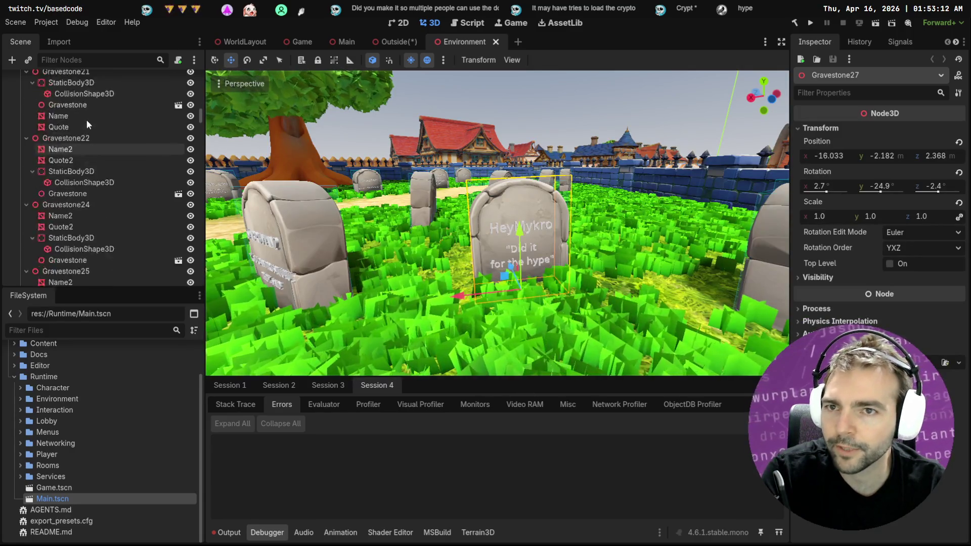
{"action": "scroll", "coordinate": [98, 128], "scroll_direction": "up", "scroll_amount": 15}
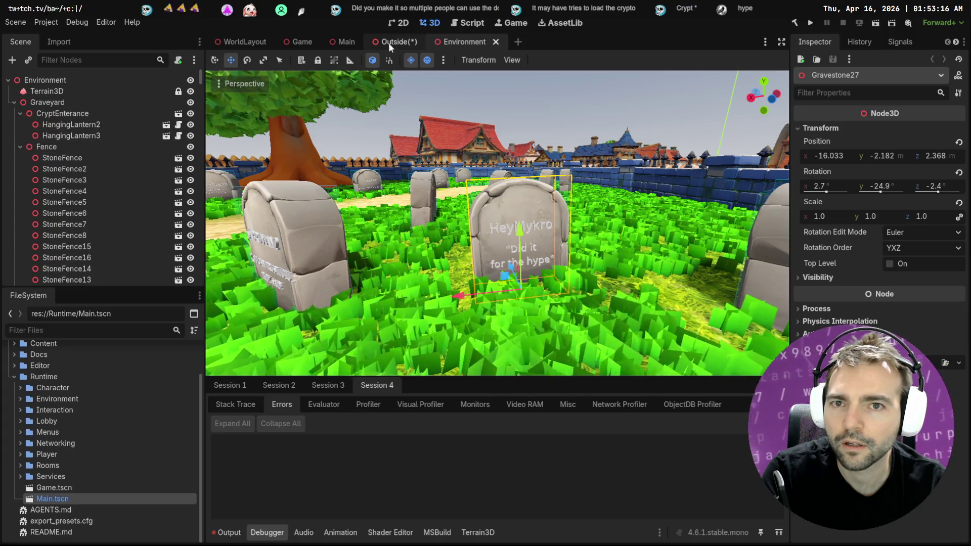
Compare the Outside and Environment scenes in the viewport, ending on the Outside scene.
{"action": "mouse_move", "coordinate": [397, 45]}
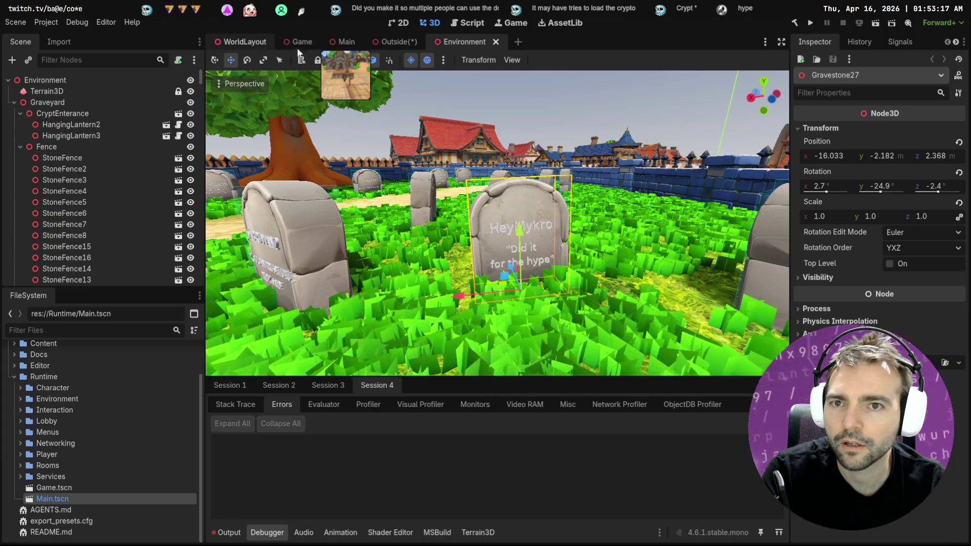
{"action": "left_click", "coordinate": [397, 43]}
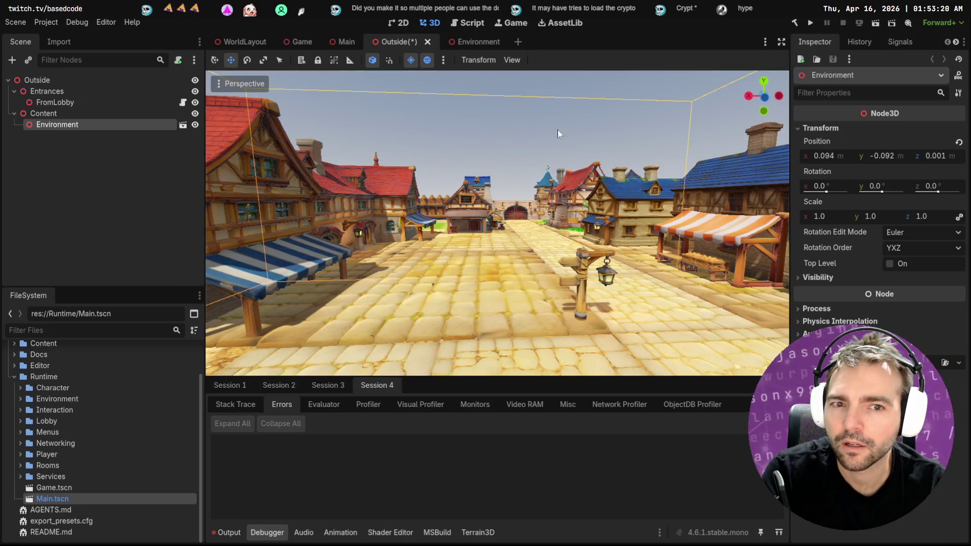
{"action": "left_click_drag", "start_coordinate": [542, 126], "coordinate": [456, 132]}
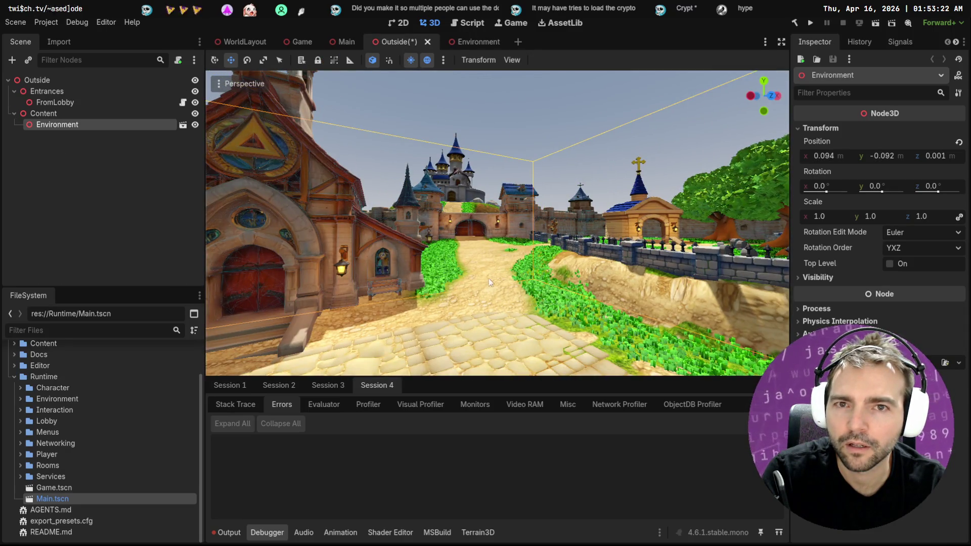
{"action": "left_click", "coordinate": [469, 43]}
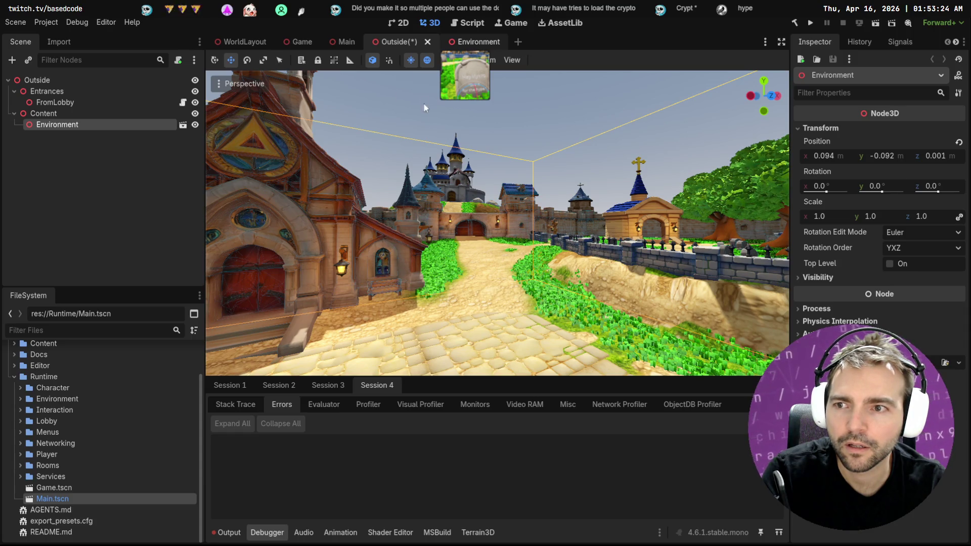
{"action": "mouse_move", "coordinate": [344, 130]}
{"action": "left_mouse_down"}
{"action": "mouse_move", "coordinate": [256, 131]}
{"action": "mouse_move", "coordinate": [515, 171]}
{"action": "left_mouse_up"}
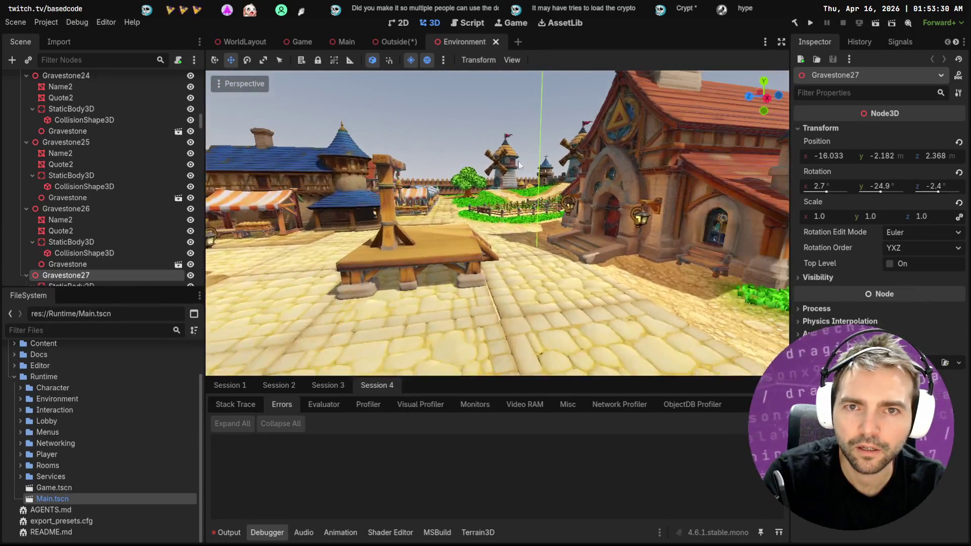
{"action": "left_click", "coordinate": [396, 42]}
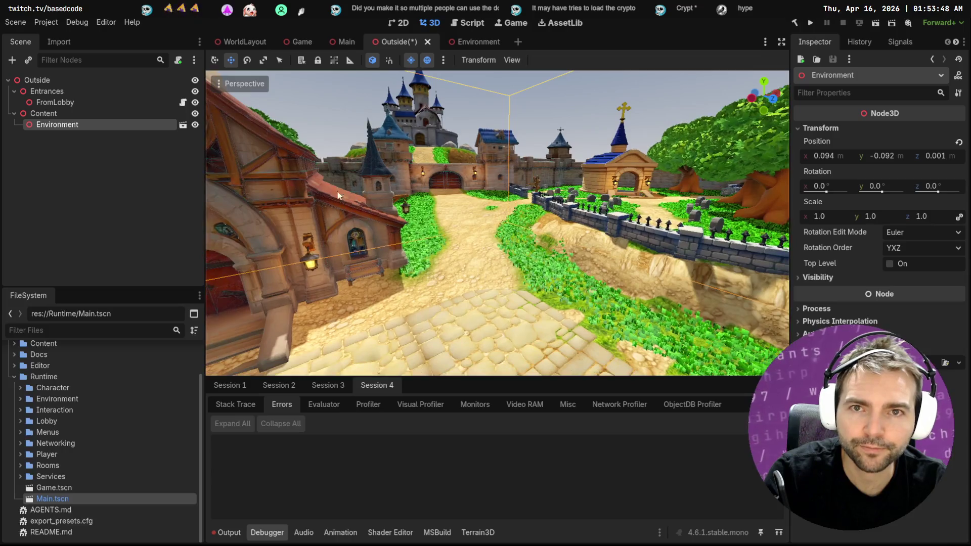
{"action": "mouse_move", "coordinate": [346, 52]}
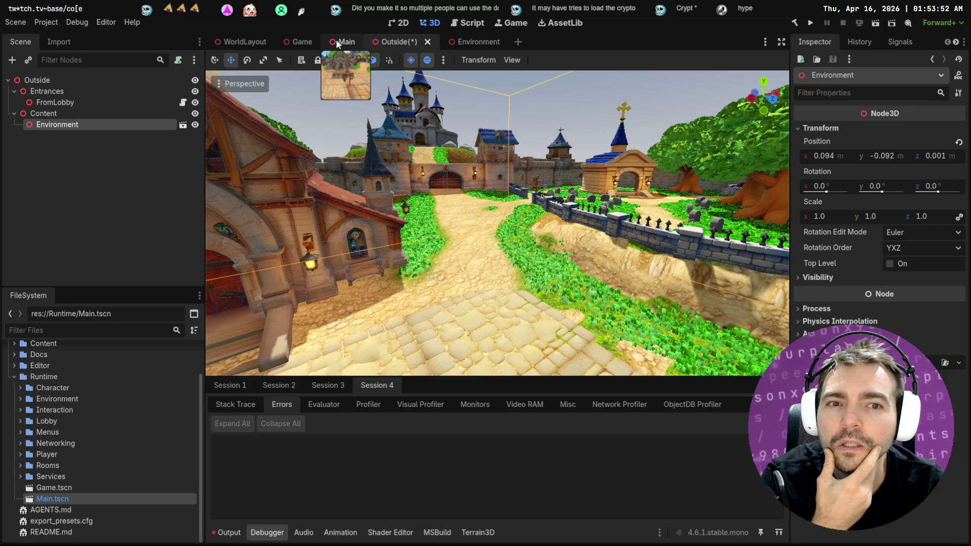
Inspect the Main scene's Rendering, CameraPivot and CharacterMenuSpawnPos nodes.
{"action": "left_click", "coordinate": [337, 43]}
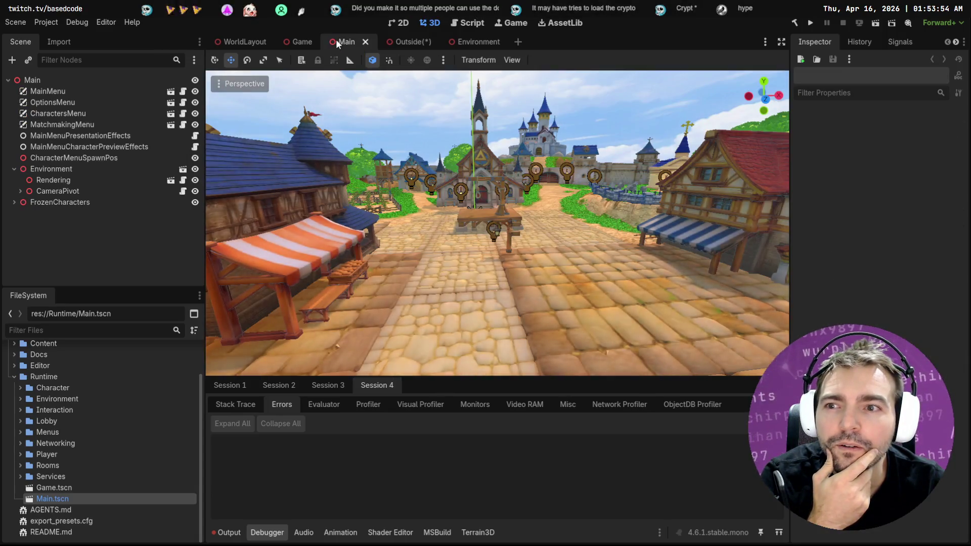
{"action": "left_click", "coordinate": [74, 181]}
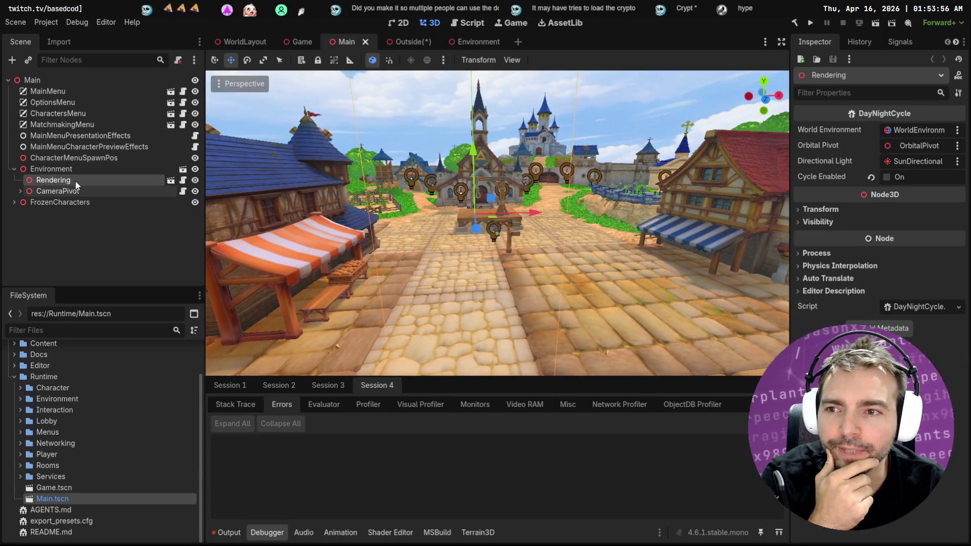
{"action": "left_click", "coordinate": [75, 168]}
{"action": "left_click", "coordinate": [77, 180]}
{"action": "left_click", "coordinate": [79, 191]}
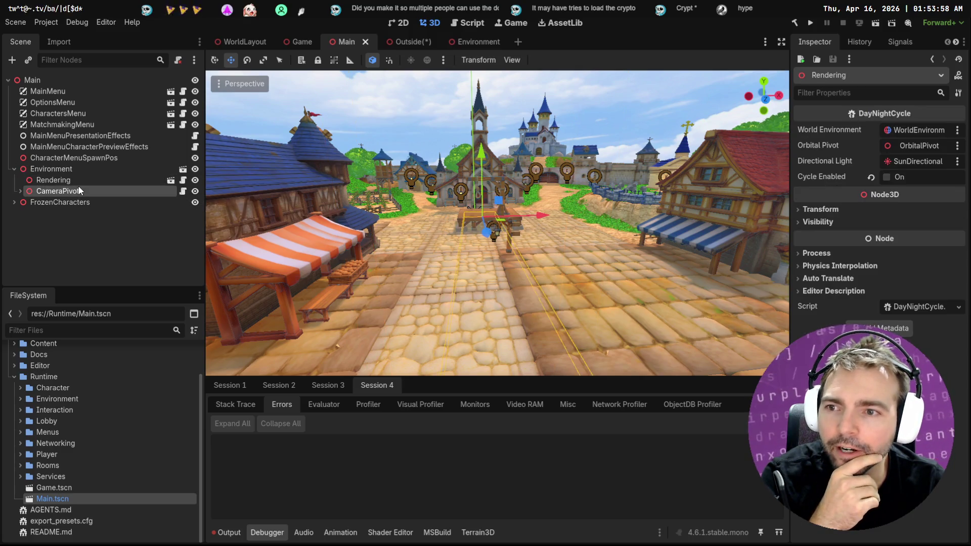
{"action": "left_click", "coordinate": [104, 202]}
{"action": "left_click", "coordinate": [92, 158]}
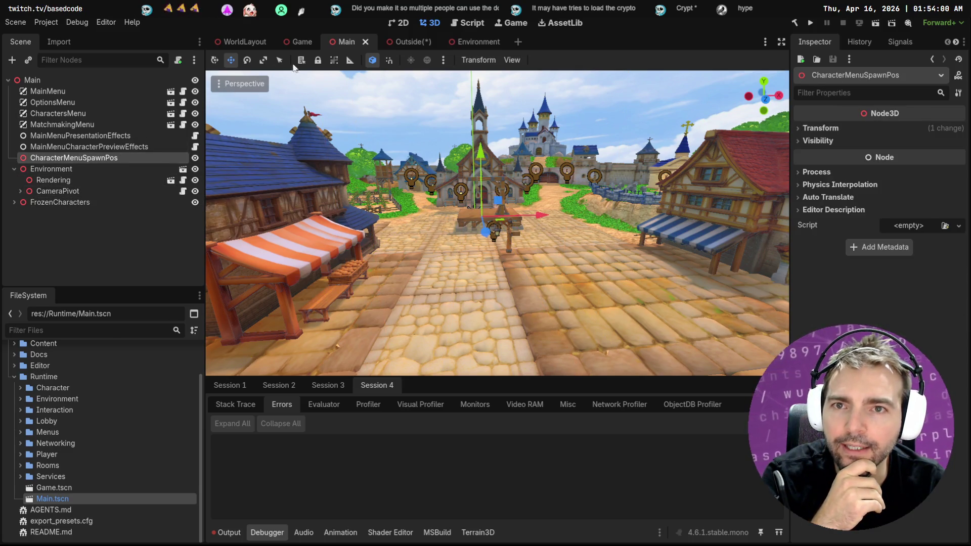
Close the Main scene and save the Outside scene with Ctrl+S.
{"action": "left_click", "coordinate": [366, 41]}
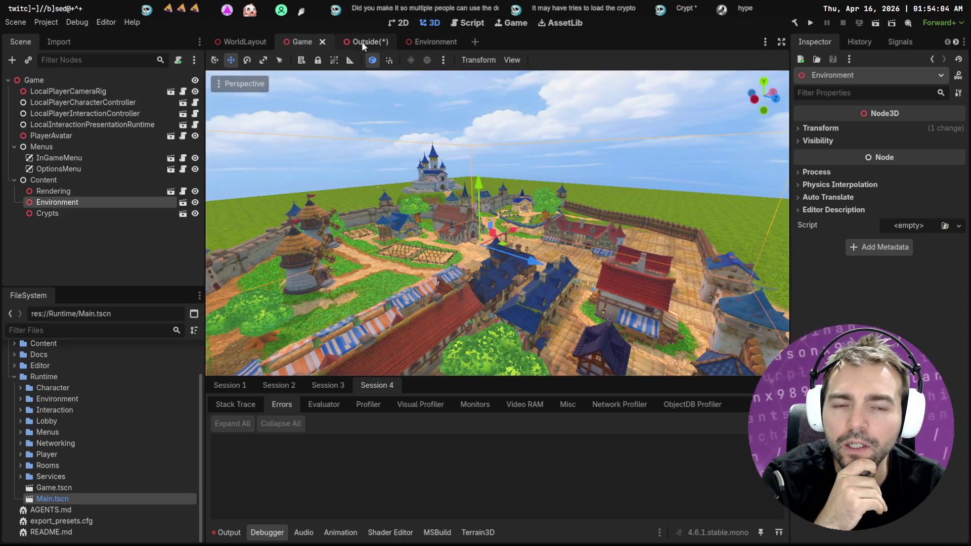
{"action": "left_click", "coordinate": [362, 41]}
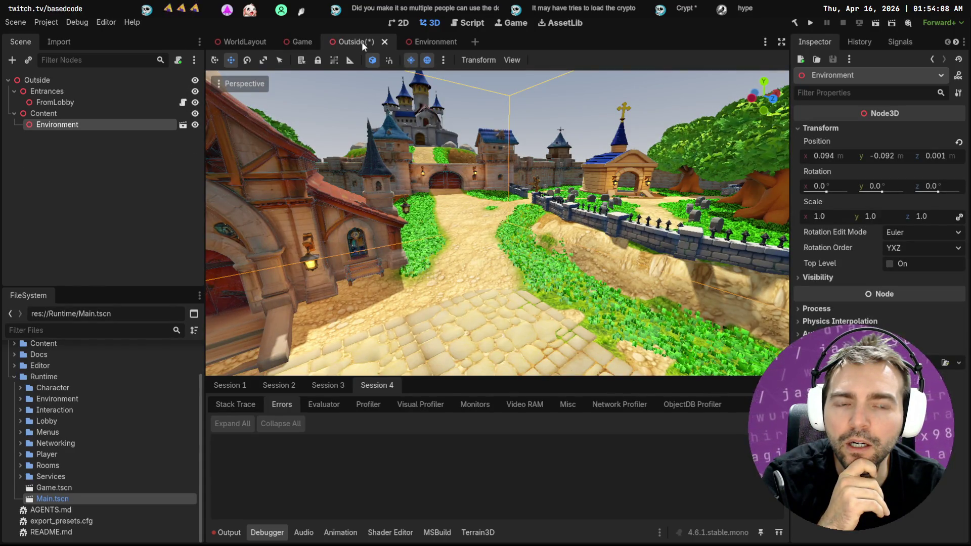
{"action": "key", "text": "ctrl+s"}
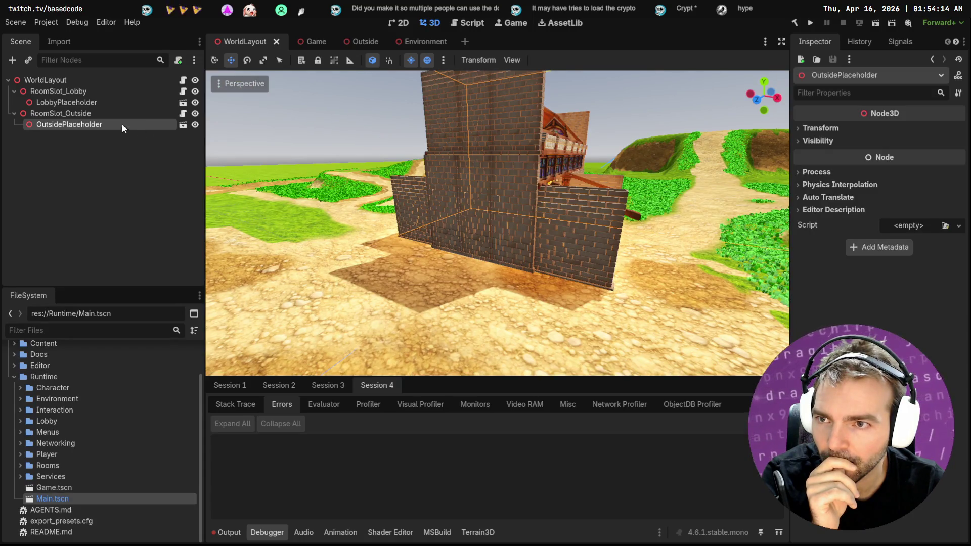
Close the Outside scene and return to the WorldLayout scene.
{"action": "left_click", "coordinate": [71, 102]}
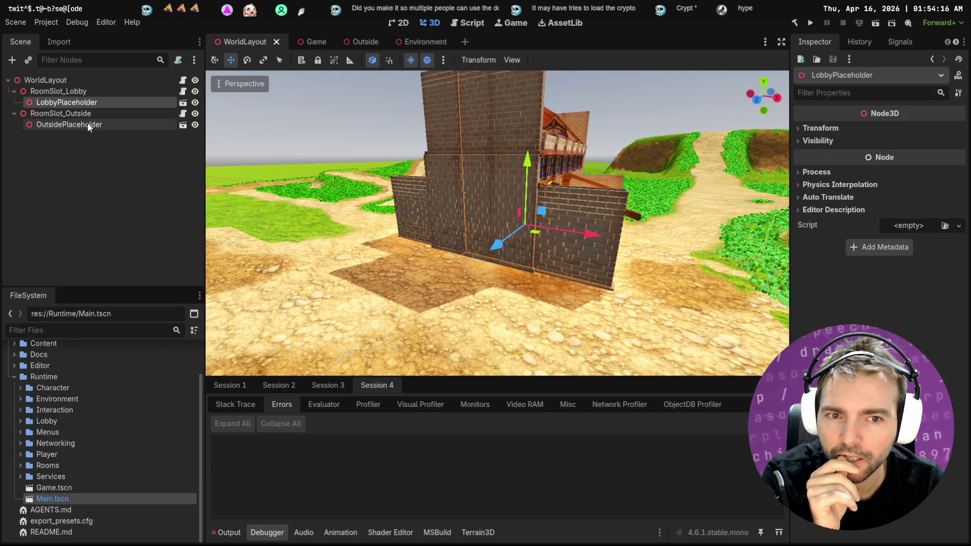
{"action": "left_click", "coordinate": [87, 125]}
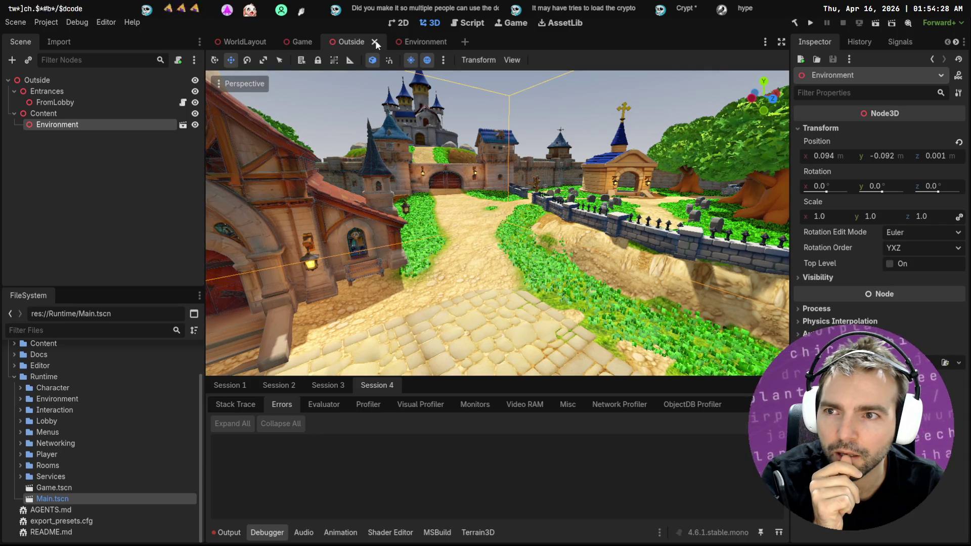
{"action": "key", "text": "ctrl+shift+w"}
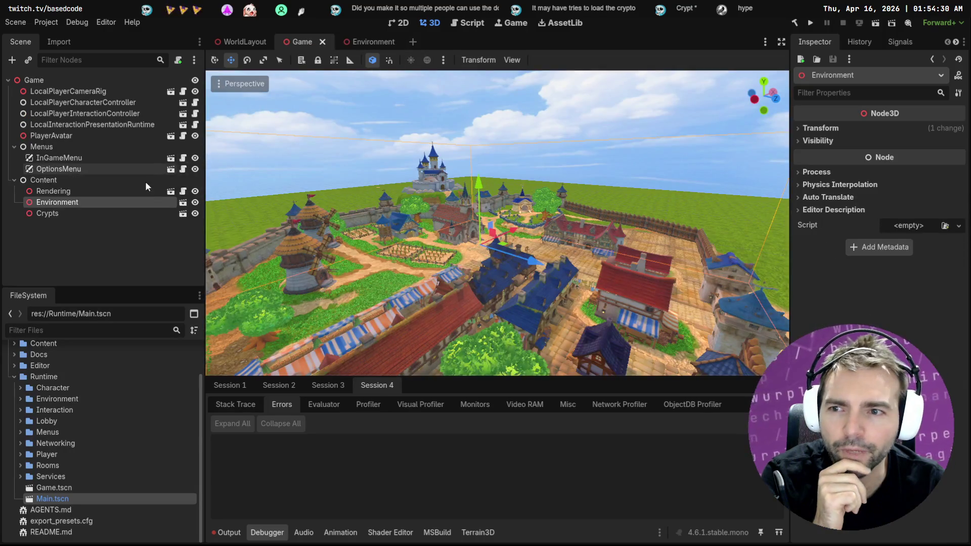
{"action": "left_click", "coordinate": [241, 41]}
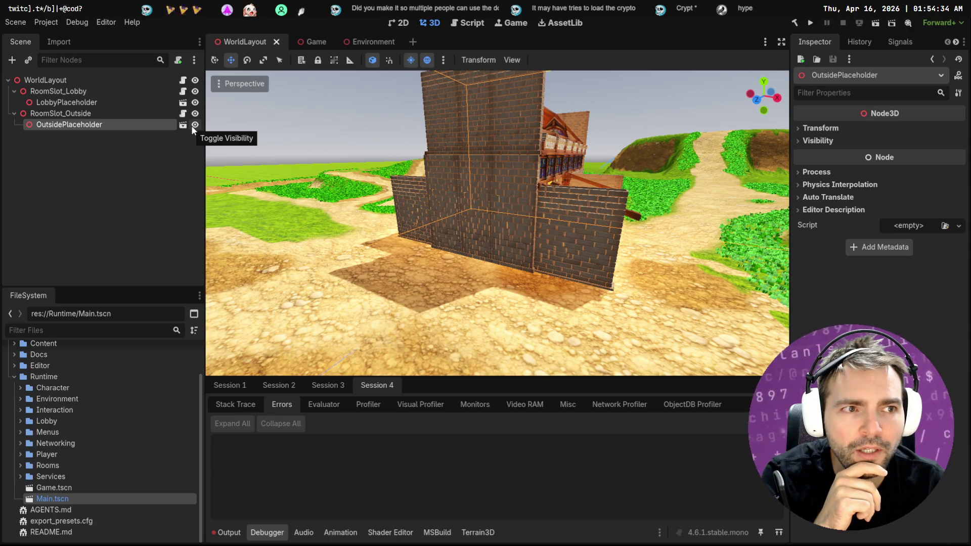
Review the node options for OutsidePlaceholder and LobbyPlaceholder in WorldLayout.
{"action": "right_click", "coordinate": [109, 128]}
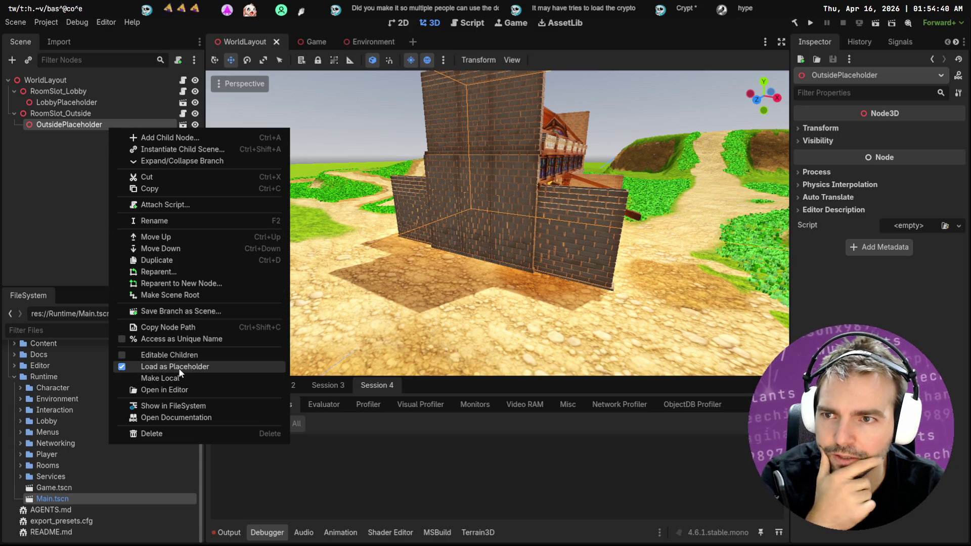
{"action": "left_click", "coordinate": [84, 105]}
{"action": "left_click", "coordinate": [84, 106]}
{"action": "right_click", "coordinate": [87, 106]}
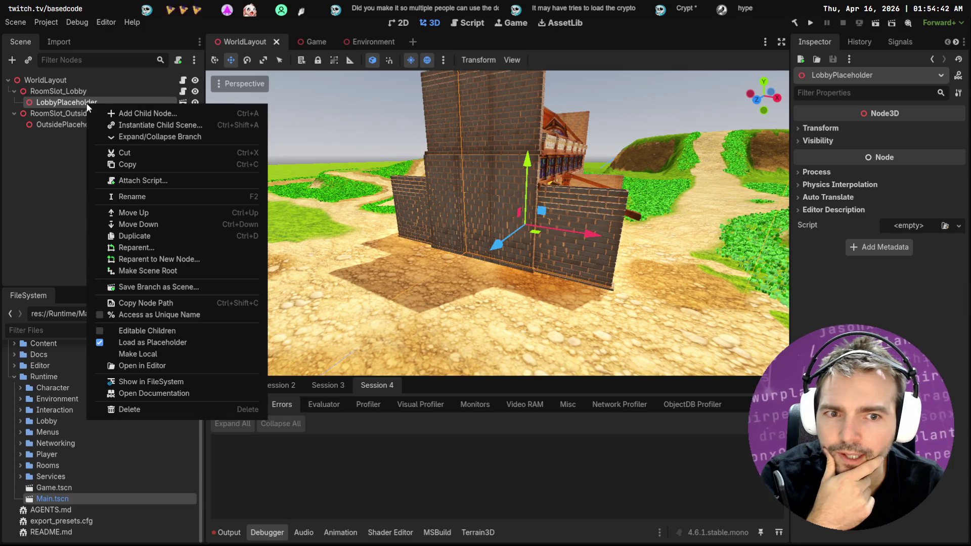
{"action": "left_click", "coordinate": [71, 134]}
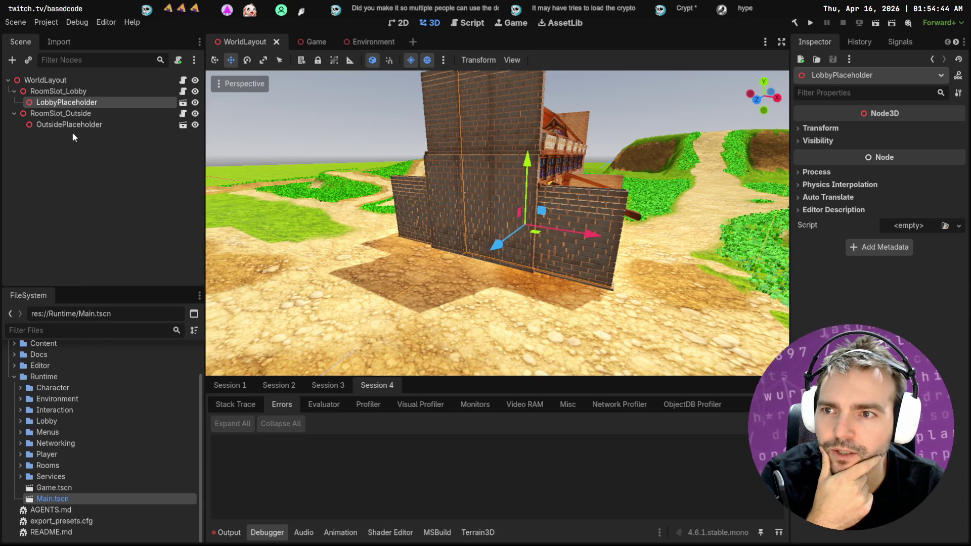
{"action": "left_click", "coordinate": [73, 126]}
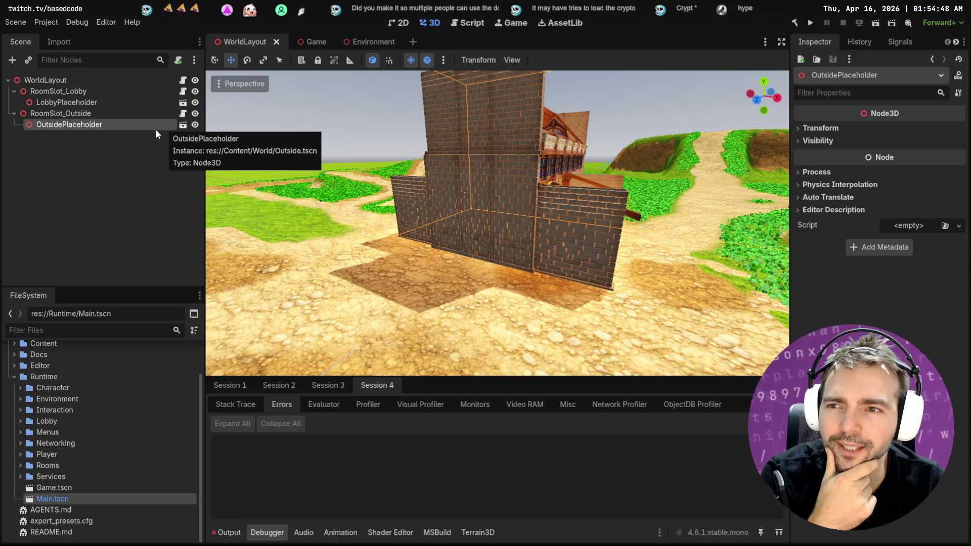
Check OutsidePlaceholder's options again without changes, then focus the FileSystem filter.
{"action": "left_click", "coordinate": [97, 100]}
{"action": "left_click", "coordinate": [97, 125]}
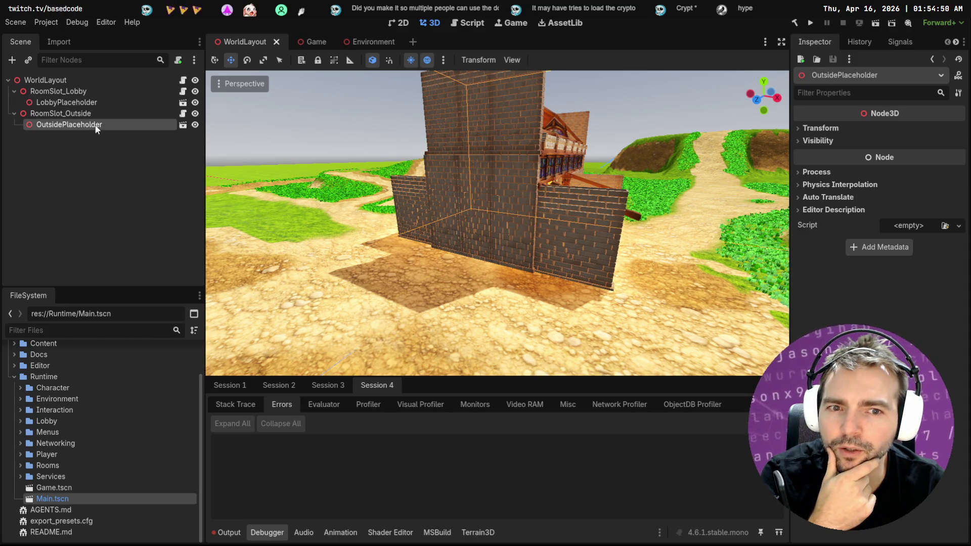
{"action": "right_click", "coordinate": [176, 125]}
{"action": "left_click", "coordinate": [223, 363]}
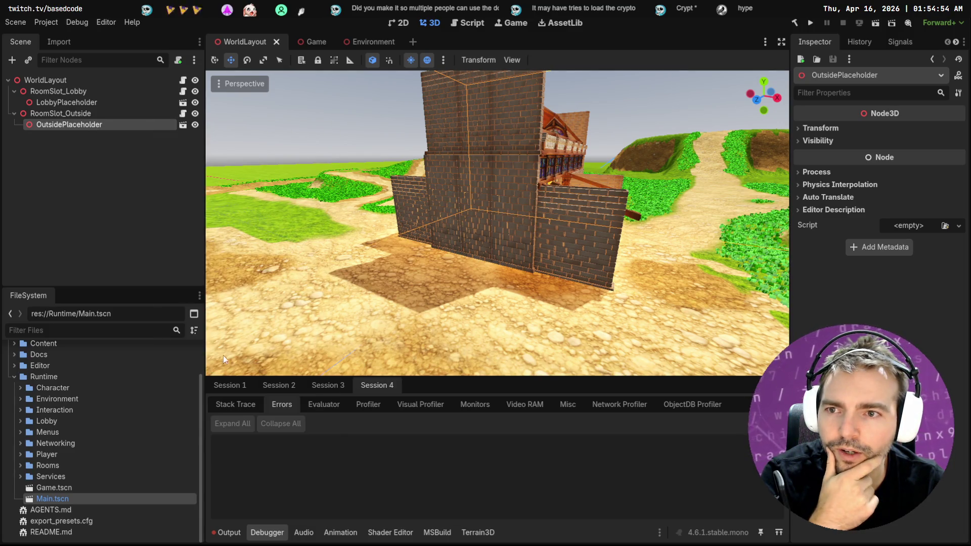
{"action": "right_click", "coordinate": [111, 127]}
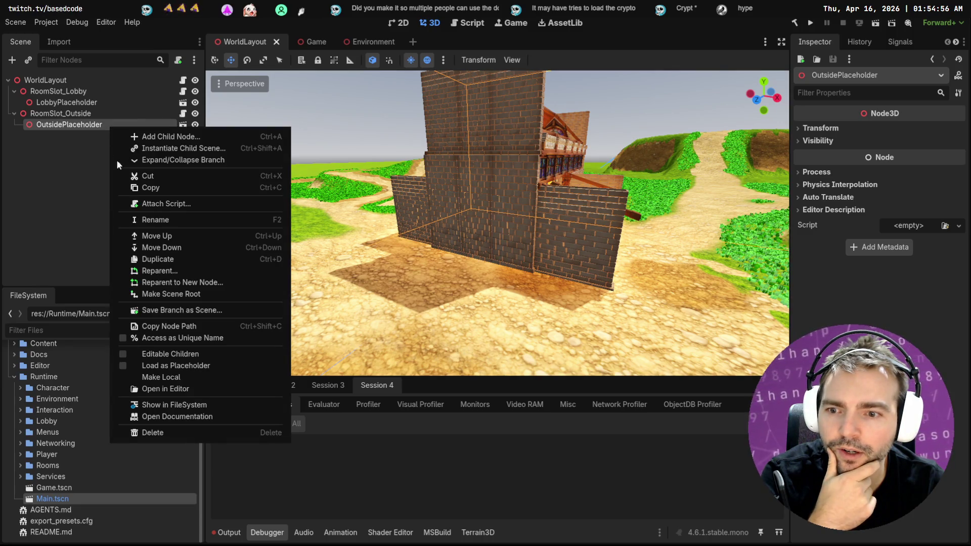
{"action": "left_click", "coordinate": [163, 366]}
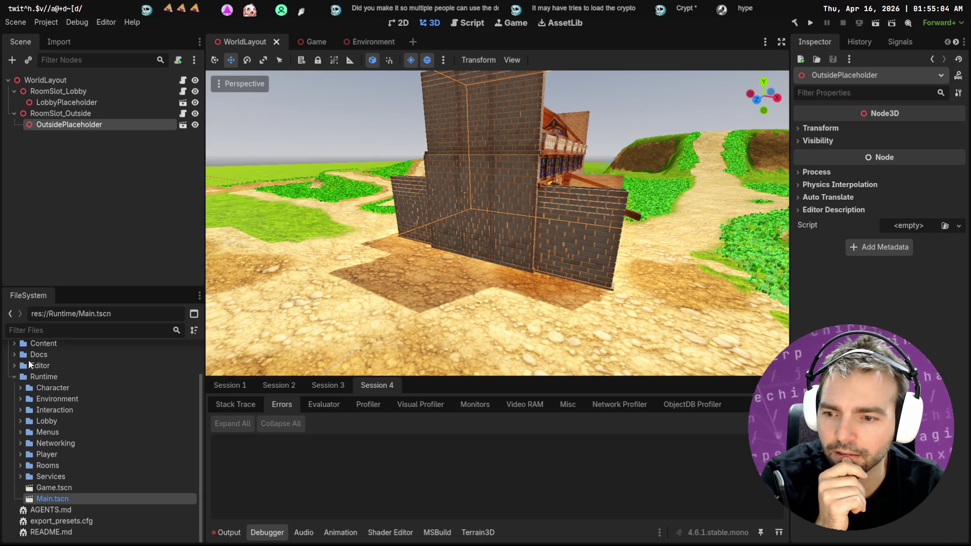
{"action": "left_click", "coordinate": [69, 328]}
Filter files for 'Outsid', drop Outside.tscn into RoomSlot_Outside, toggle its visibility, then undo both.
{"action": "type", "text": "Outsid"}
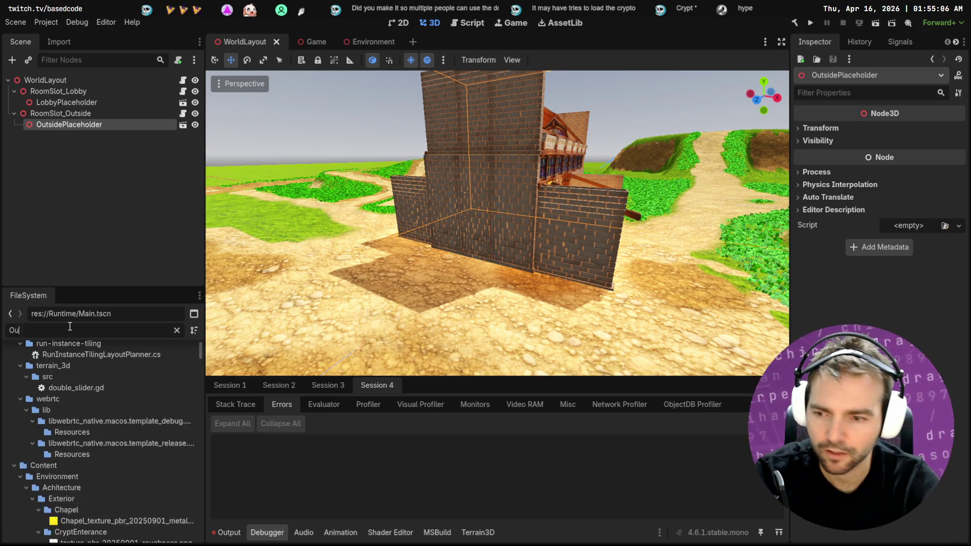
{"action": "mouse_move", "coordinate": [83, 397]}
{"action": "left_mouse_down"}
{"action": "mouse_move", "coordinate": [112, 270]}
{"action": "mouse_move", "coordinate": [107, 128]}
{"action": "left_mouse_up"}
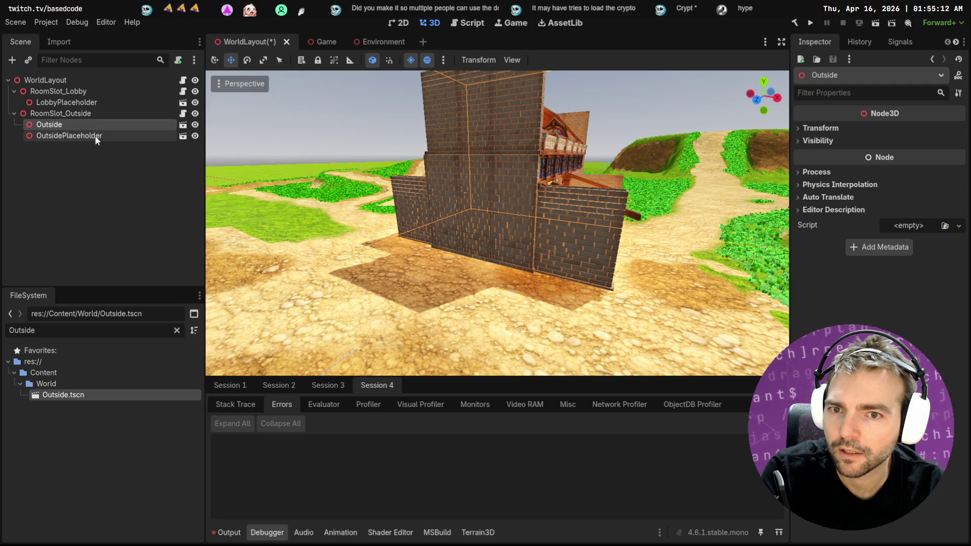
{"action": "left_click", "coordinate": [101, 137]}
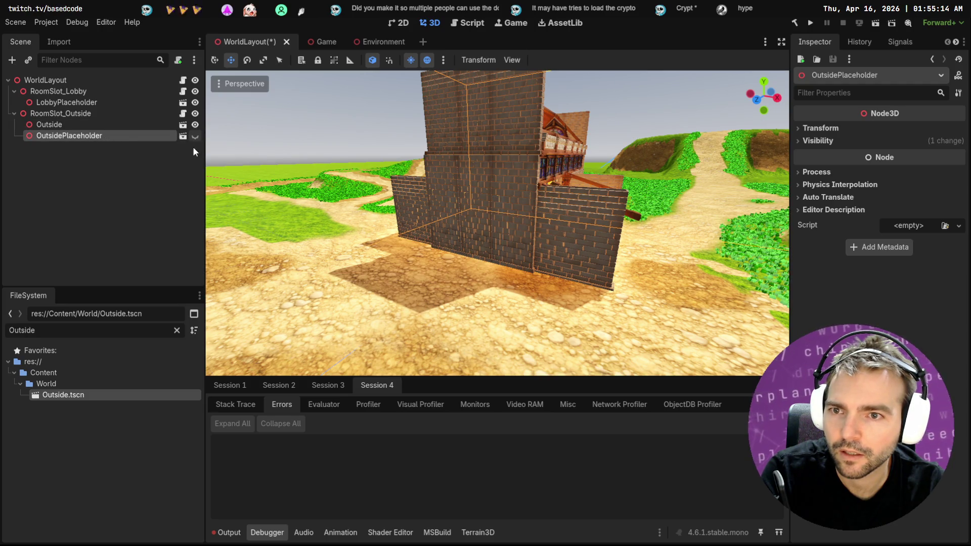
{"action": "left_click", "coordinate": [195, 125]}
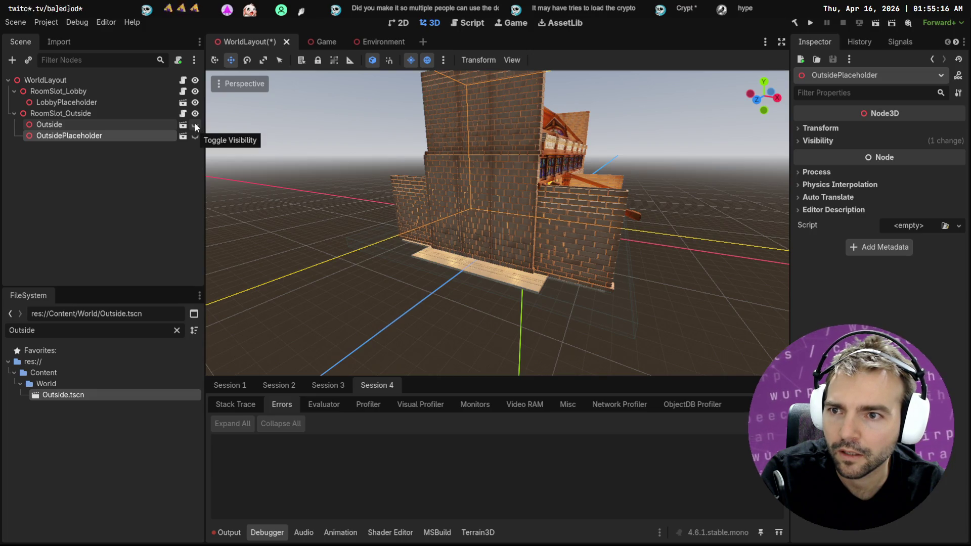
{"action": "left_click", "coordinate": [195, 125]}
{"action": "key", "text": "ctrl+z"}
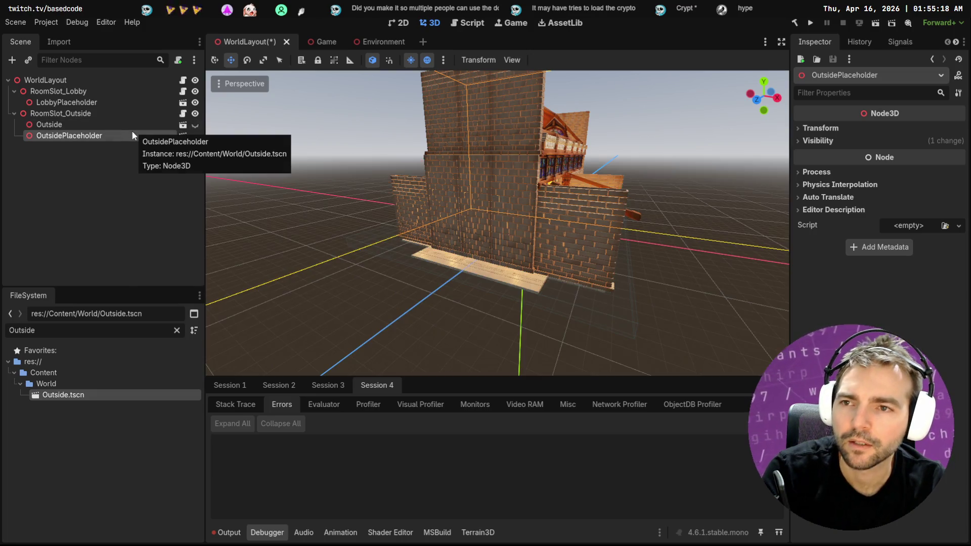
{"action": "key", "text": "ctrl+z"}
{"action": "key", "text": "ctrl+z"}
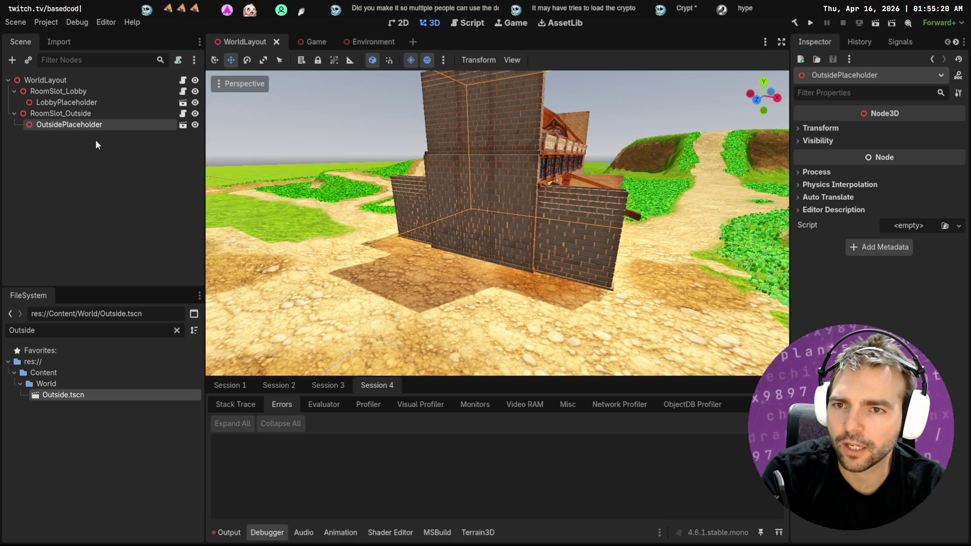
{"action": "key", "text": "w"}
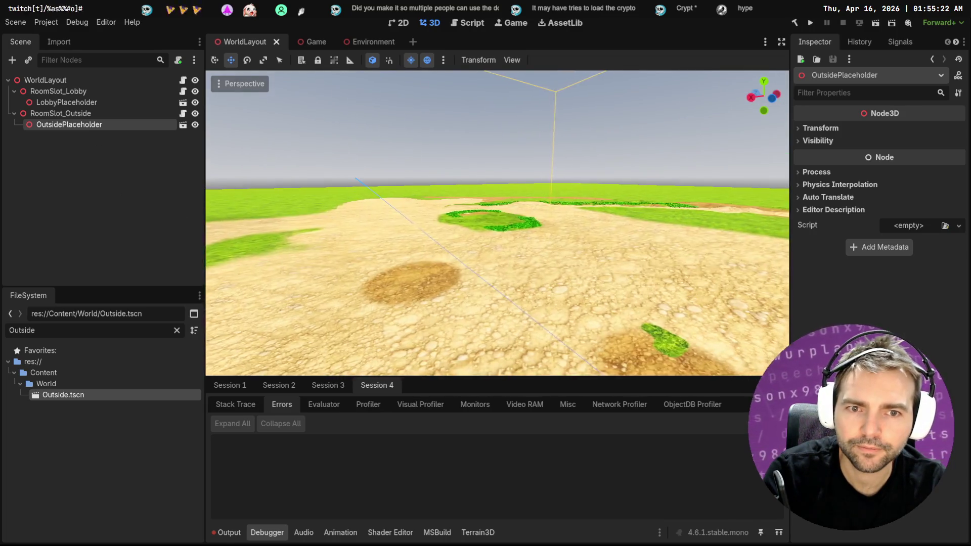
{"action": "key", "text": "s"}
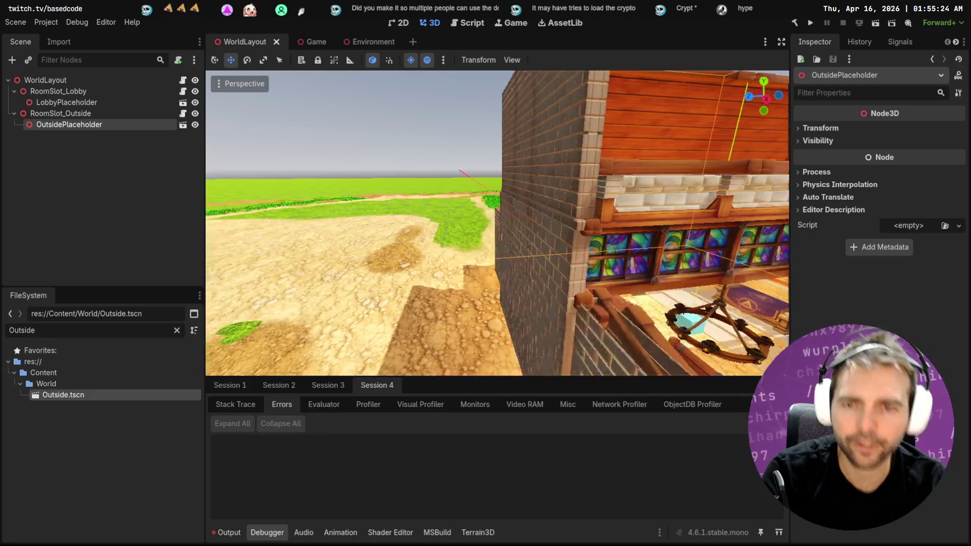
{"action": "key", "text": "w"}
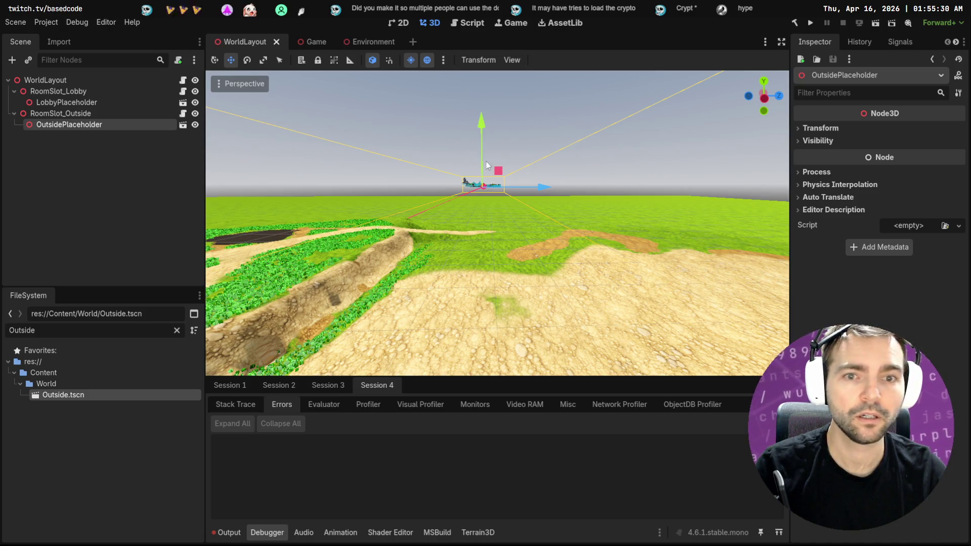
{"action": "left_click", "coordinate": [86, 114]}
{"action": "left_click", "coordinate": [87, 128]}
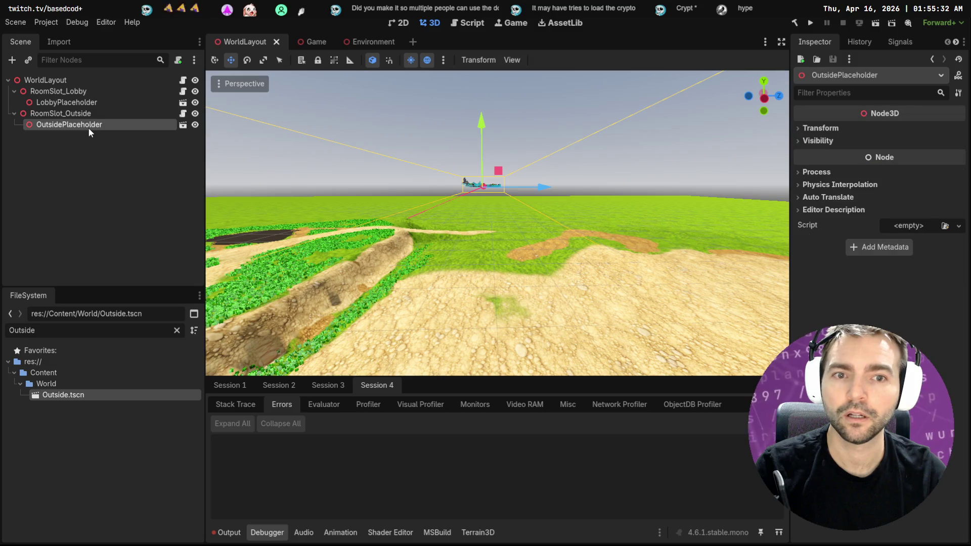
{"action": "left_click", "coordinate": [821, 129]}
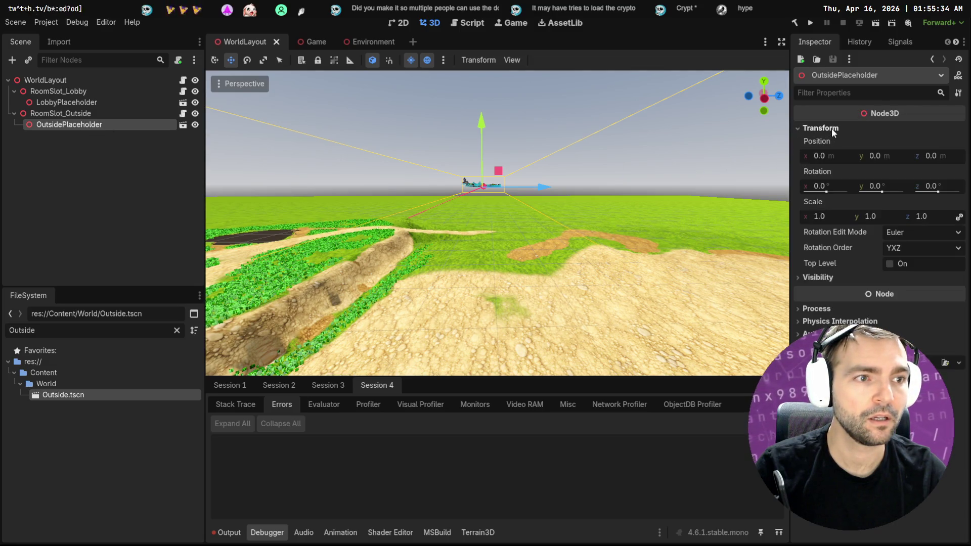
{"action": "key", "text": "f"}
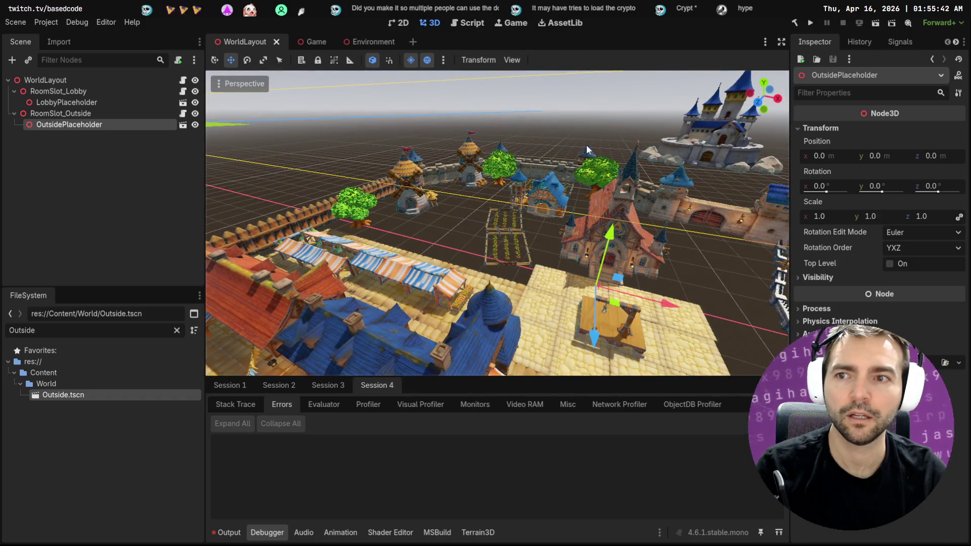
{"action": "left_click", "coordinate": [183, 127]}
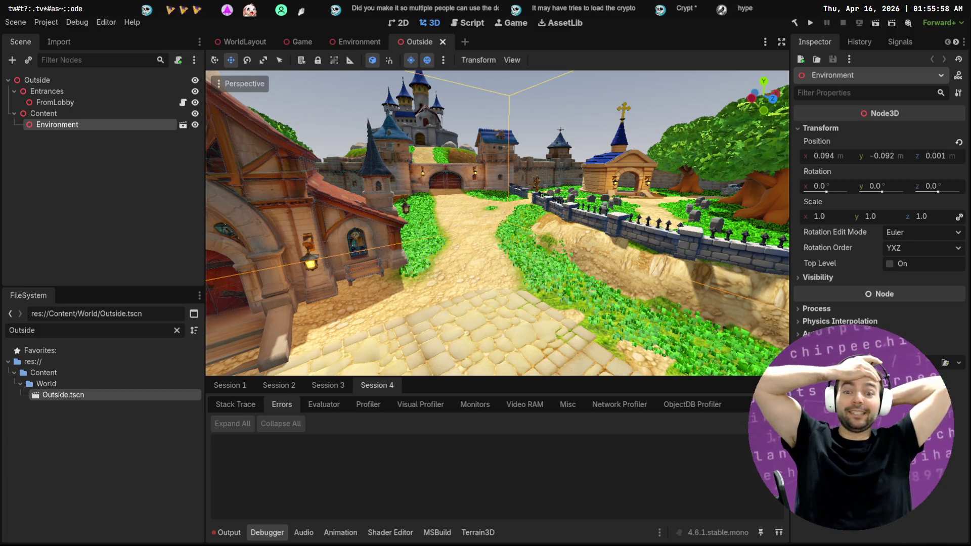
{"action": "key", "text": "alt+Tab"}
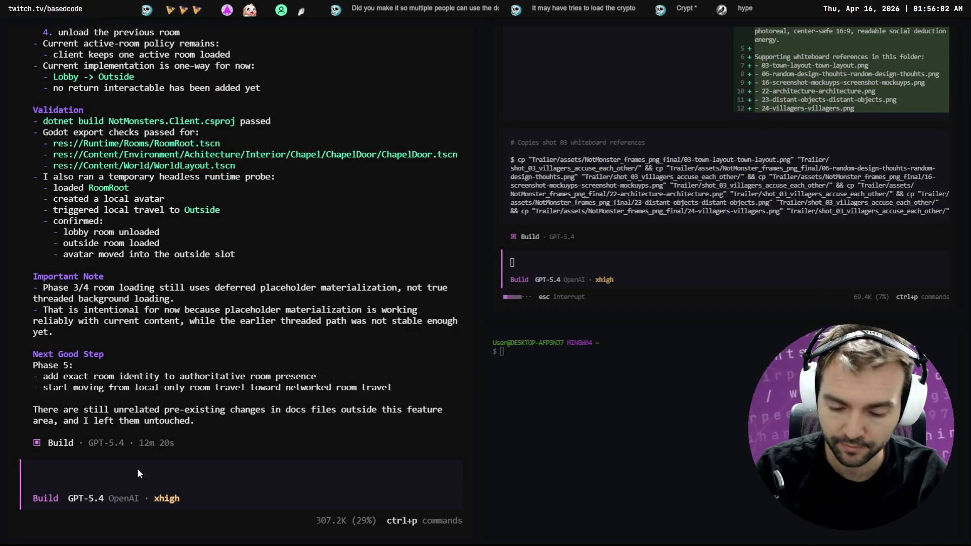
Dictate 'before we move on to phase five we've got a few things to fix up' to the agent.
{"action": "key", "text": "super+h"}
{"action": "type", "text": "before we move"}
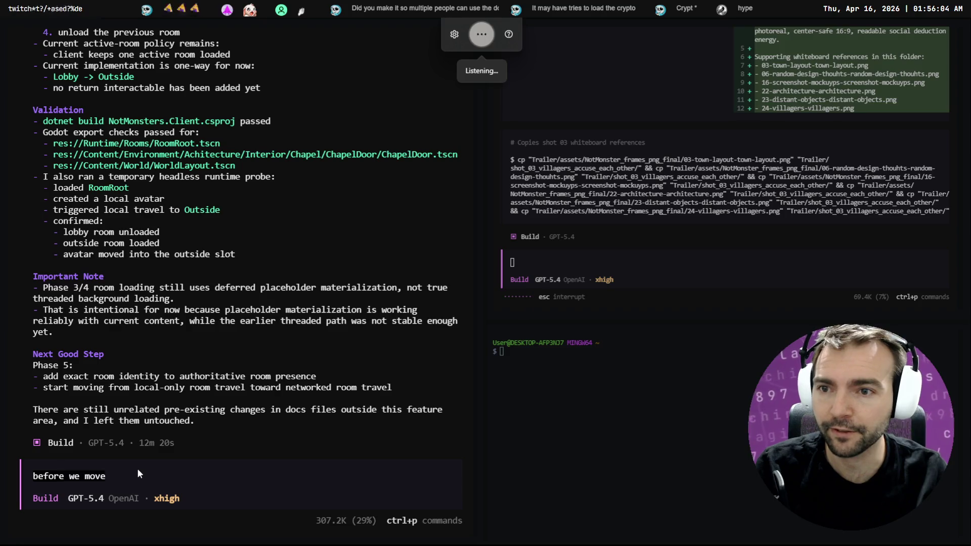
{"action": "type", "text": " on to phase five we've got a few things to fix up"}
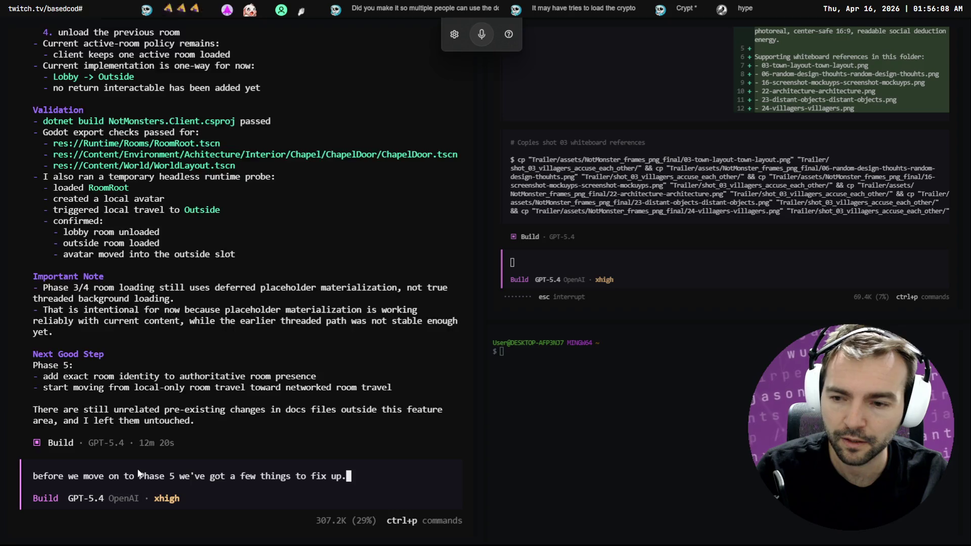
{"action": "scroll", "coordinate": [138, 473], "scroll_direction": "up", "scroll_amount": 5}
{"action": "scroll", "coordinate": [138, 473], "scroll_direction": "down", "scroll_amount": 5}
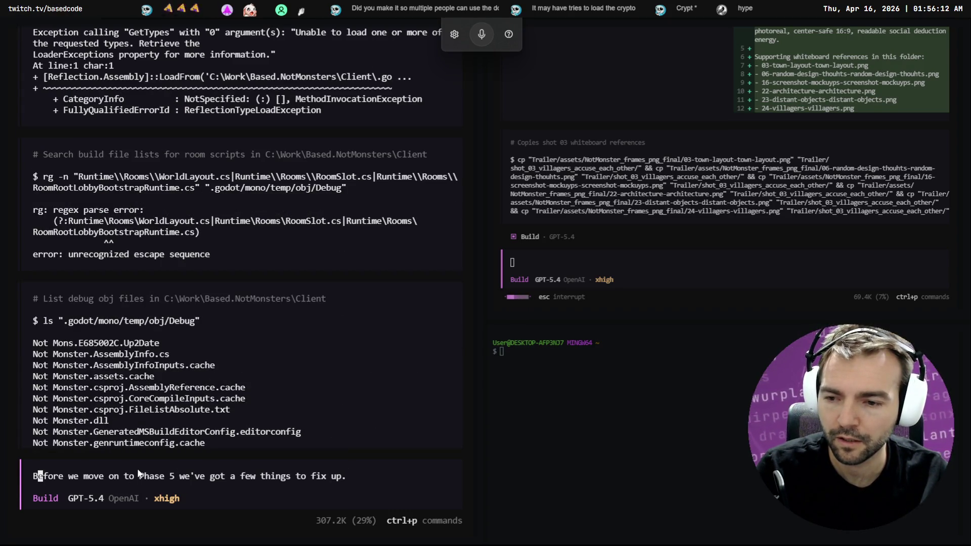
{"action": "key", "text": "alt+Tab"}
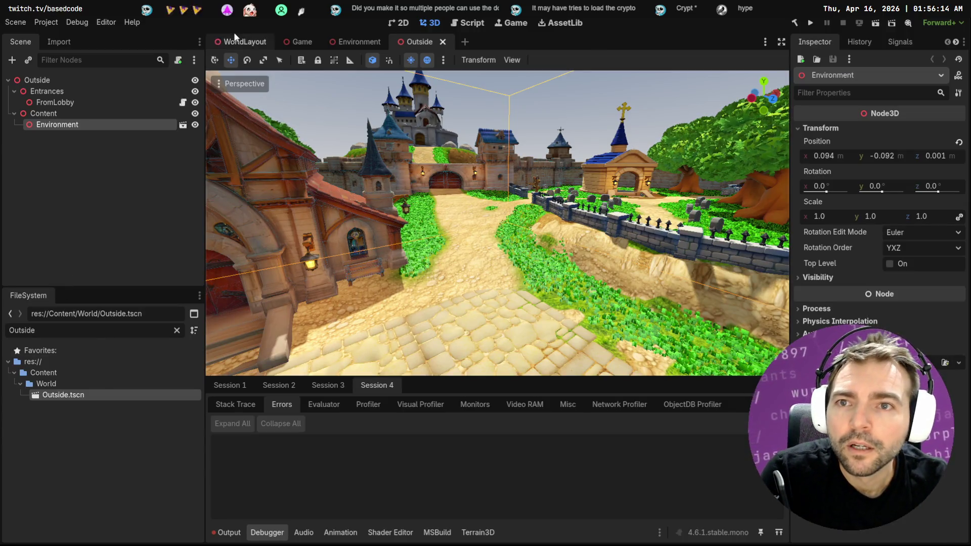
Switch to WorldLayout and orbit the view over the town before returning to the agent.
{"action": "left_click", "coordinate": [254, 47]}
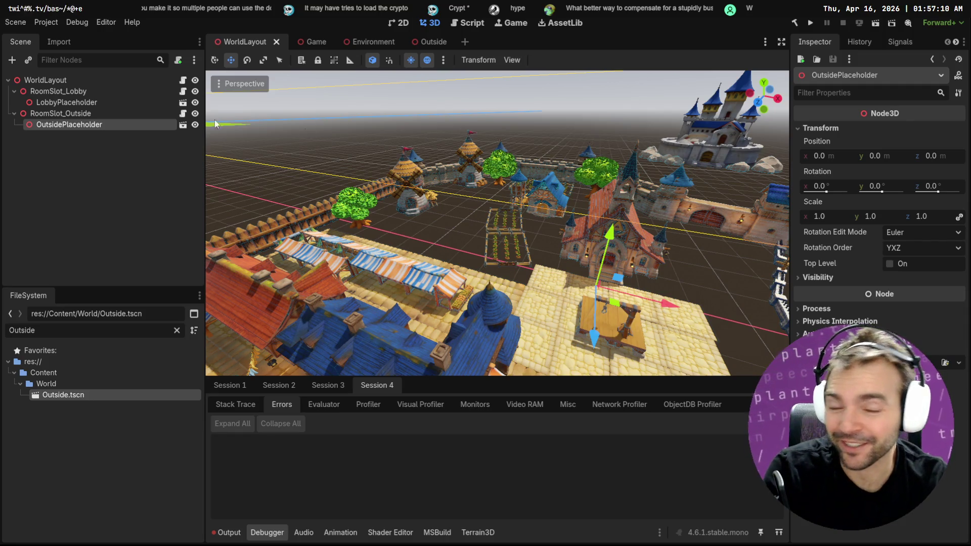
{"action": "left_click_drag", "start_coordinate": [757, 105], "coordinate": [731, 122]}
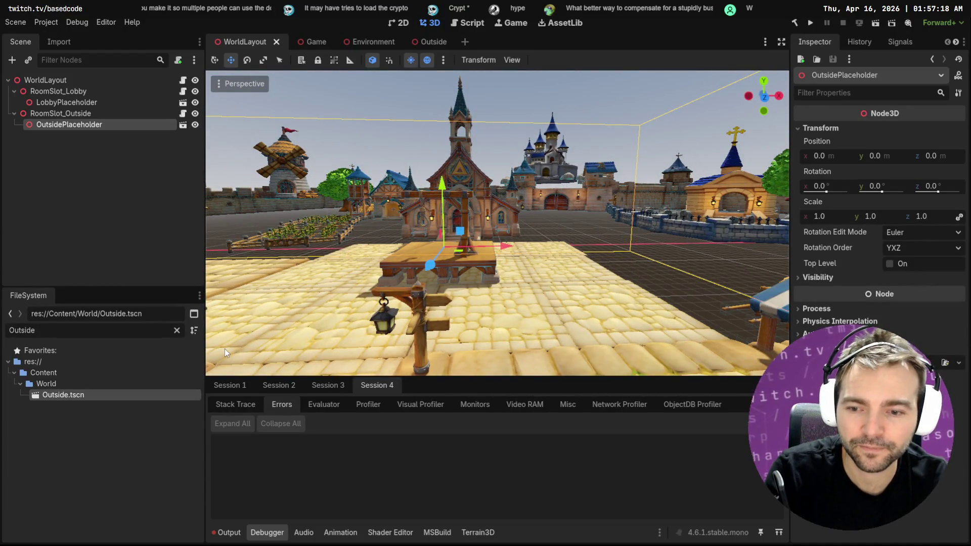
{"action": "key", "text": "alt+Tab"}
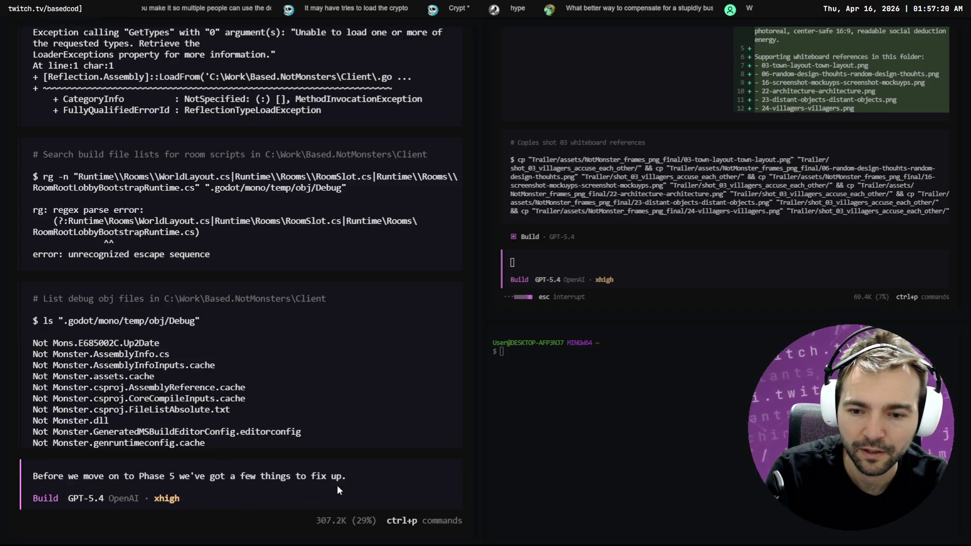
Append 'First of all, it seems that only the' to the prompt, then run the game with F5.
{"action": "scroll", "coordinate": [337, 485], "scroll_direction": "down", "scroll_amount": 10}
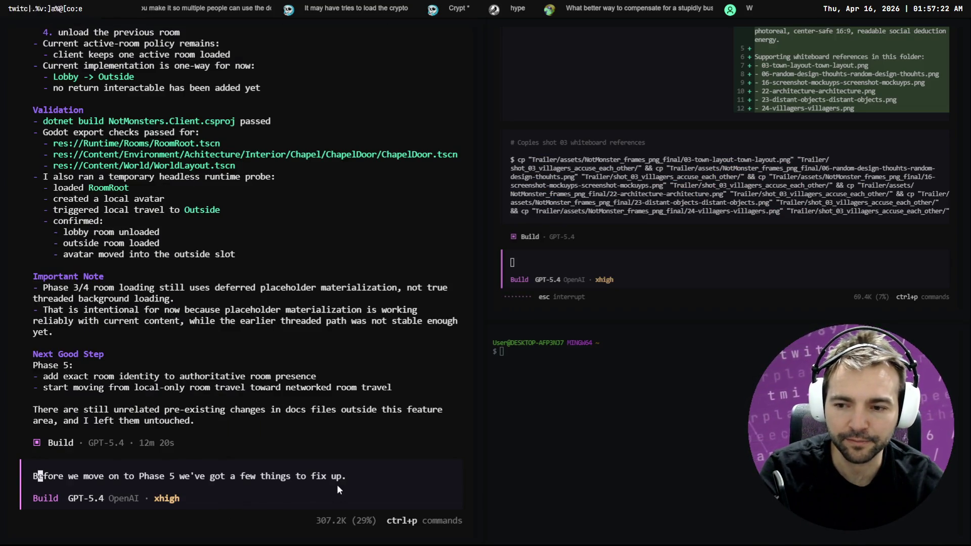
{"action": "key", "text": "ctrl+Right"}
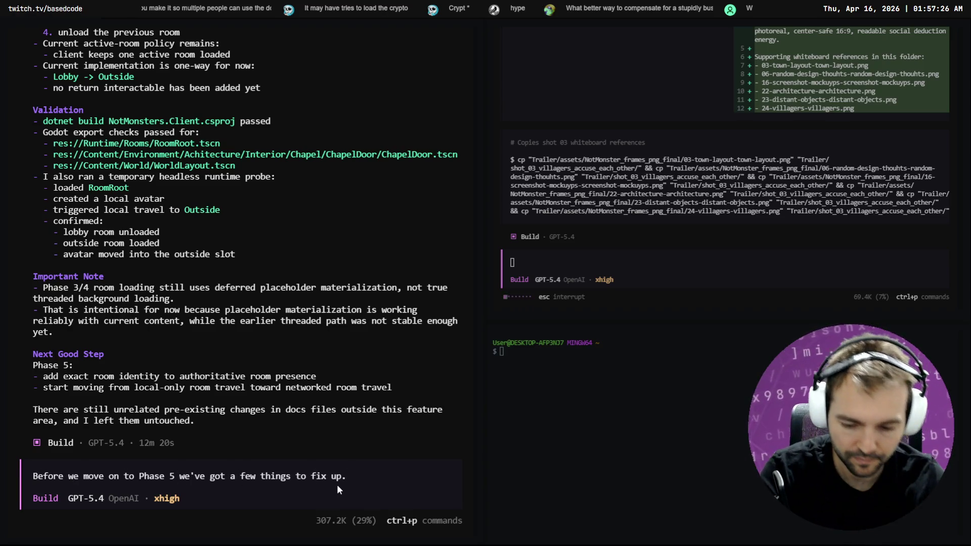
{"action": "type", "text": " First o"}
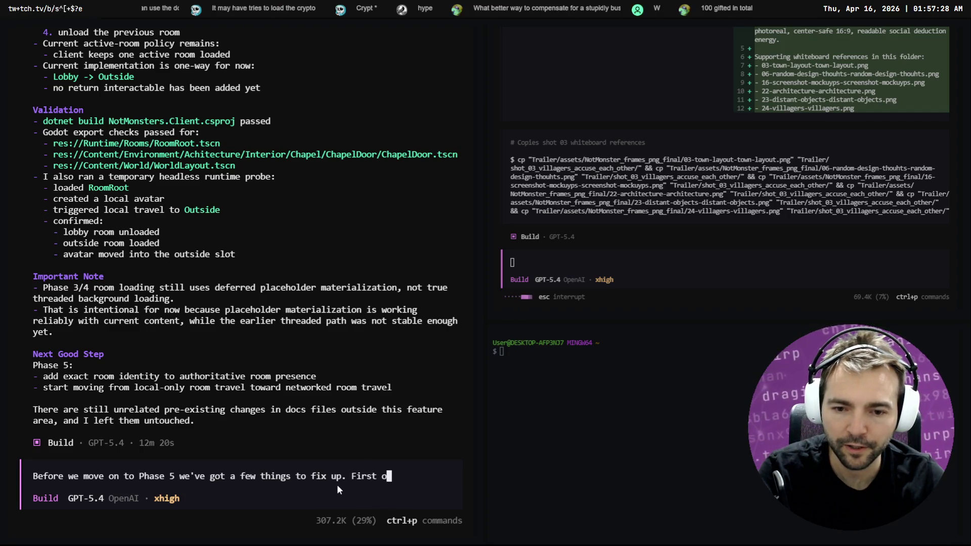
{"action": "type", "text": "f all, it see"}
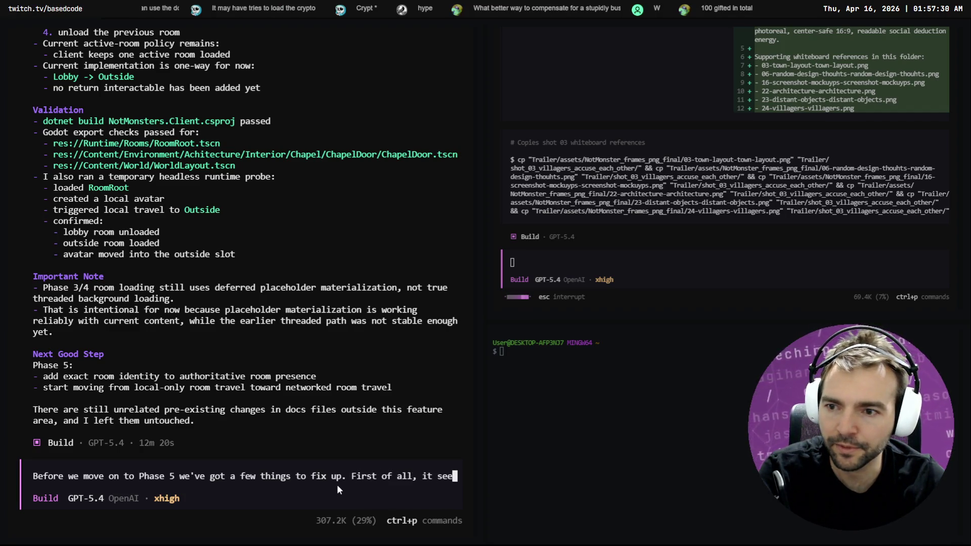
{"action": "type", "text": "ms that only the"}
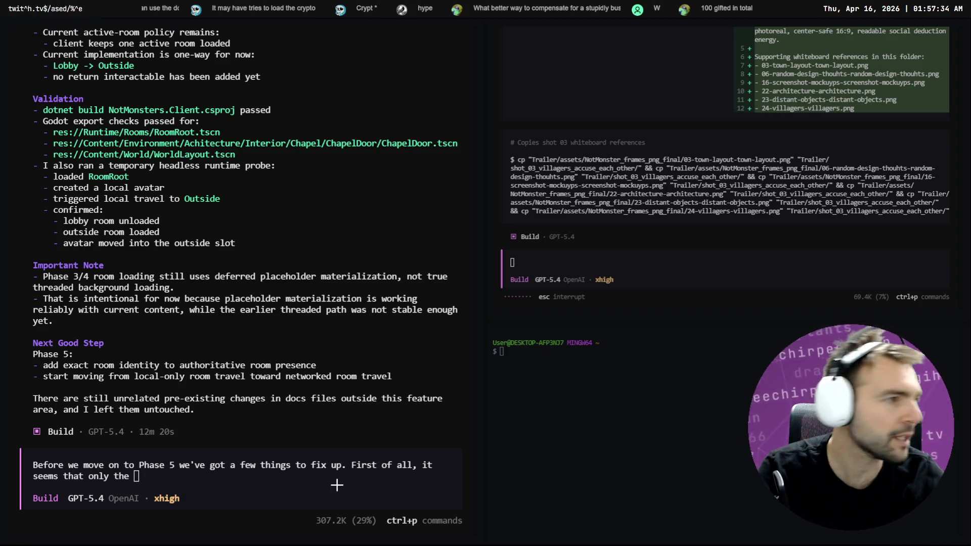
{"action": "key", "text": "alt+Tab"}
{"action": "key", "text": "F5"}
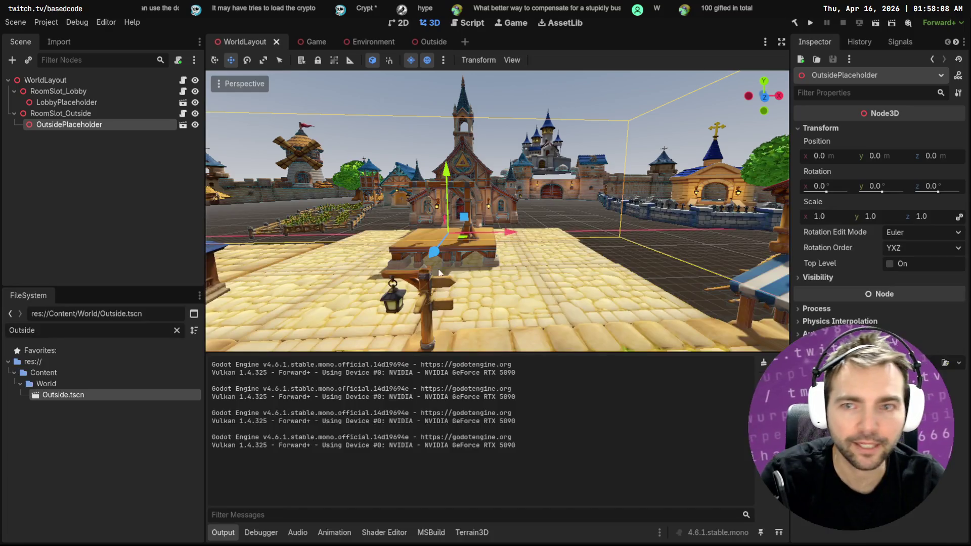
Filter files for 'Harne', open AutoMatchHarness.tscn, and run it with F6.
{"action": "key", "text": "ctrl+a"}
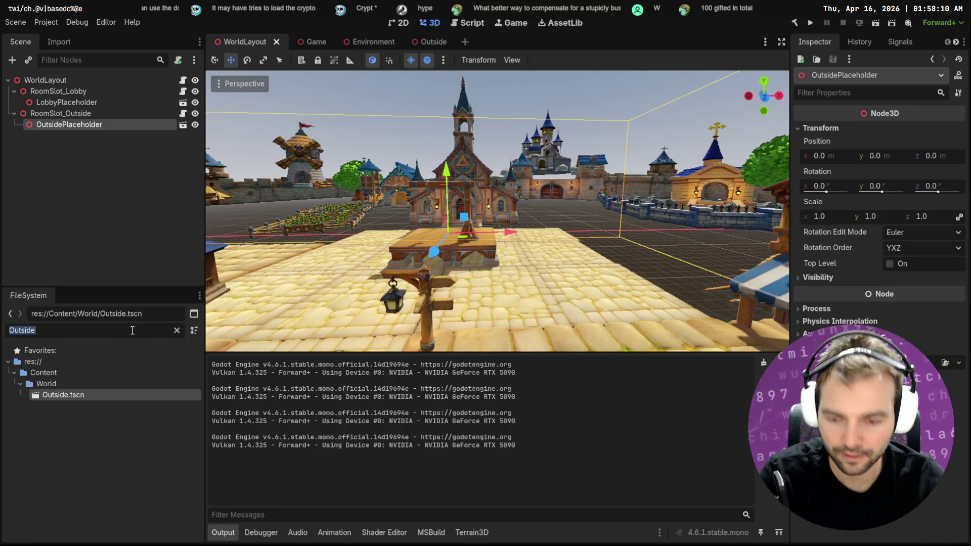
{"action": "type", "text": "Harne"}
{"action": "double_click", "coordinate": [80, 385]}
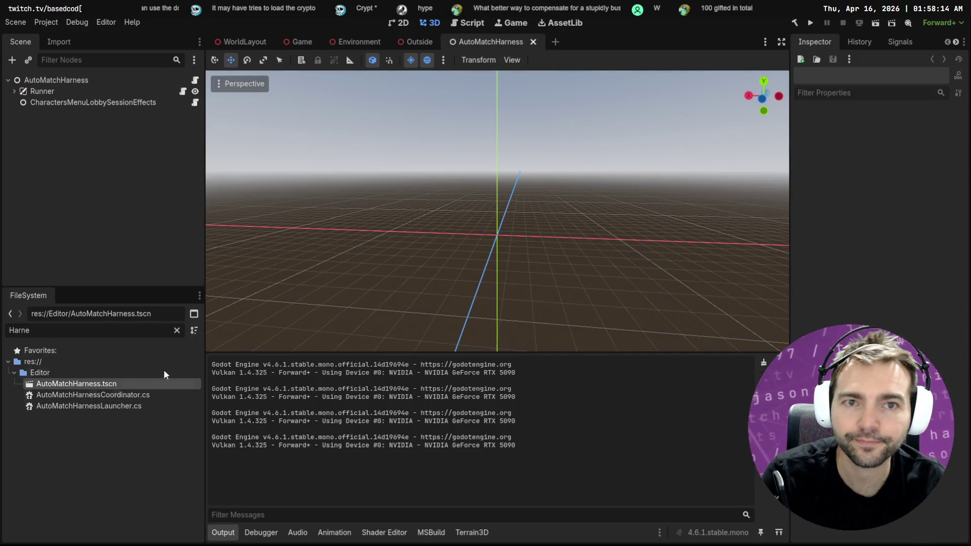
{"action": "key", "text": "F6"}
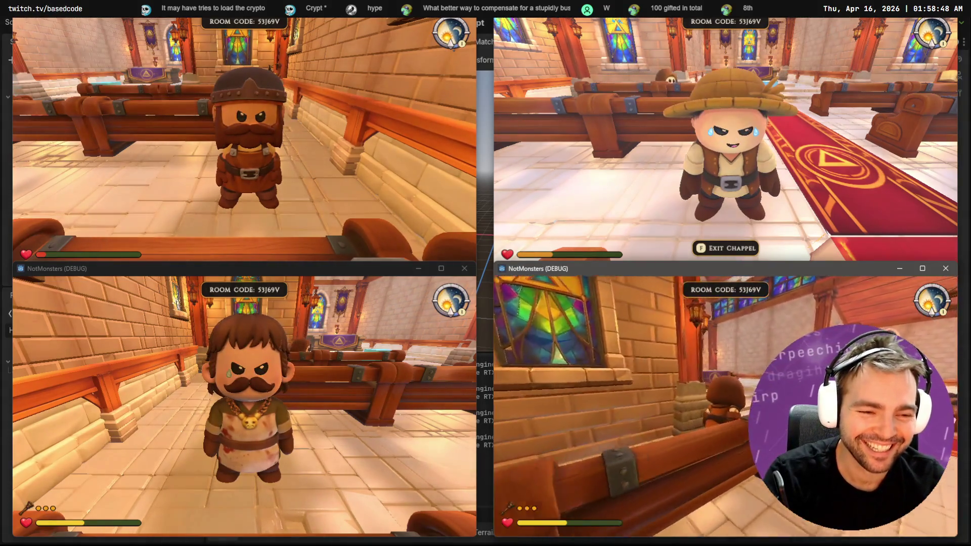
Walk the bottom-right player toward the chapel door and back, then pause it.
{"action": "left_click", "coordinate": [697, 416]}
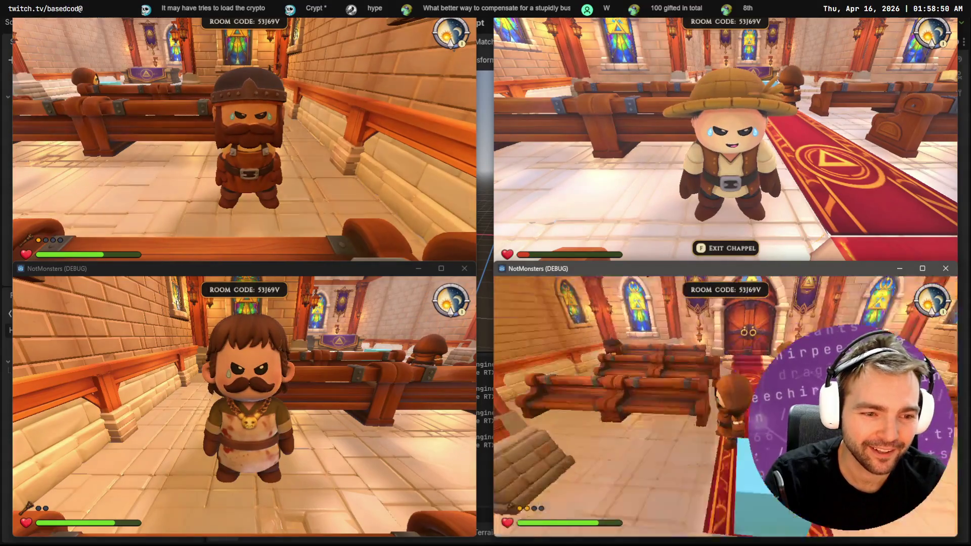
{"action": "key", "text": "w"}
{"action": "key", "text": "w"}
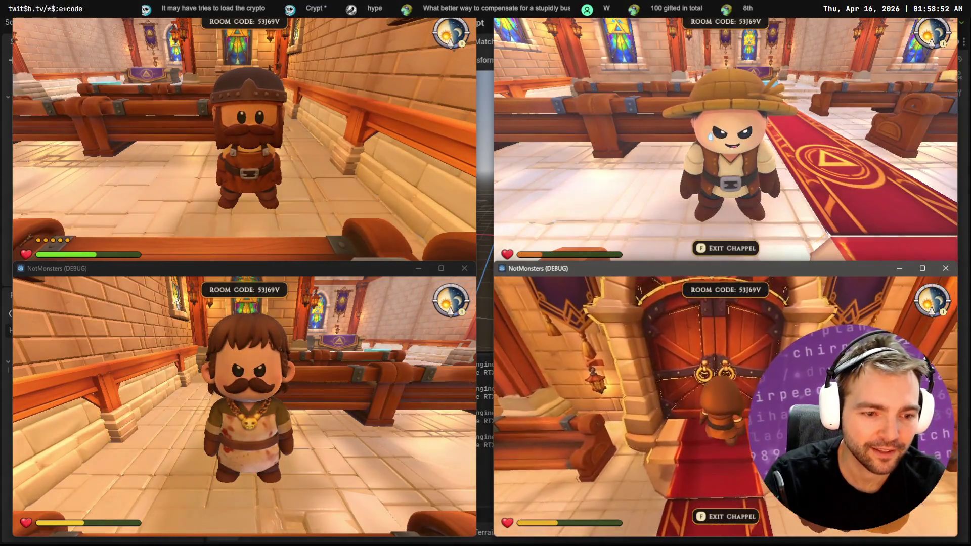
{"action": "key", "text": "s"}
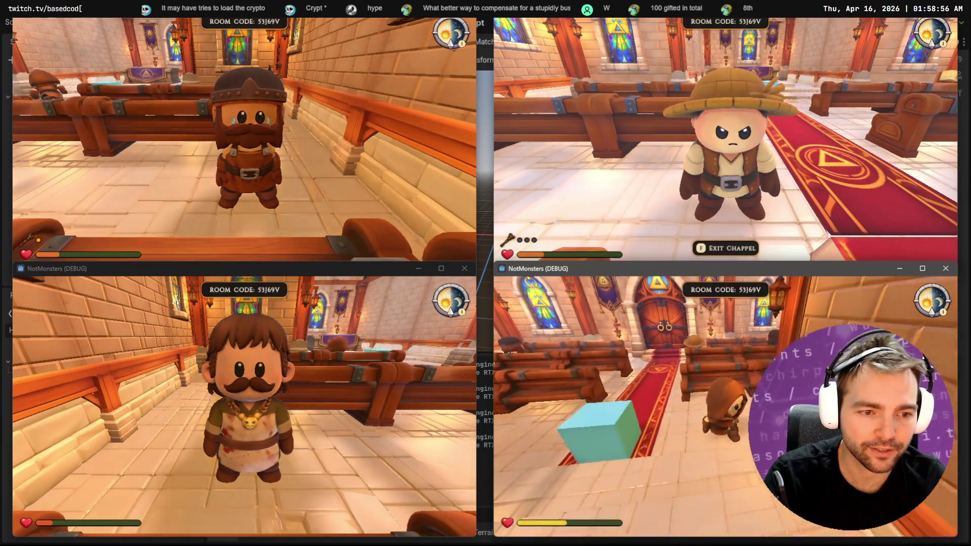
{"action": "key", "text": "Escape"}
Take the bottom-left player through the chapel door into town, then pause that client.
{"action": "left_click", "coordinate": [390, 397]}
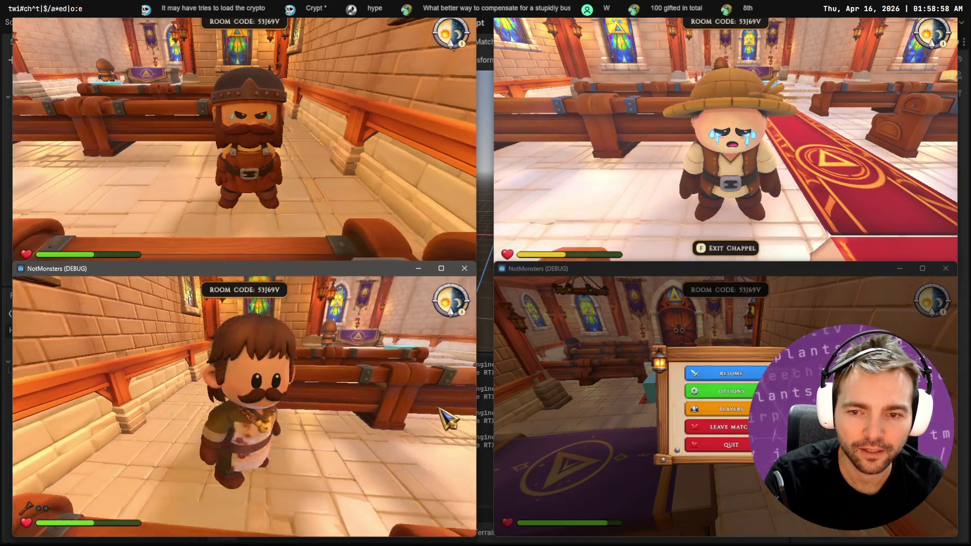
{"action": "key", "text": "Escape"}
{"action": "key", "text": "Escape"}
{"action": "key", "text": "w"}
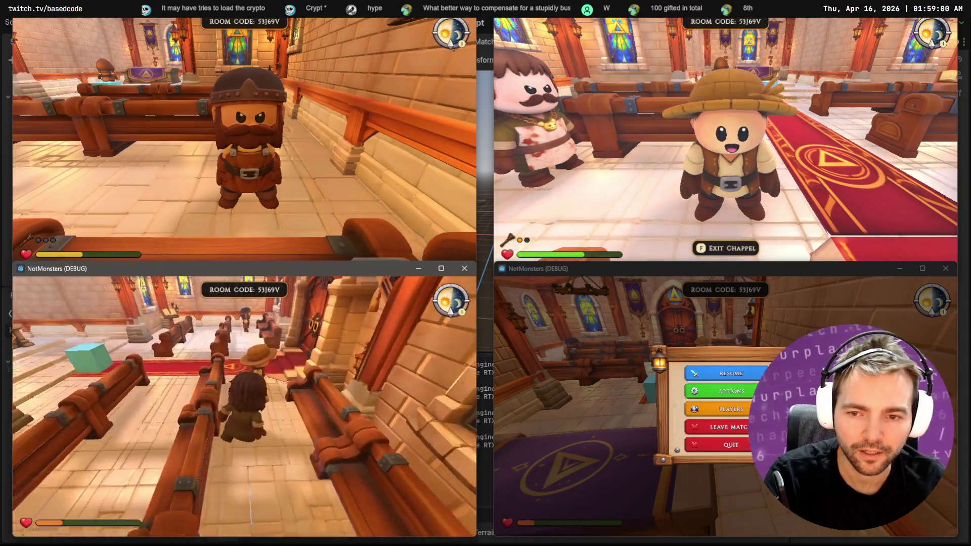
{"action": "key", "text": "w"}
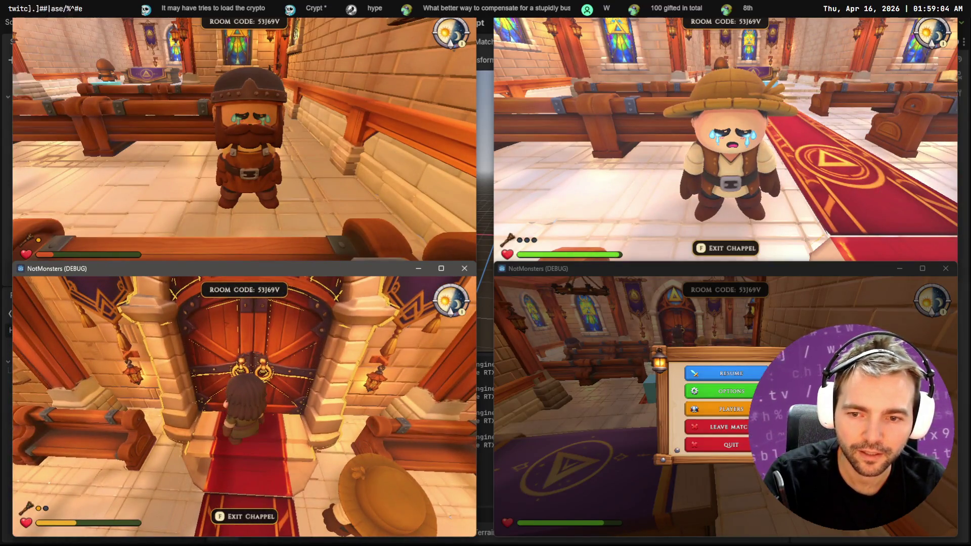
{"action": "key", "text": "f"}
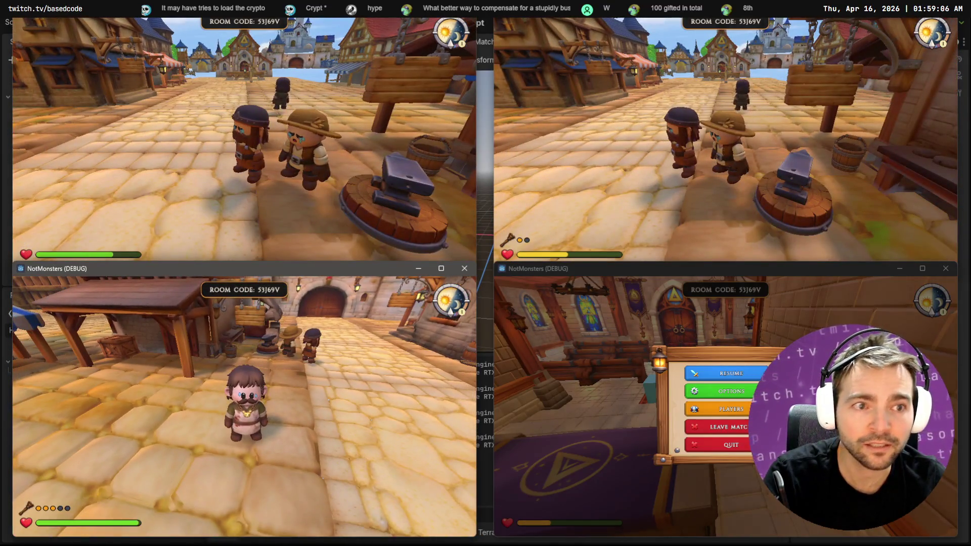
{"action": "key", "text": "w"}
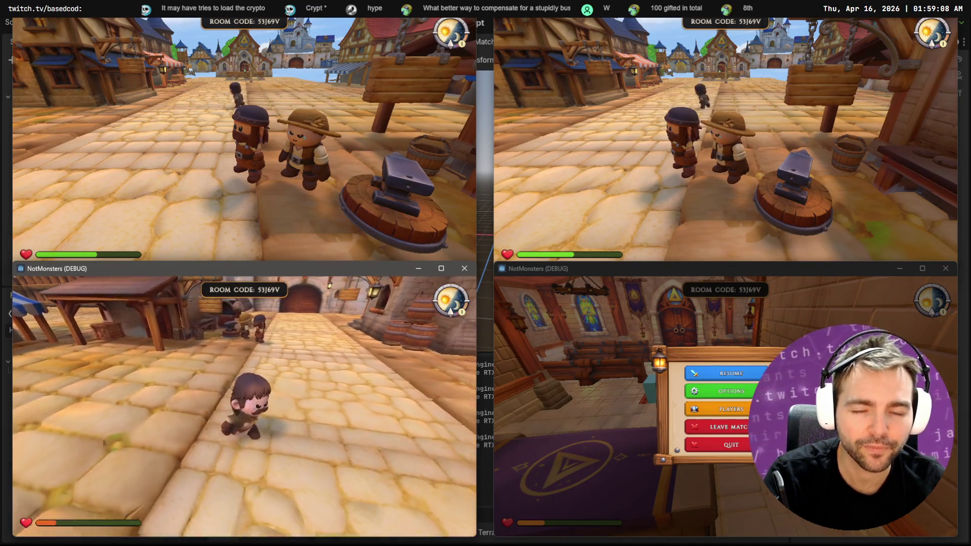
{"action": "key", "text": "Escape"}
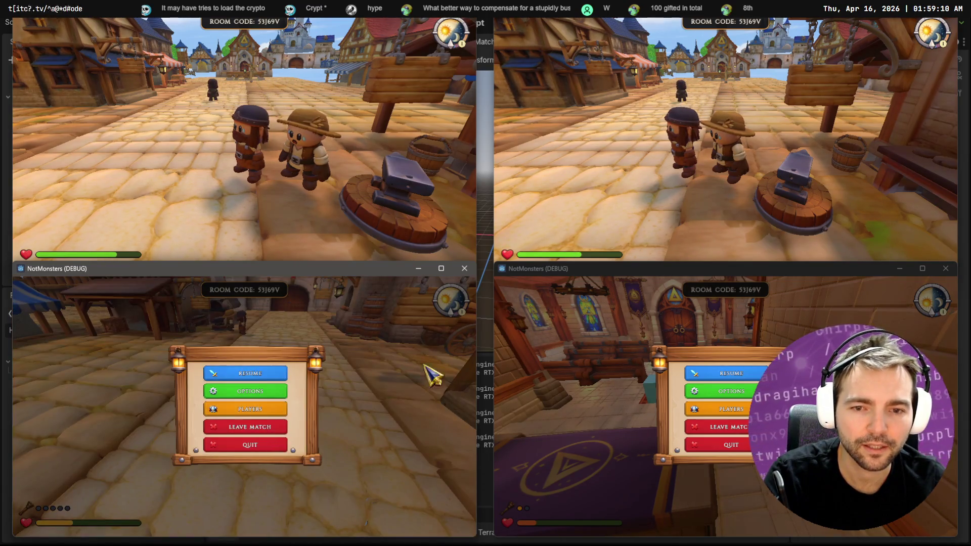
Run the top-right player toward the sign and walk the bottom-right player to the chapel door.
{"action": "left_click", "coordinate": [793, 153]}
{"action": "key", "text": "w"}
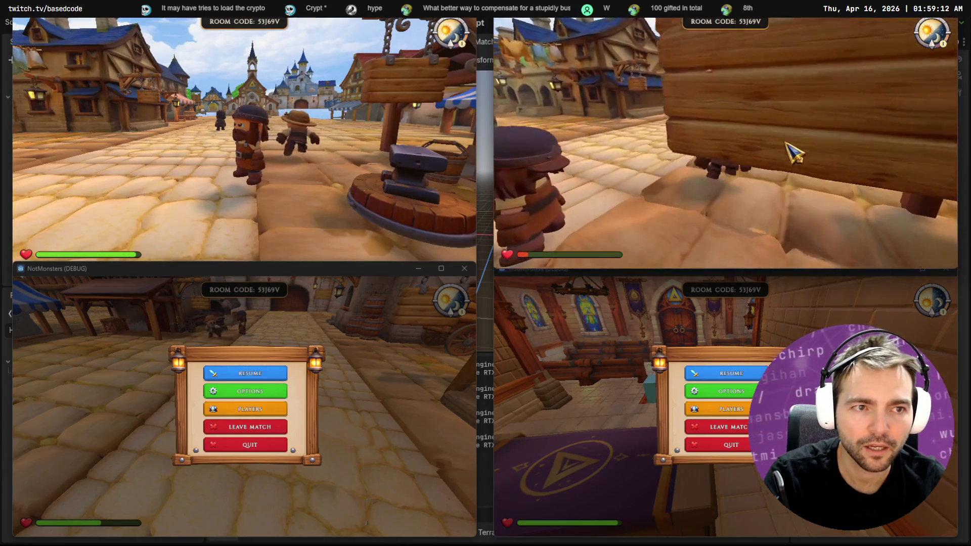
{"action": "left_click", "coordinate": [617, 385]}
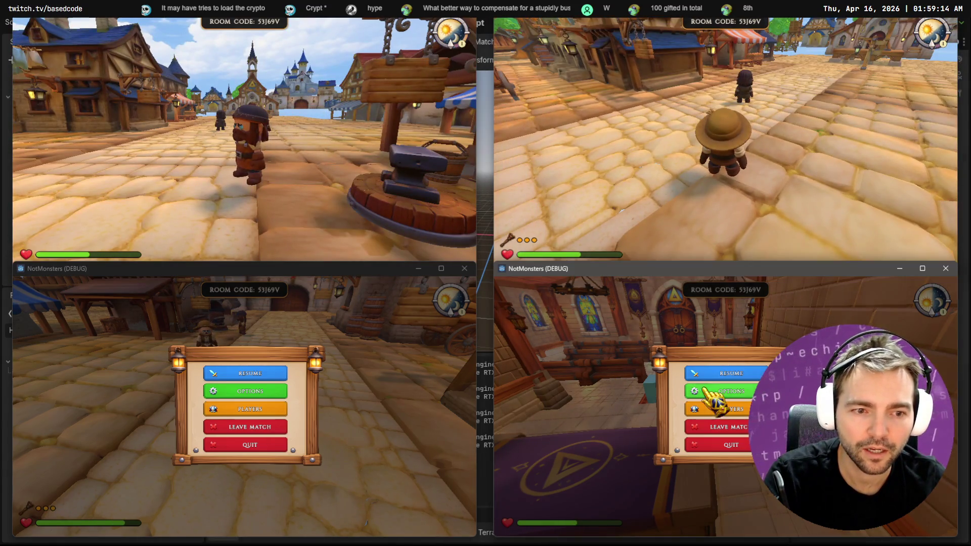
{"action": "key", "text": "Escape"}
{"action": "key", "text": "w"}
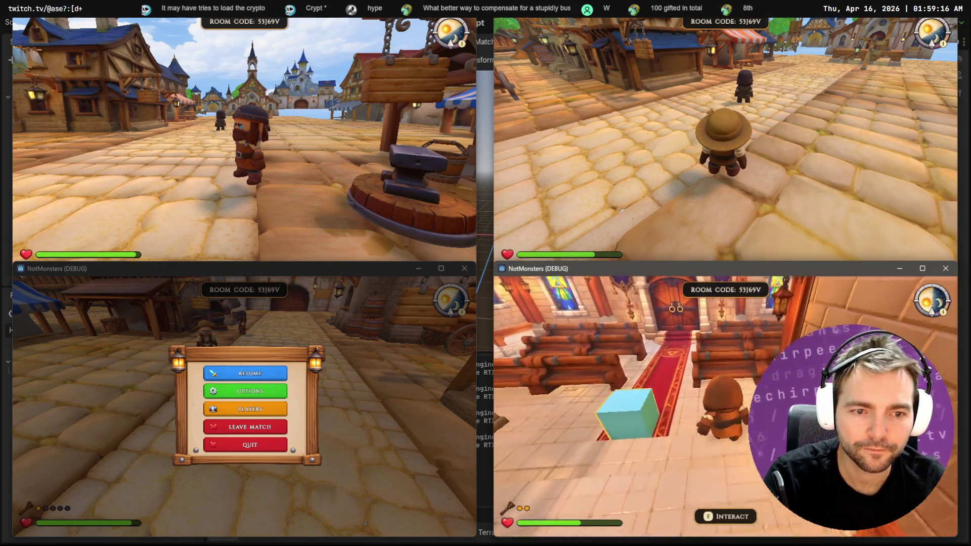
{"action": "key", "text": "w"}
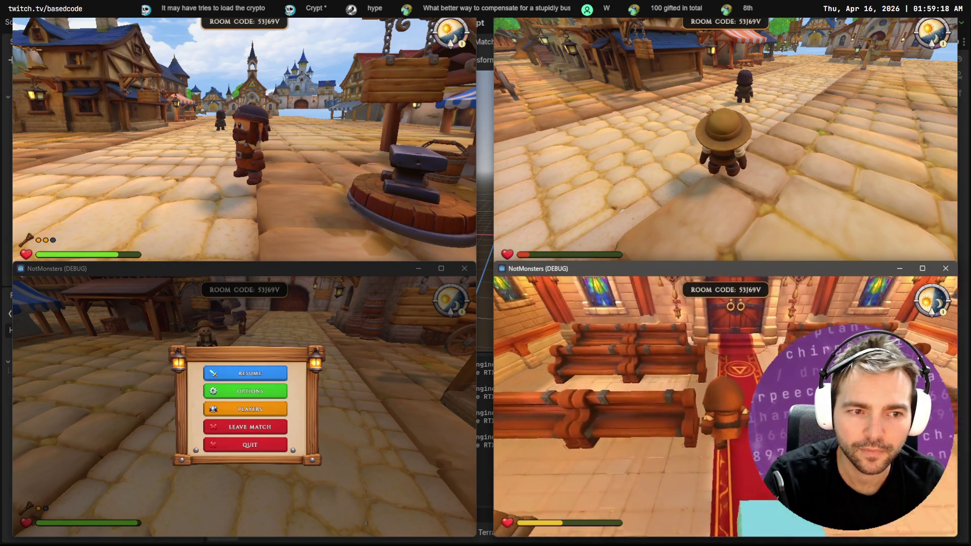
{"action": "key", "text": "w"}
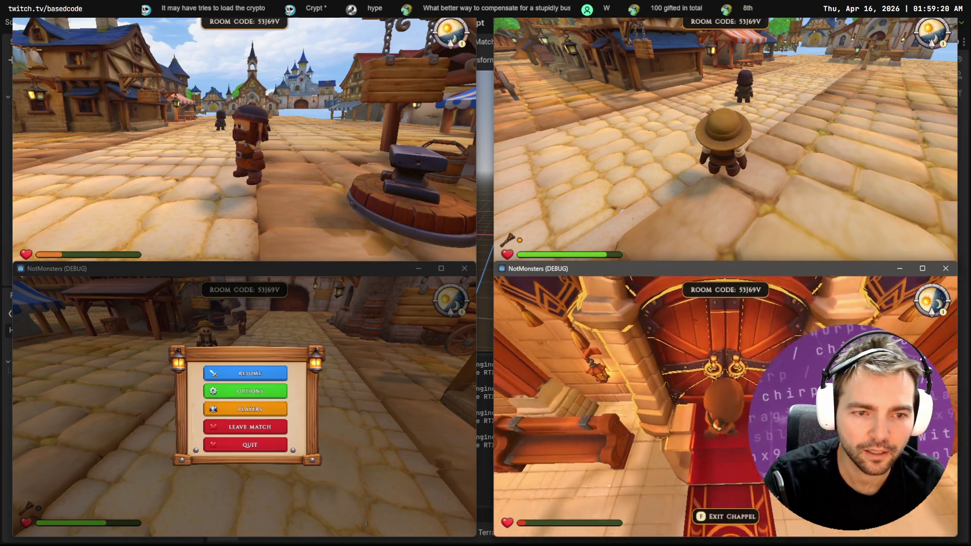
{"action": "key", "text": "Escape"}
Run the top-left player through town, pause it, and return to the OpenCode terminal.
{"action": "left_click", "coordinate": [304, 184]}
{"action": "key", "text": "w"}
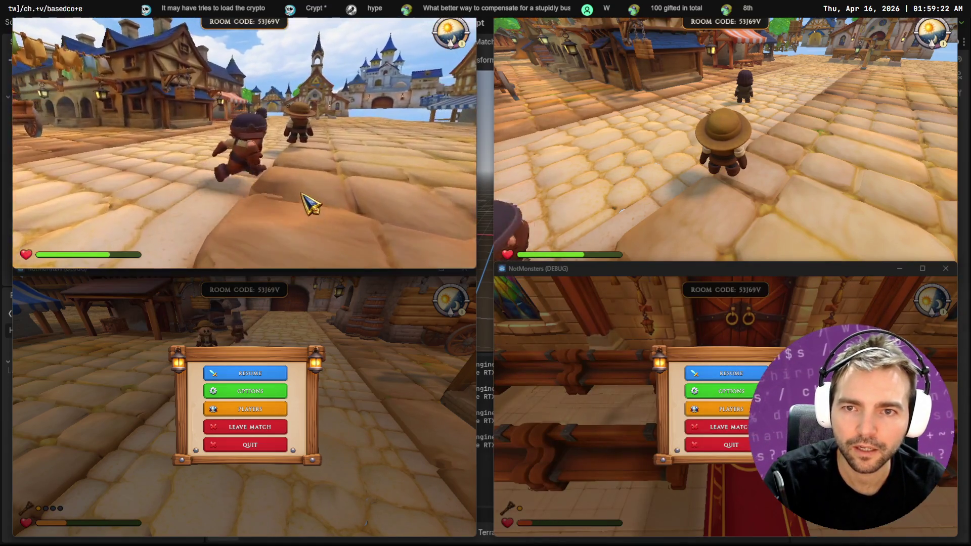
{"action": "key", "text": "w"}
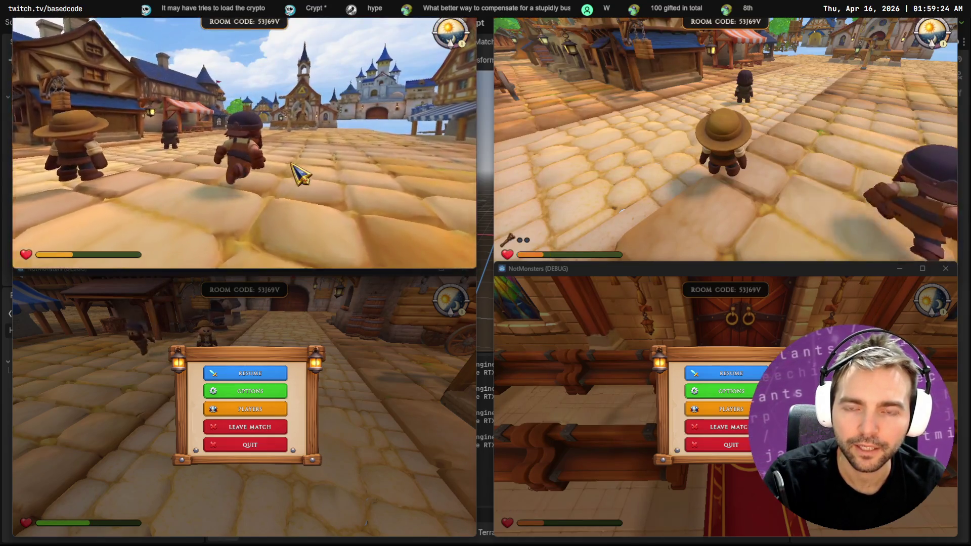
{"action": "key", "text": "Escape"}
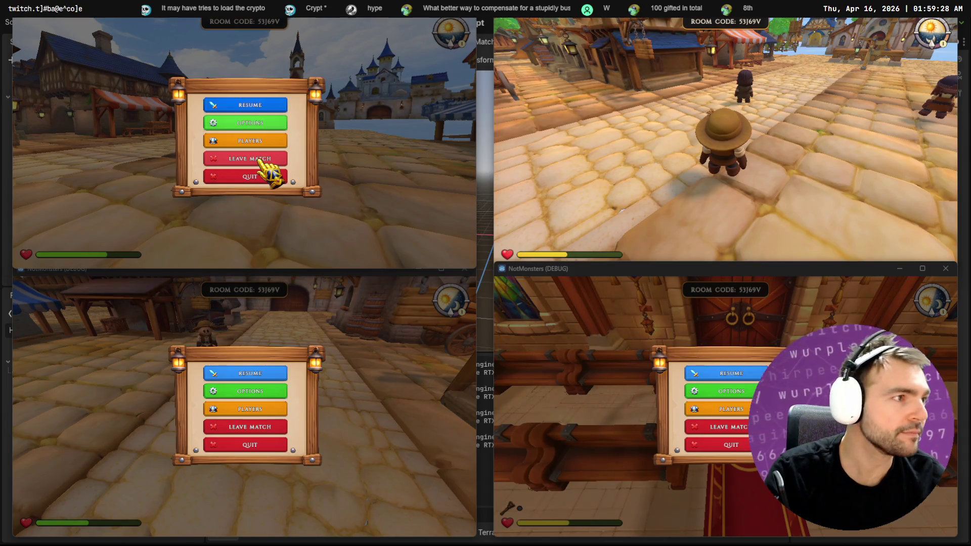
{"action": "key", "text": "alt+Tab"}
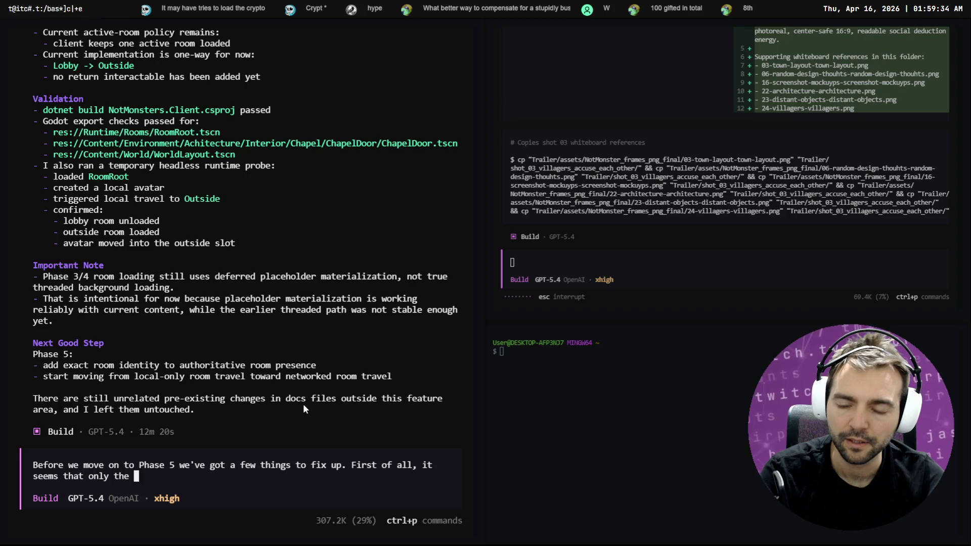
Dictate and send the report that the chapel door moved three players instead of one.
{"action": "key", "text": "ctrl+BackSpace"}
{"action": "key", "text": "ctrl+BackSpace"}
{"action": "key", "text": "ctrl+BackSpace"}
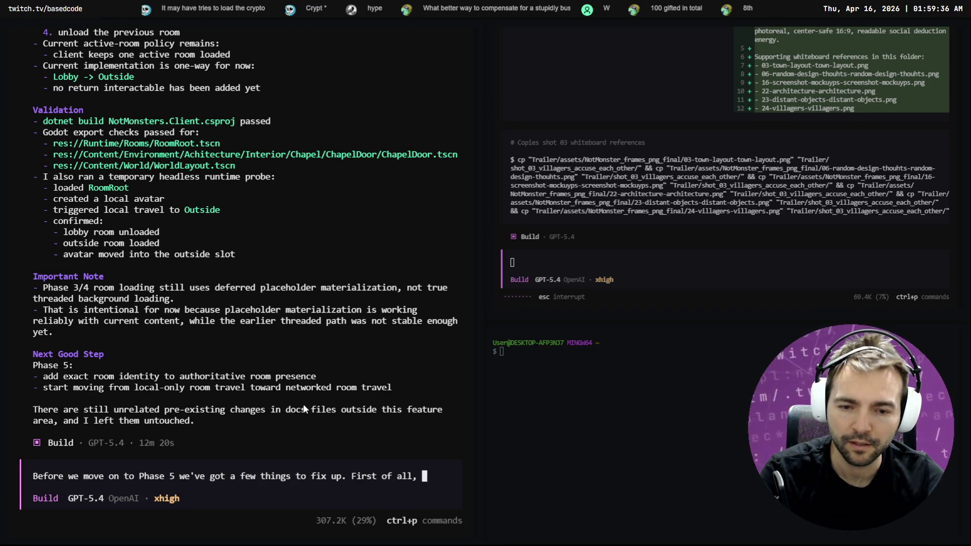
{"action": "key", "text": "super+h"}
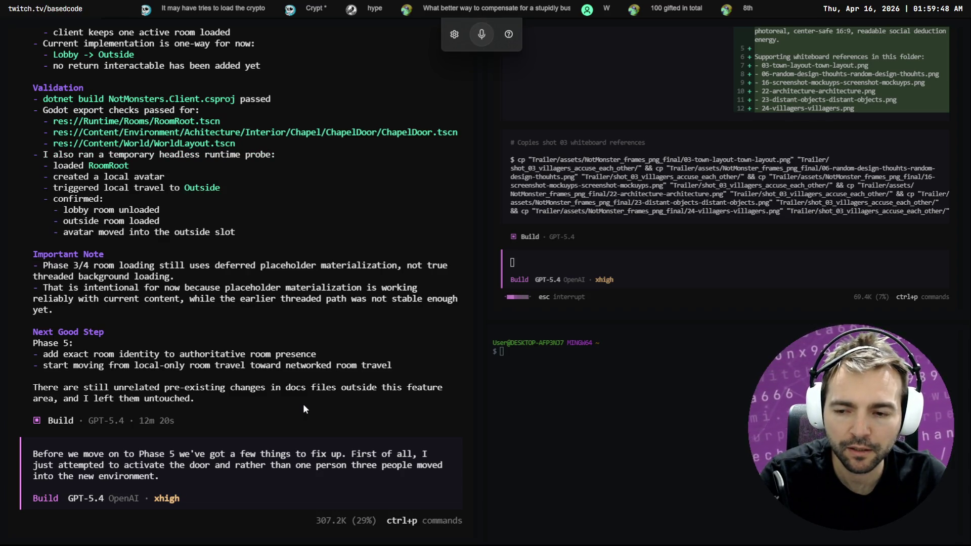
{"action": "key", "text": "super+h"}
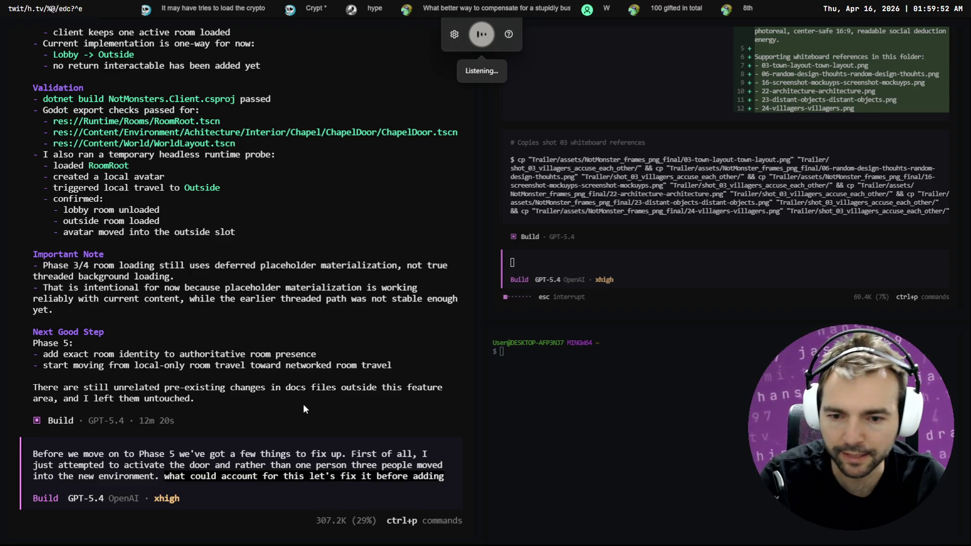
{"action": "key", "text": "Return"}
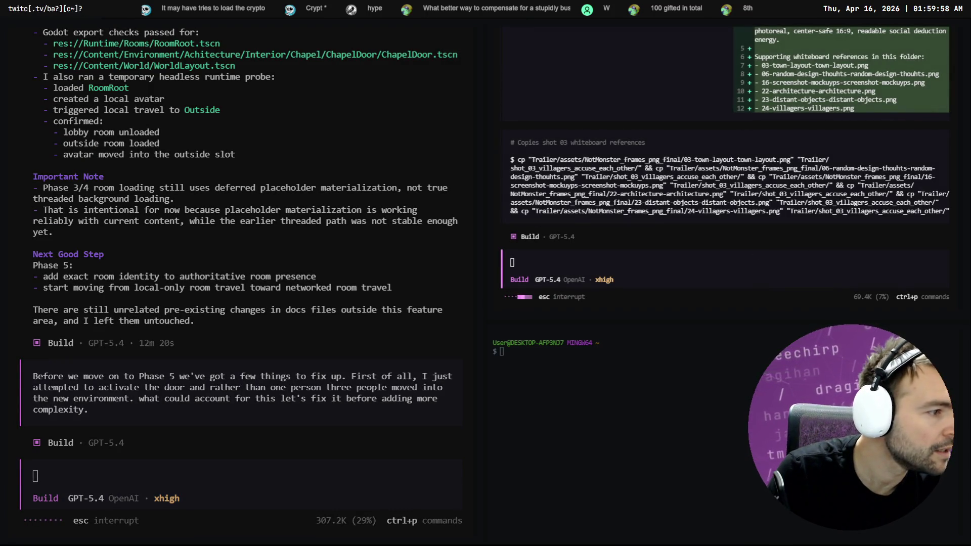
{"action": "key", "text": "alt+Tab"}
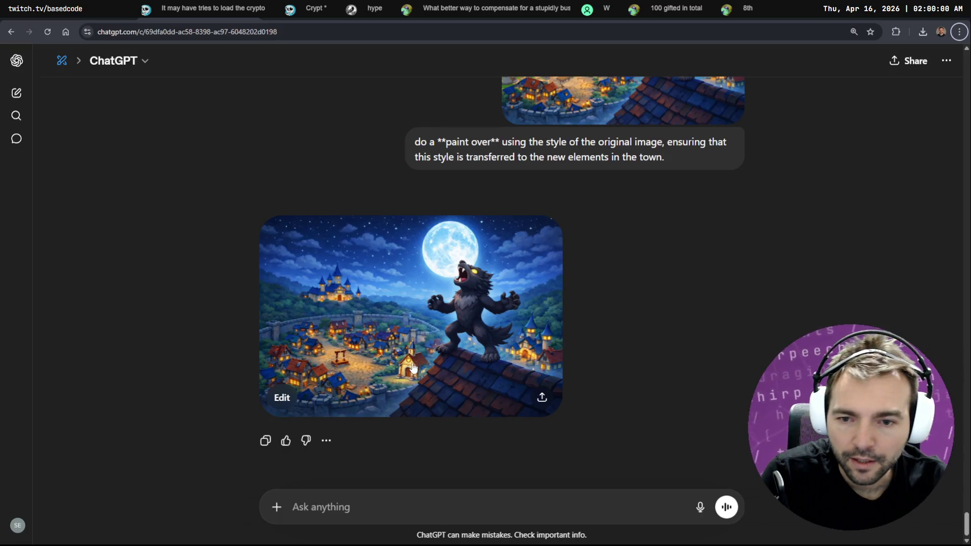
Start a new Create image chat in the Not Monsters project and attach a Downloads file.
{"action": "left_click", "coordinate": [16, 61]}
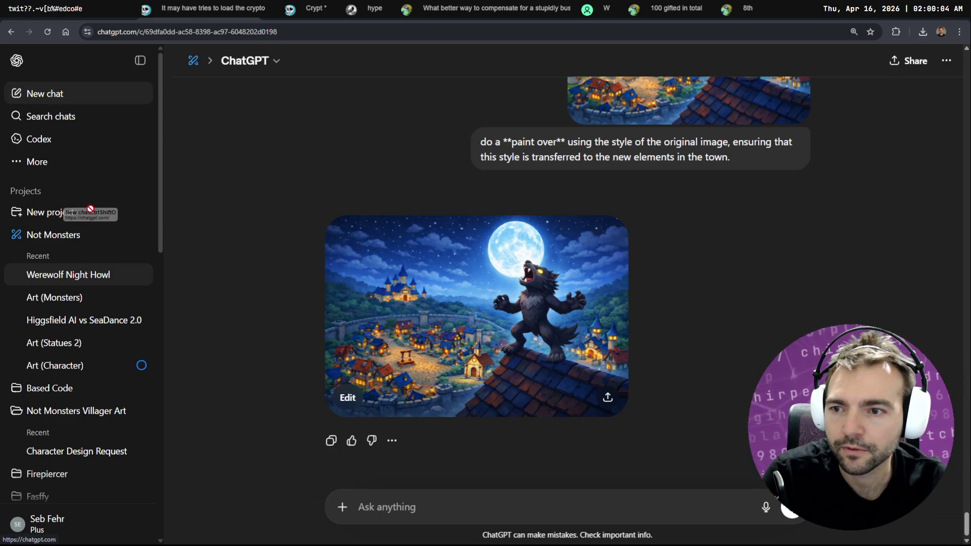
{"action": "left_click", "coordinate": [57, 233]}
{"action": "left_click", "coordinate": [48, 93]}
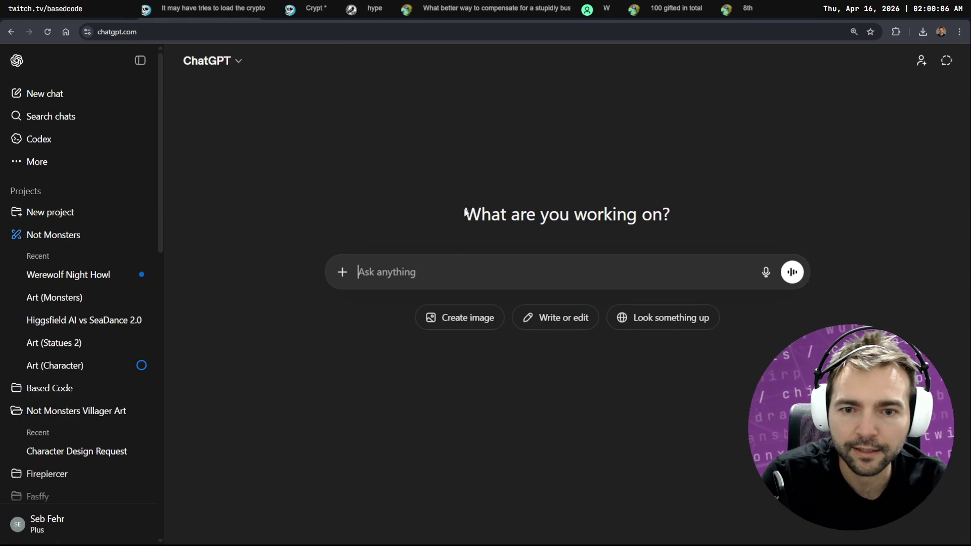
{"action": "left_click", "coordinate": [455, 318]}
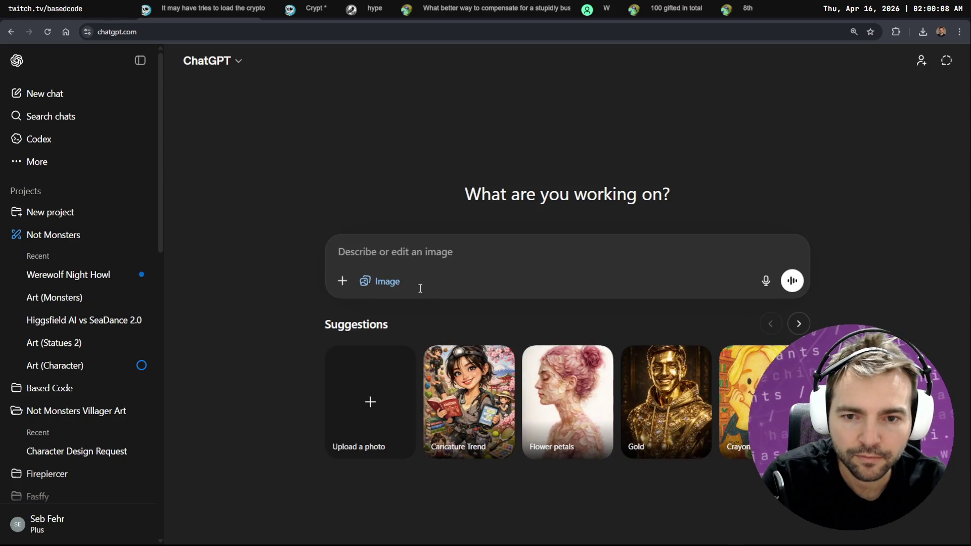
{"action": "left_click", "coordinate": [341, 281]}
{"action": "left_click", "coordinate": [395, 314]}
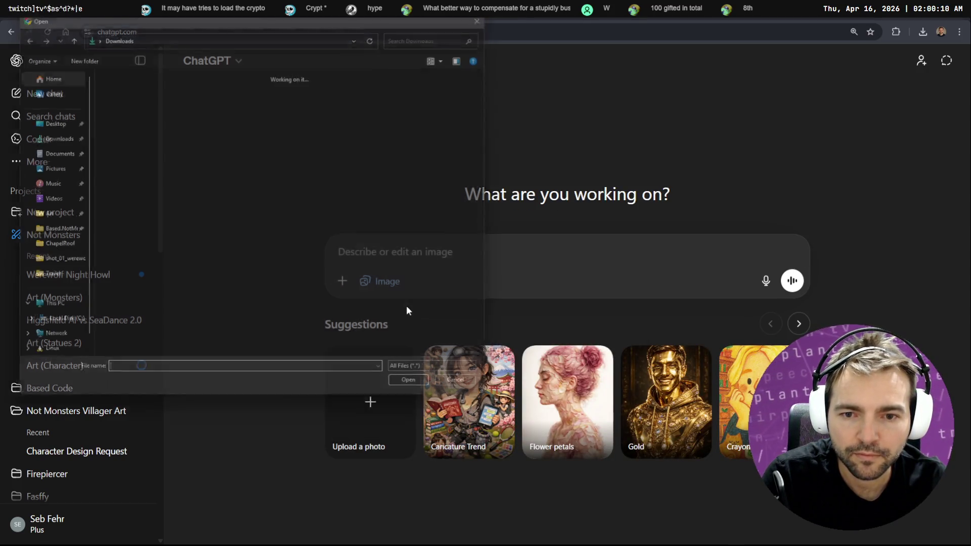
{"action": "double_click", "coordinate": [384, 131]}
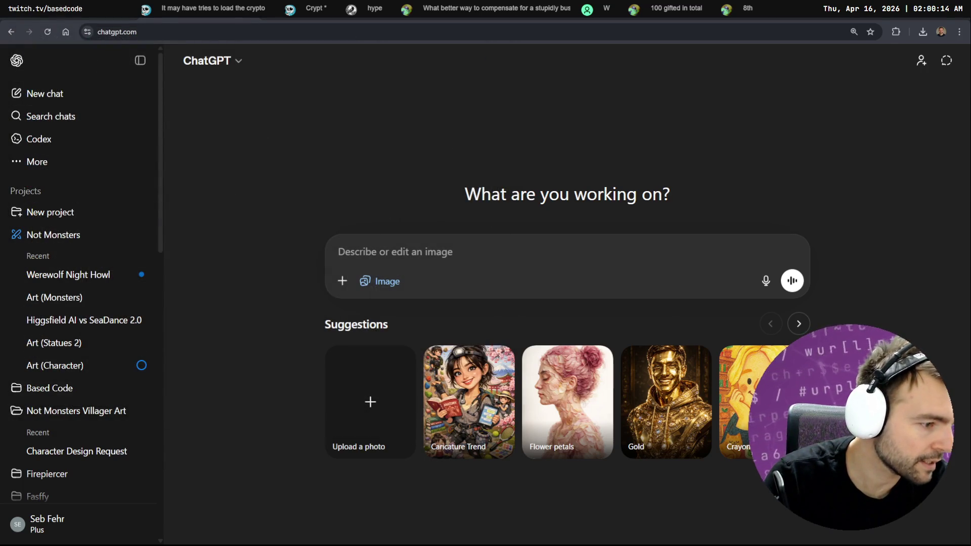
Paste the image, dictate 'do a paint over of this image', then remove the attachment.
{"action": "key", "text": "alt+Tab"}
{"action": "key", "text": "alt+Tab"}
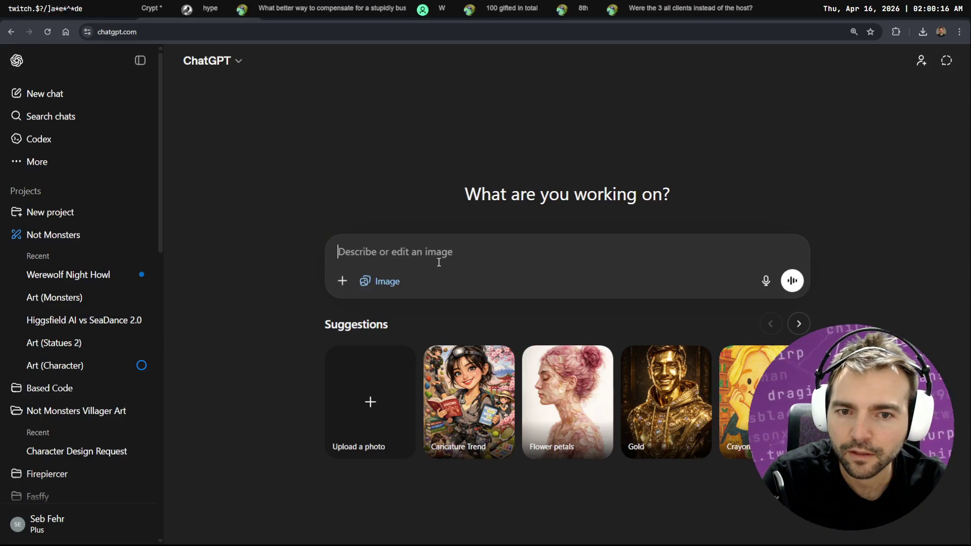
{"action": "key", "text": "ctrl+v"}
{"action": "key", "text": "super+h"}
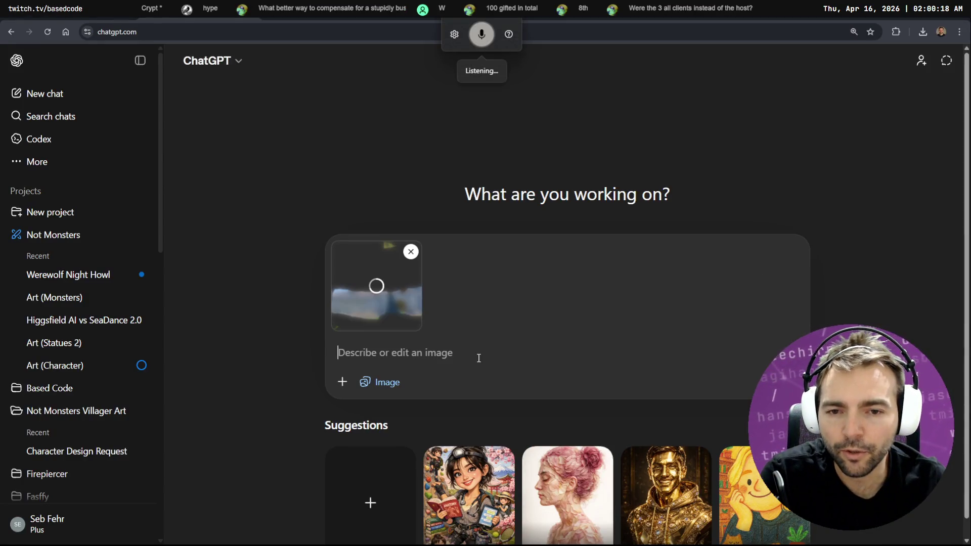
{"action": "type", "text": "do a paint over of this image"}
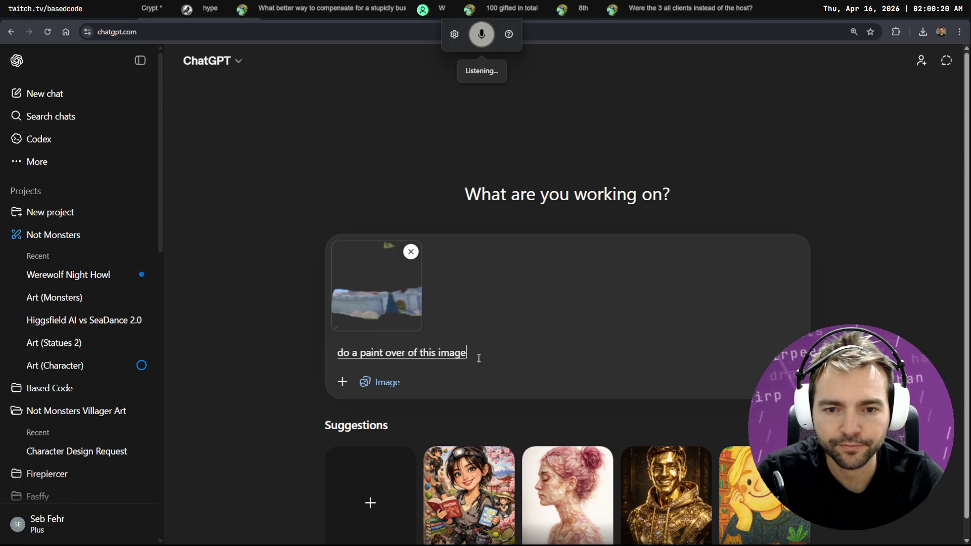
{"action": "left_click", "coordinate": [411, 251]}
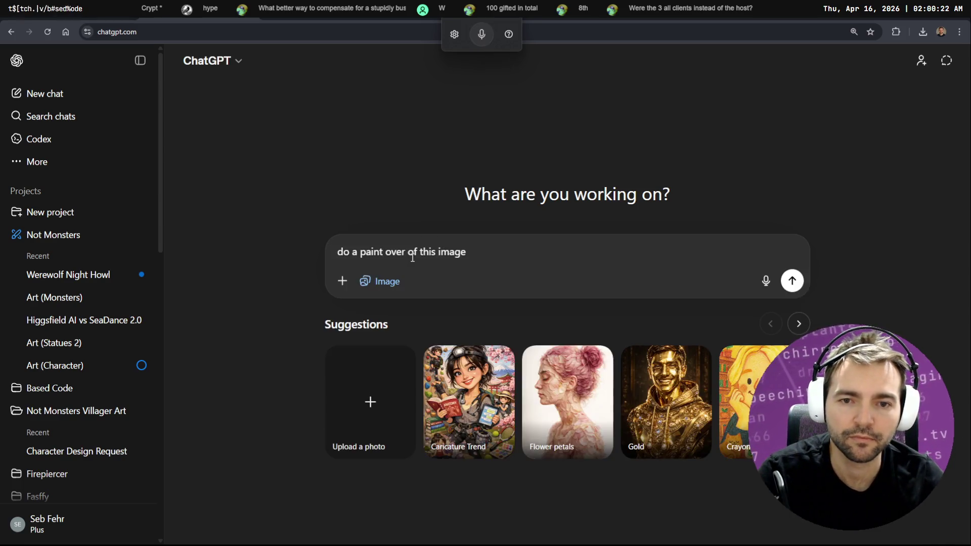
Copy the merged werewolf image from the image editor and paste it into the prompt.
{"action": "key", "text": "alt+Tab"}
{"action": "left_click", "coordinate": [310, 96]}
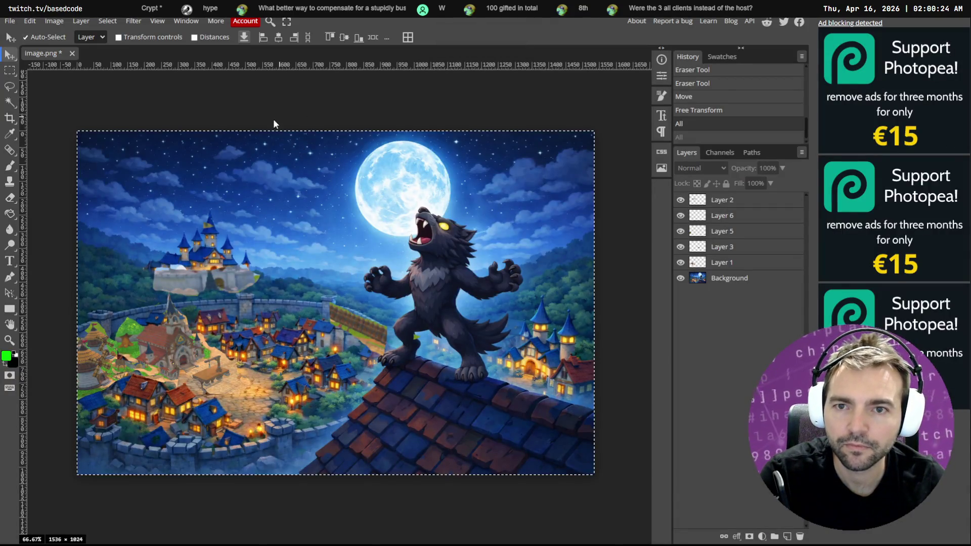
{"action": "key", "text": "ctrl+a"}
{"action": "left_click", "coordinate": [32, 23]}
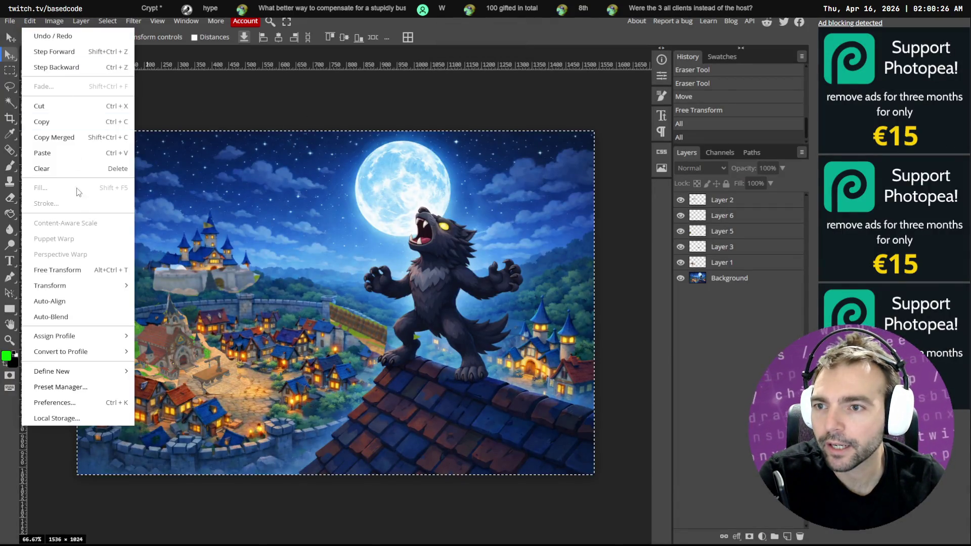
{"action": "left_click", "coordinate": [55, 137]}
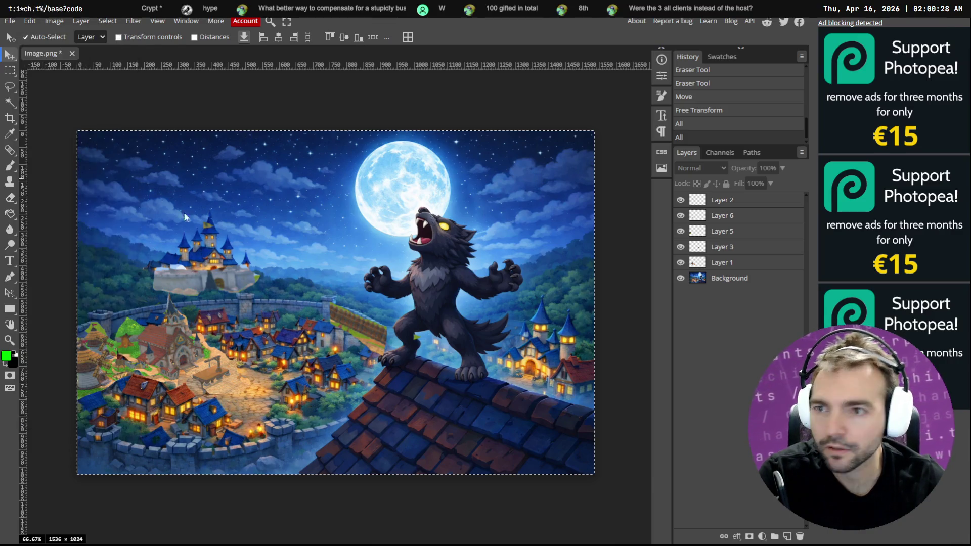
{"action": "key", "text": "alt+Tab"}
{"action": "key", "text": "ctrl+v"}
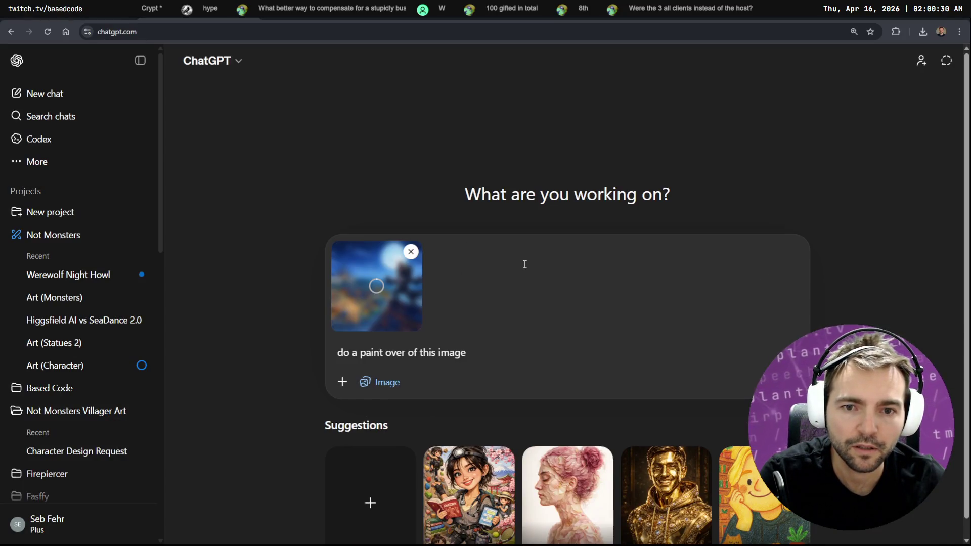
Send the prompt as 'Do a paint over of this image.', then return to the coding agent's pane.
{"action": "type", "text": "."}
{"action": "key", "text": "Home"}
{"action": "key", "text": "Delete"}
{"action": "type", "text": "D"}
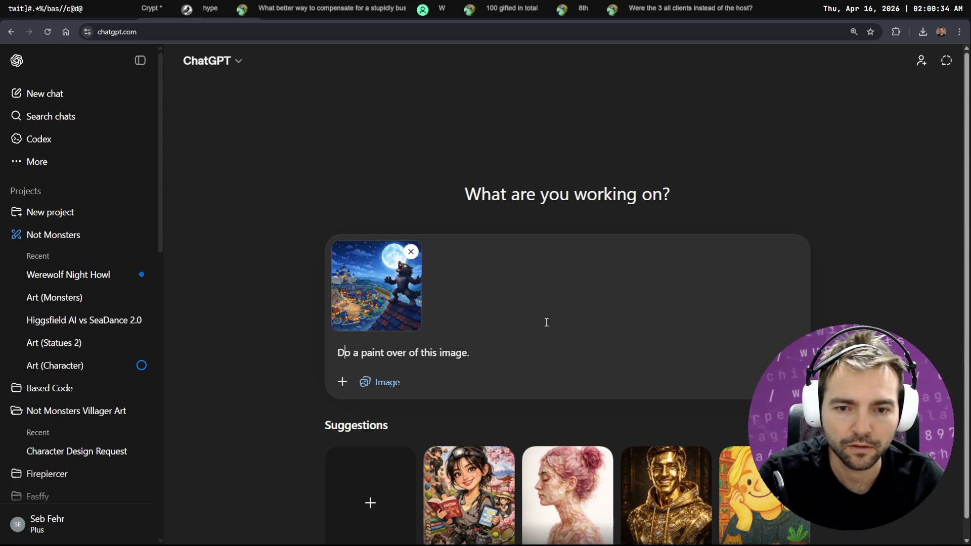
{"action": "key", "text": "Return"}
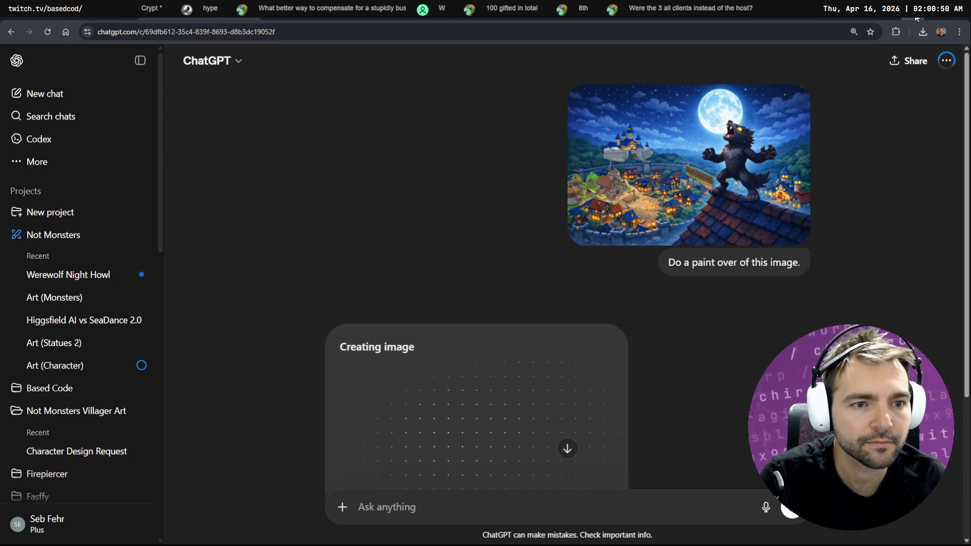
{"action": "key", "text": "alt+Tab"}
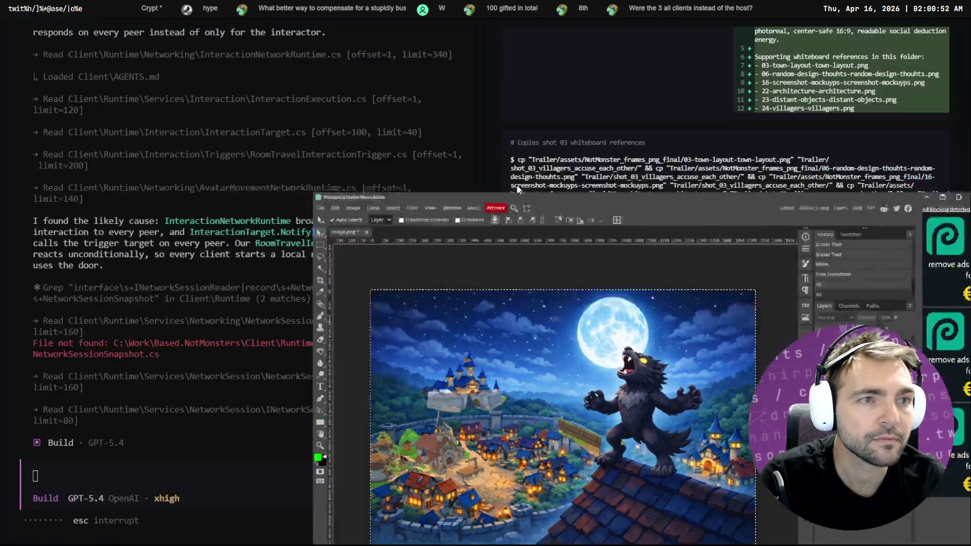
{"action": "key", "text": "alt+Tab"}
{"action": "left_click", "coordinate": [156, 451]}
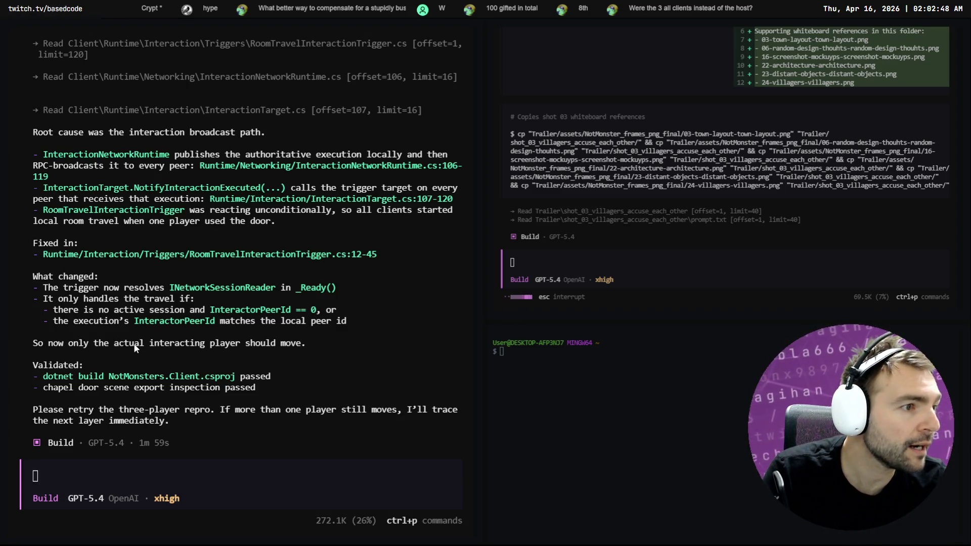
Quit the NotMonsters game client from its pause menu with Quit and Confirm.
{"action": "key", "text": "alt+Tab"}
{"action": "left_click", "coordinate": [248, 182]}
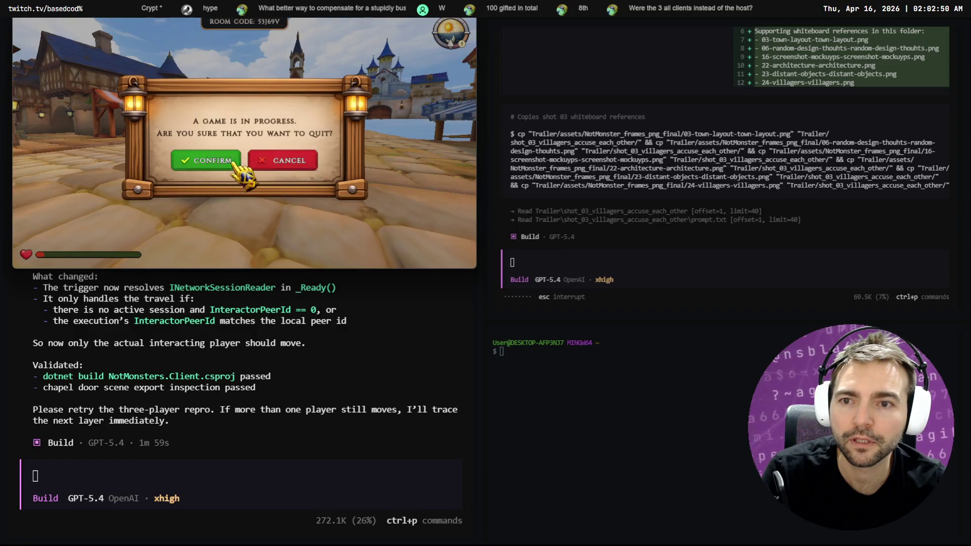
{"action": "left_click", "coordinate": [233, 161]}
{"action": "key", "text": "alt+Tab"}
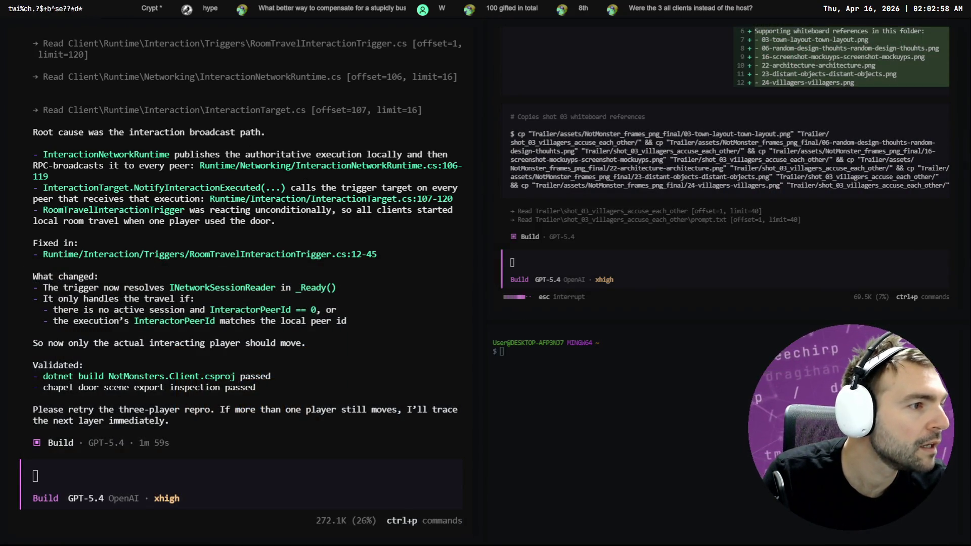
{"action": "key", "text": "alt+Tab"}
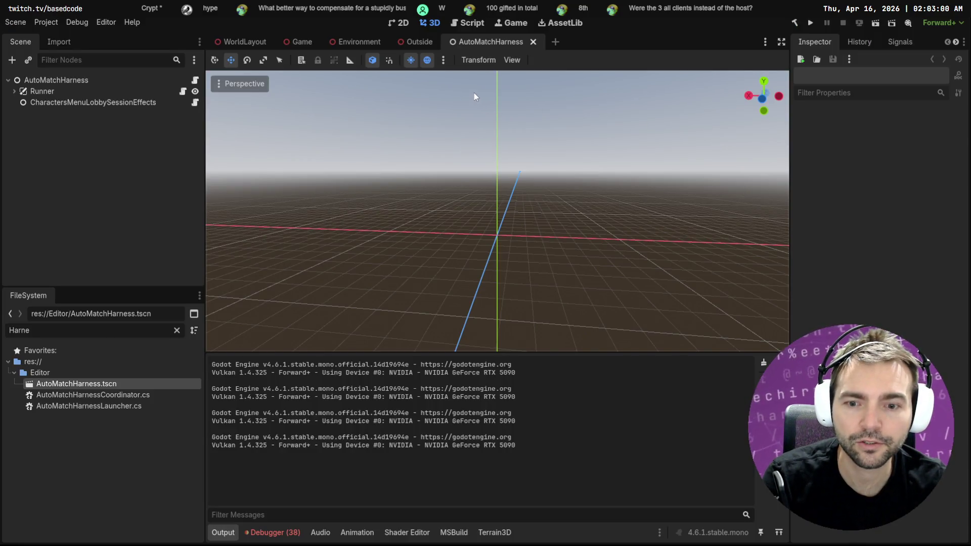
Build and run four NotMonsters debug clients that join one room in the chapel.
{"action": "key", "text": "F6"}
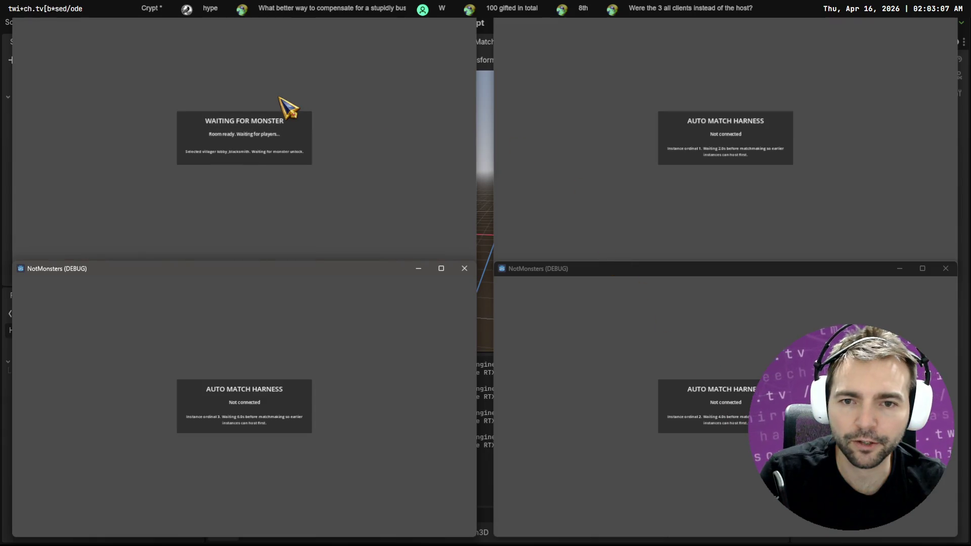
{"action": "left_click", "coordinate": [280, 97]}
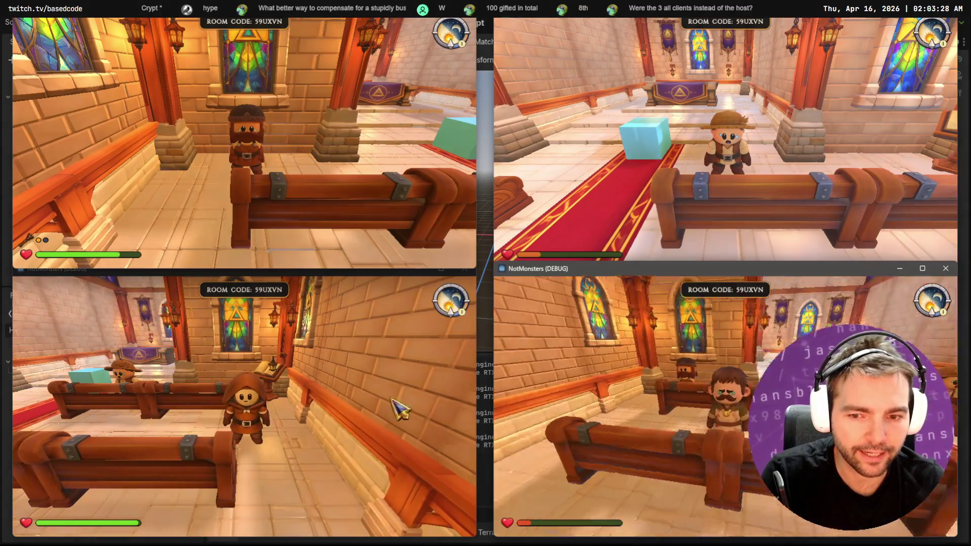
Walk the bottom-left player up the carpet toward the door and back, then pause it.
{"action": "left_click", "coordinate": [400, 409]}
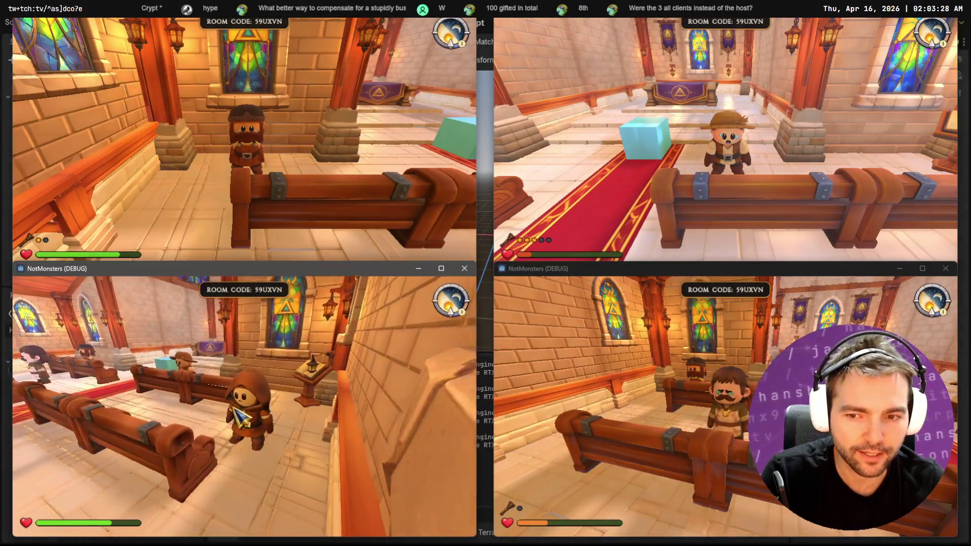
{"action": "key", "text": "w"}
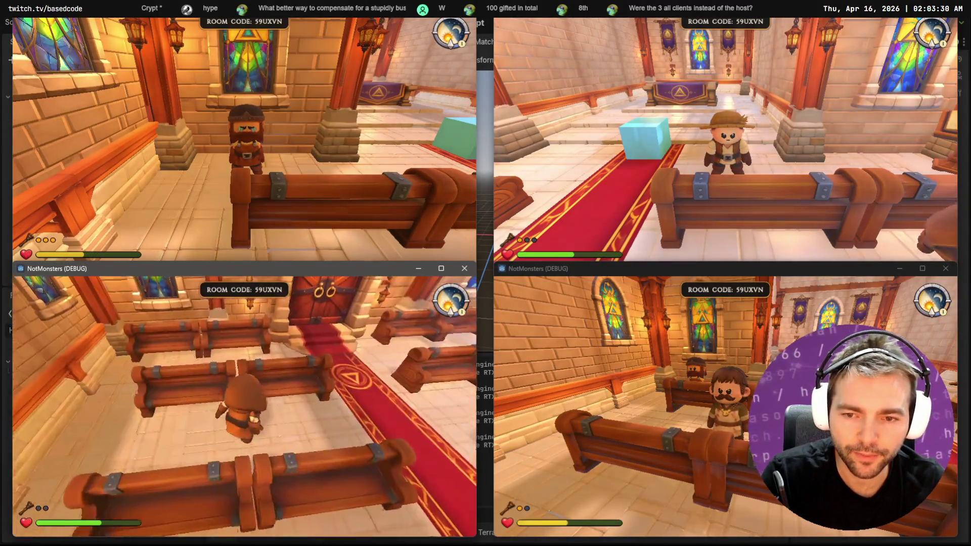
{"action": "key", "text": "w"}
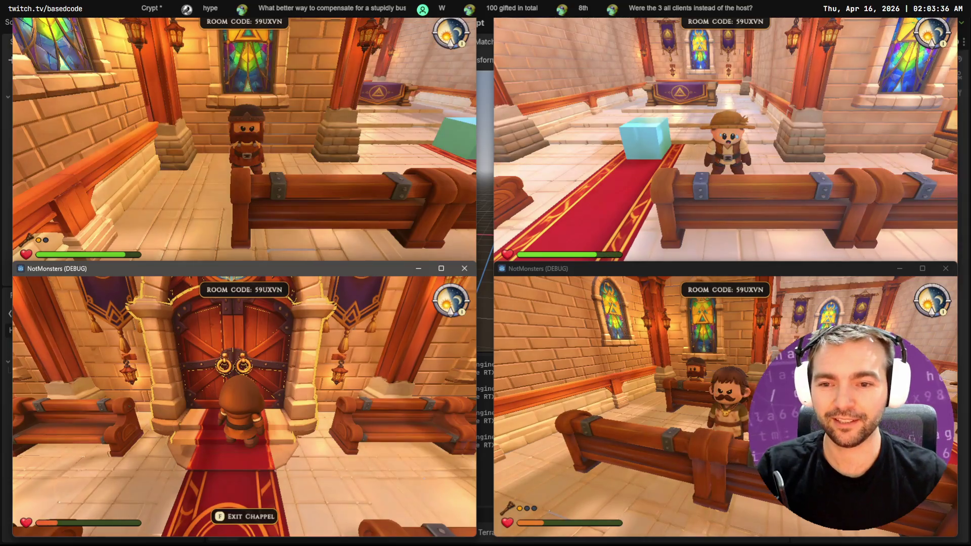
{"action": "key", "text": "s"}
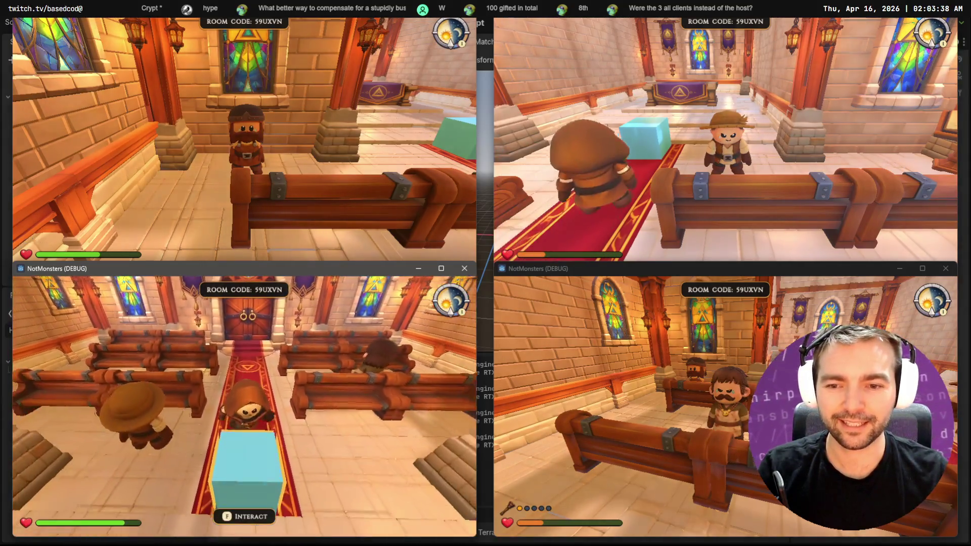
{"action": "key", "text": "Escape"}
Walk the bottom-right player up the carpet and out through the chapel door into town.
{"action": "left_click", "coordinate": [679, 381]}
{"action": "key", "text": "s"}
{"action": "key", "text": "Escape"}
{"action": "key", "text": "w"}
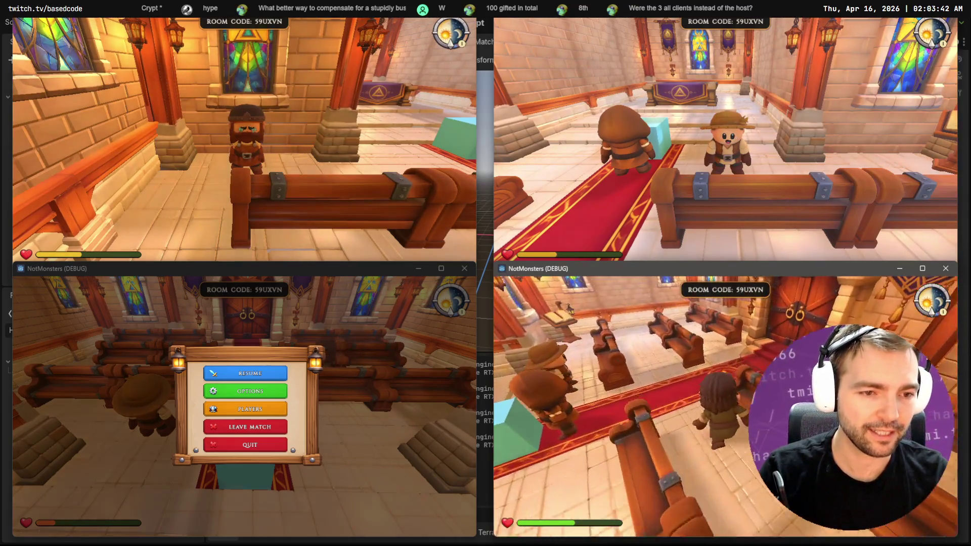
{"action": "key", "text": "w"}
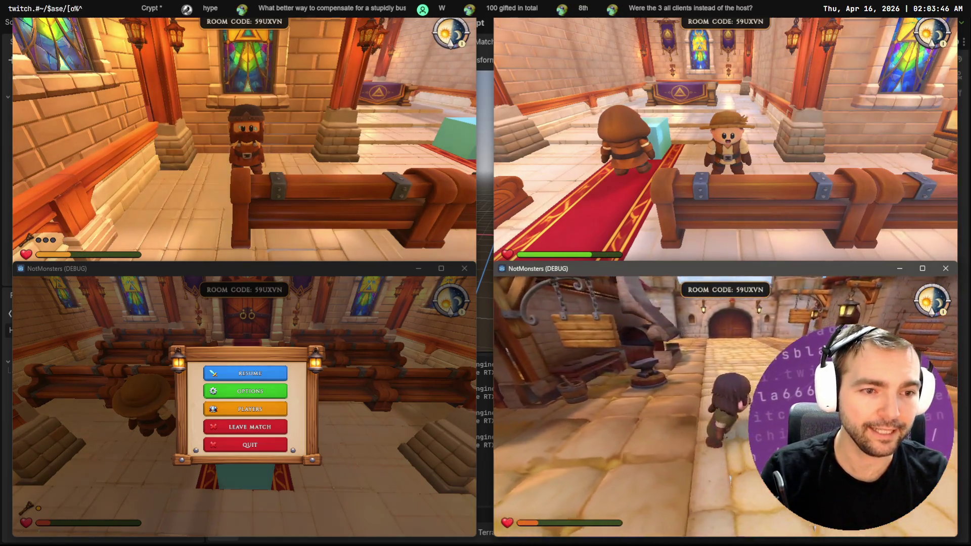
{"action": "key", "text": "w"}
{"action": "key", "text": "w"}
Run the bottom-right player along the town street to the fruit market stall.
{"action": "key", "text": "w"}
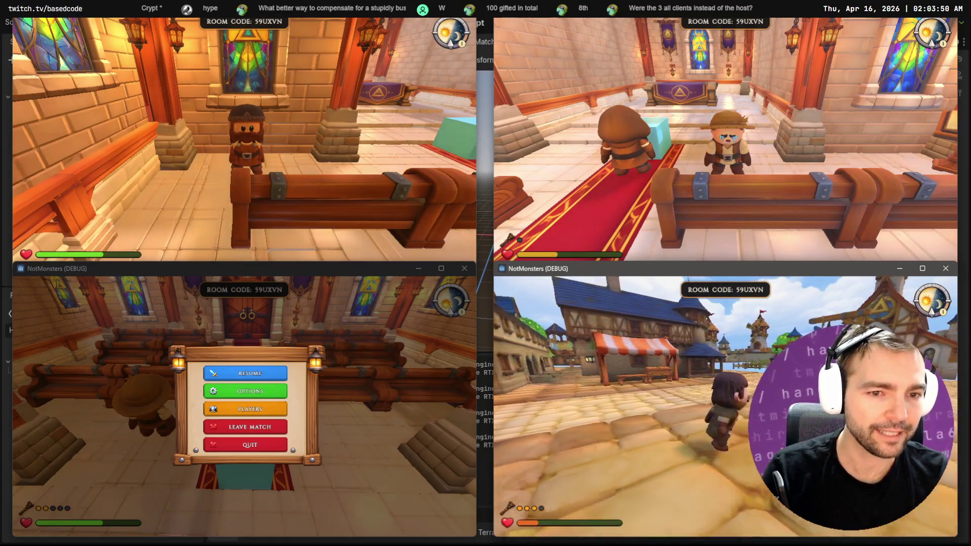
{"action": "key", "text": "w"}
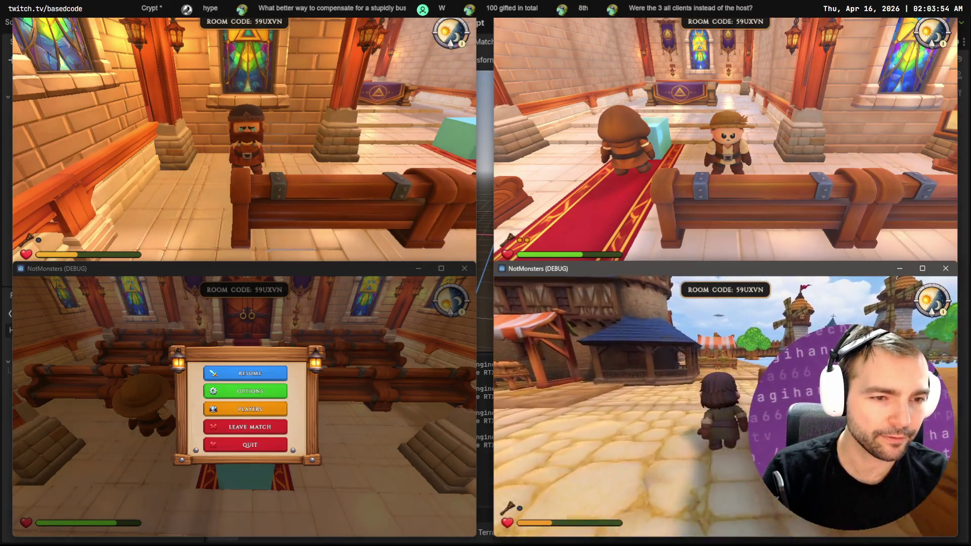
{"action": "key", "text": "w"}
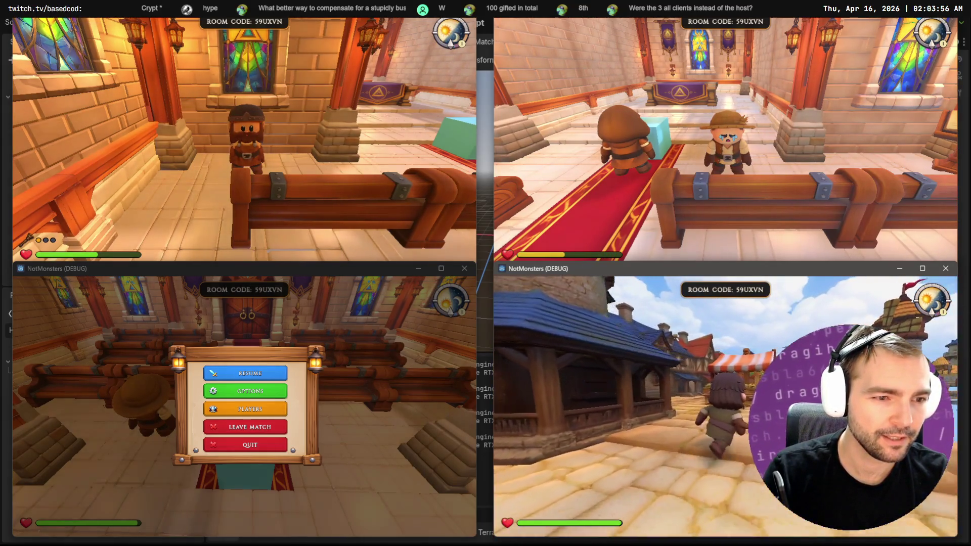
{"action": "key", "text": "w"}
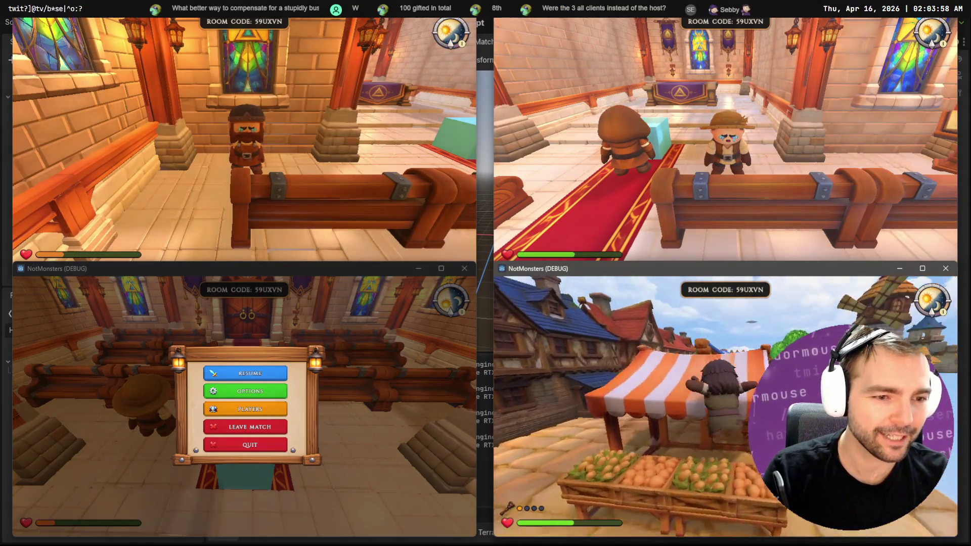
{"action": "key", "text": "w"}
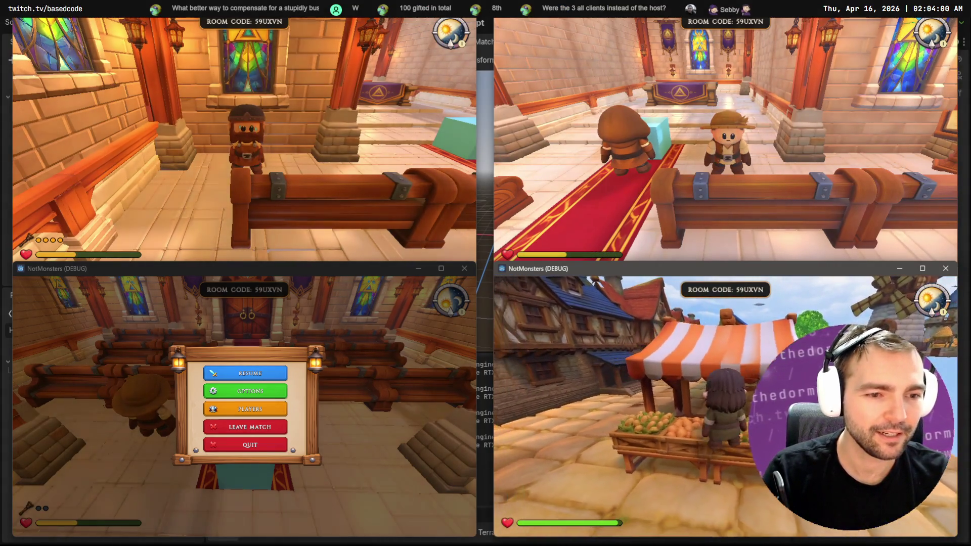
Run the bottom-right player across the striped market awnings, then pause that client.
{"action": "key", "text": "w"}
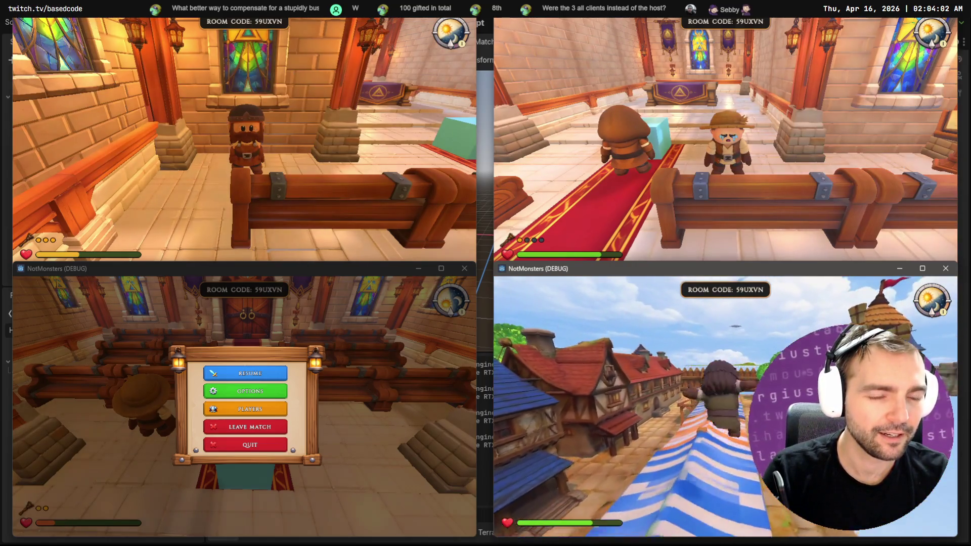
{"action": "key", "text": "w"}
{"action": "key", "text": "w"}
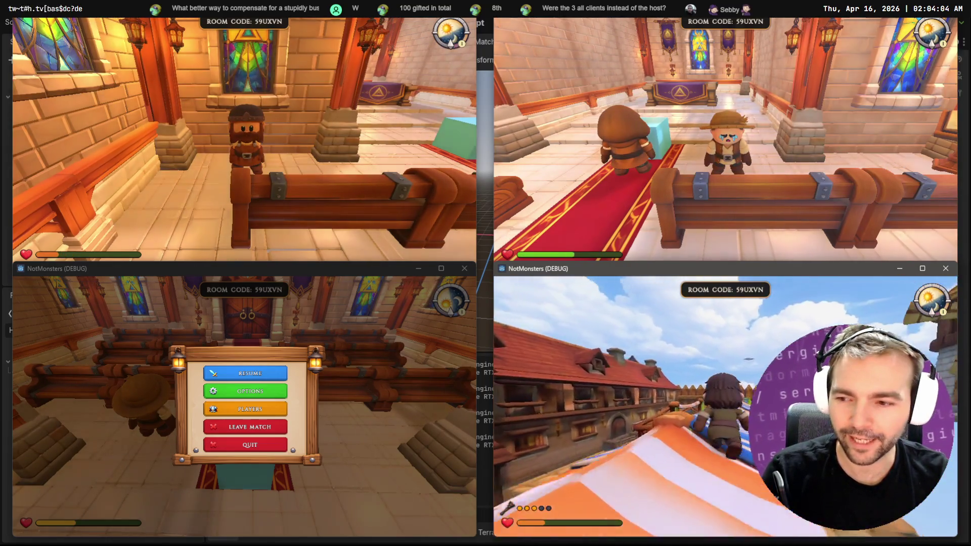
{"action": "key", "text": "w"}
{"action": "key", "text": "w"}
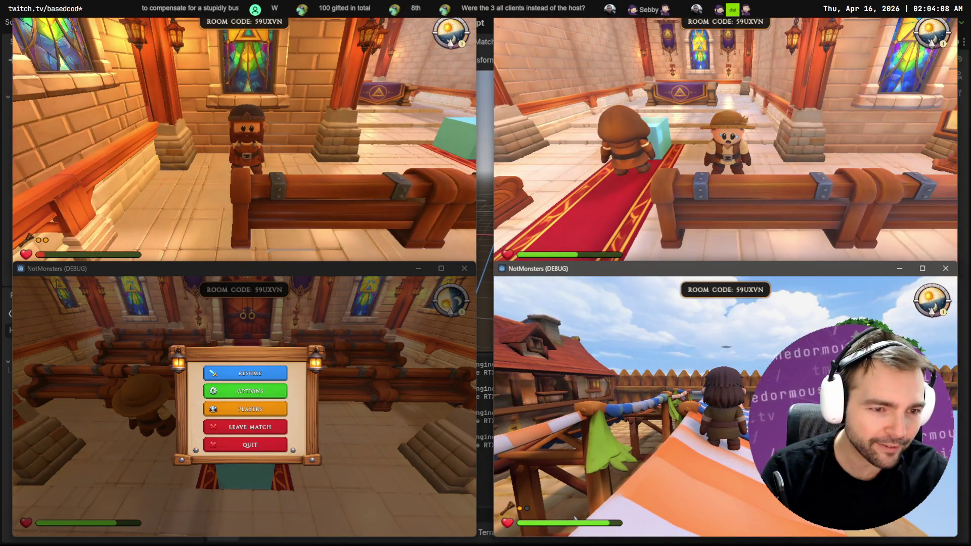
{"action": "key", "text": "w"}
{"action": "key", "text": "w"}
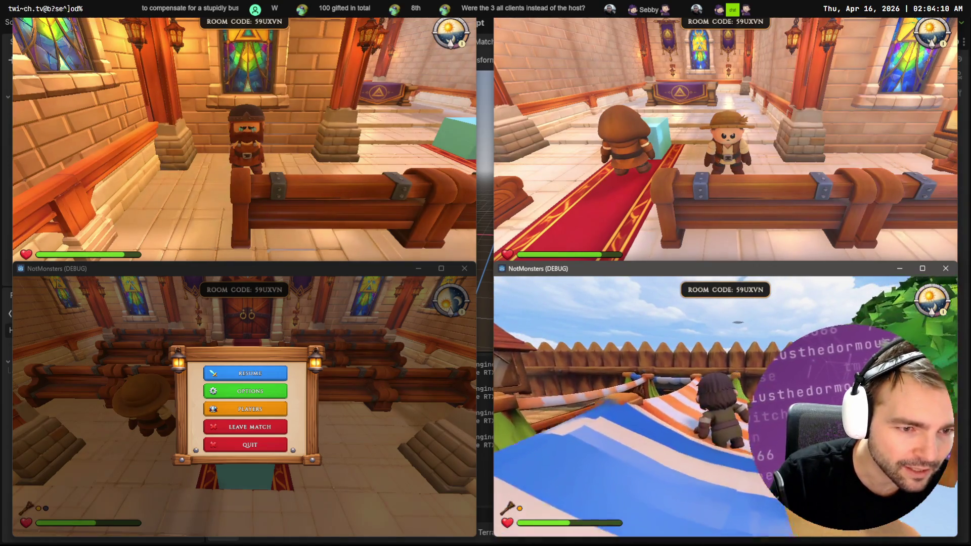
{"action": "key", "text": "w"}
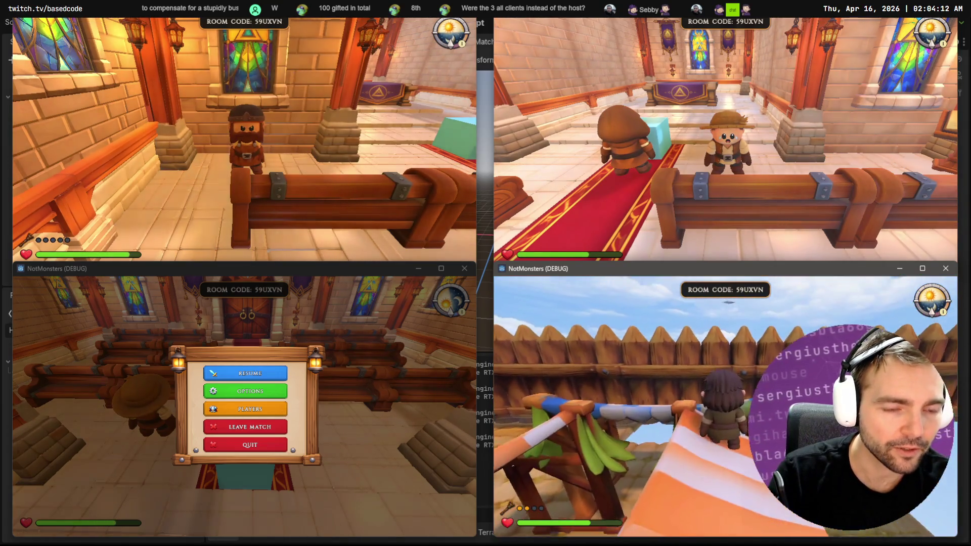
{"action": "key", "text": "w"}
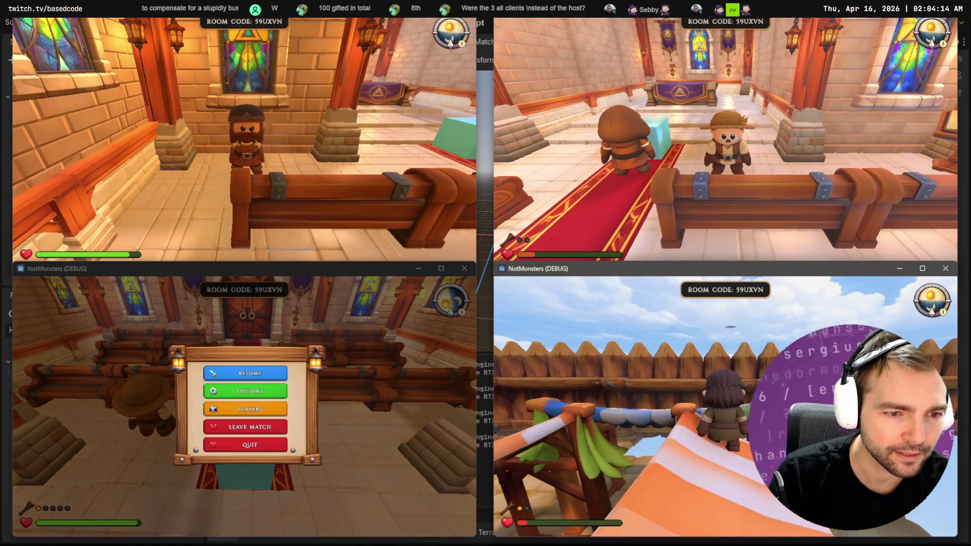
{"action": "key", "text": "w"}
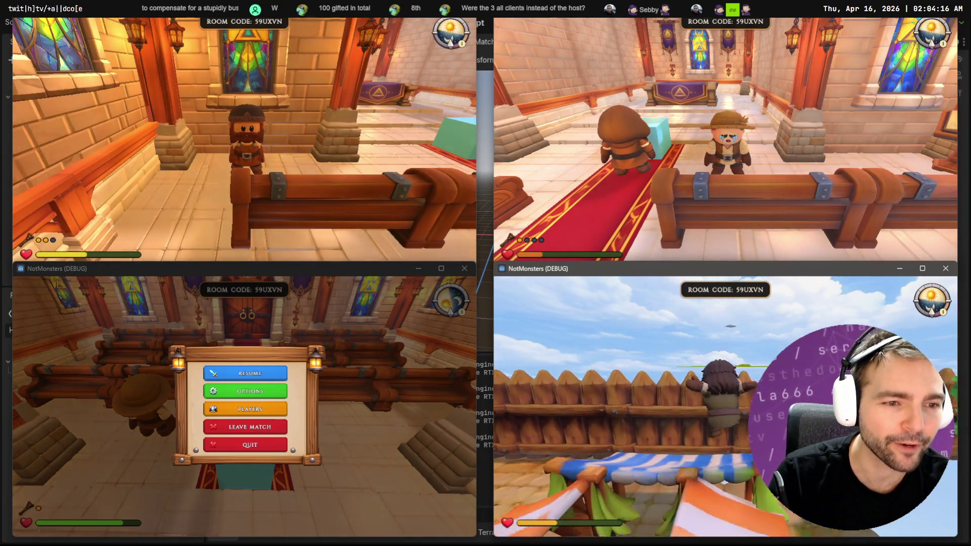
{"action": "key", "text": "w"}
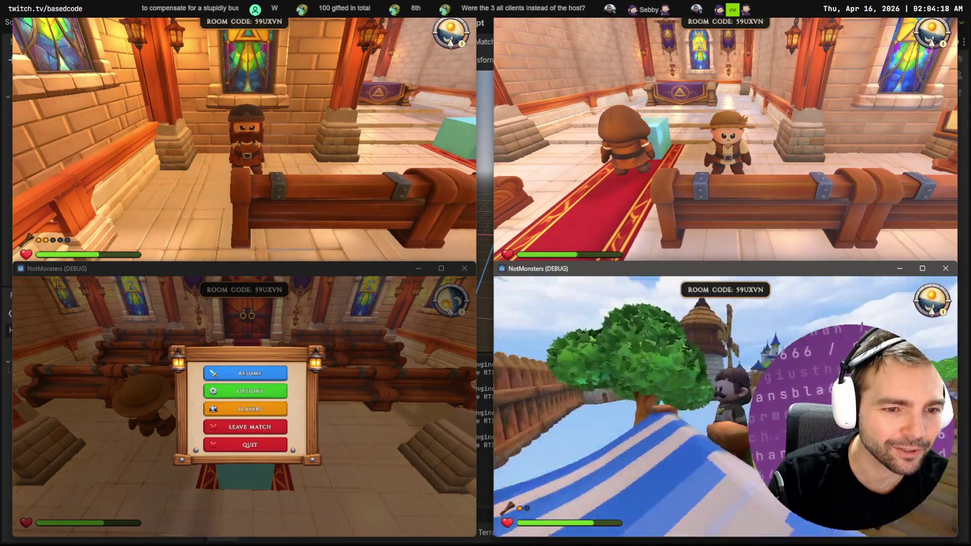
{"action": "key", "text": "w"}
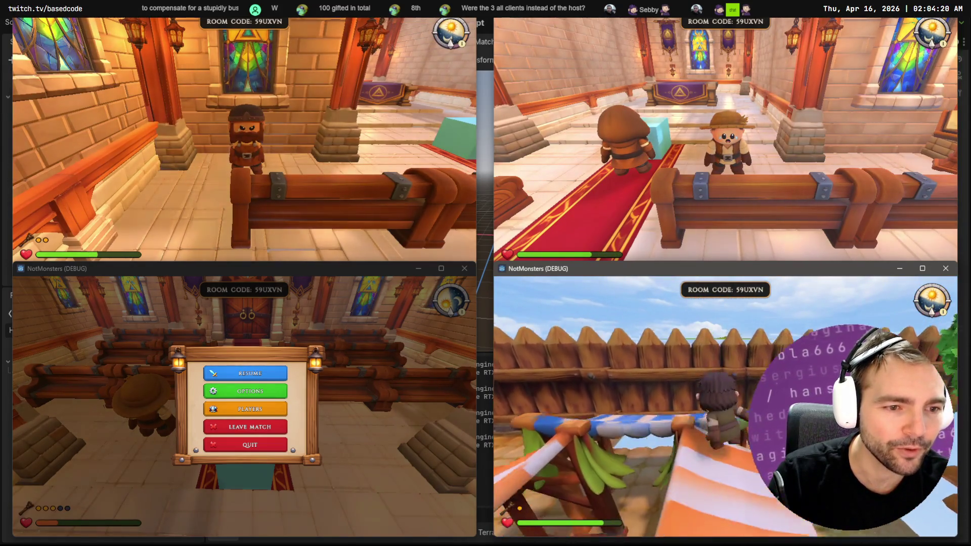
{"action": "key", "text": "w"}
{"action": "key", "text": "w"}
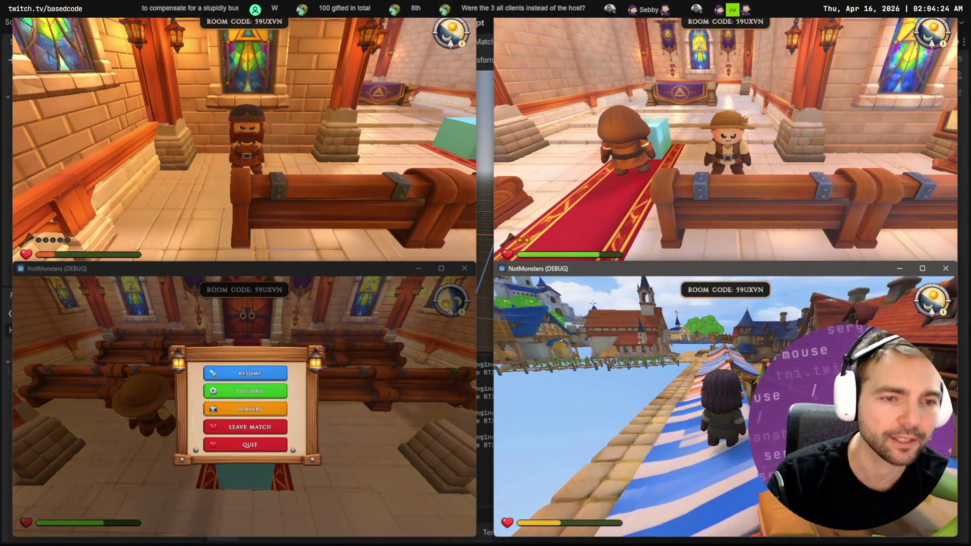
{"action": "key", "text": "Escape"}
{"action": "left_click", "coordinate": [325, 390]}
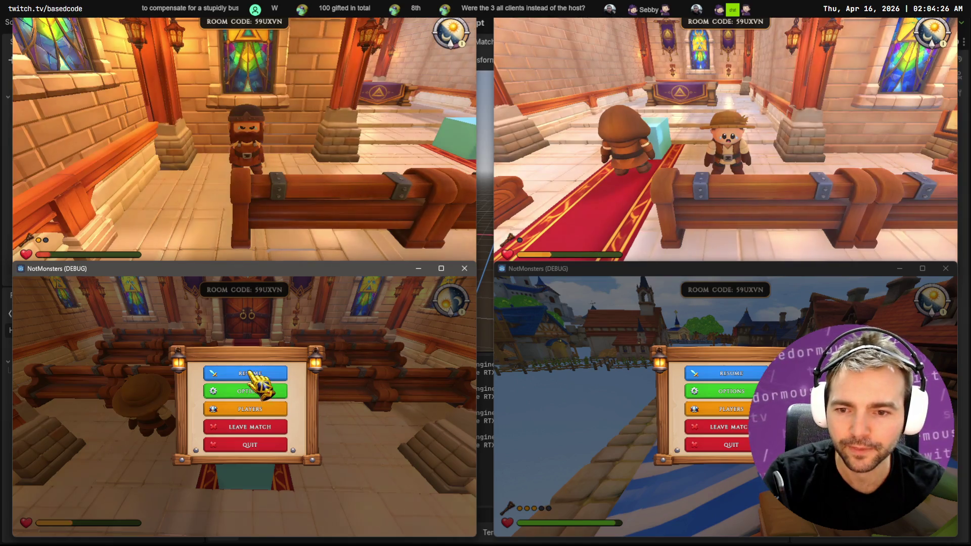
Walk the top-right hat-wearing player up the red carpet to the chapel doors.
{"action": "left_click", "coordinate": [251, 373]}
{"action": "key", "text": "Escape"}
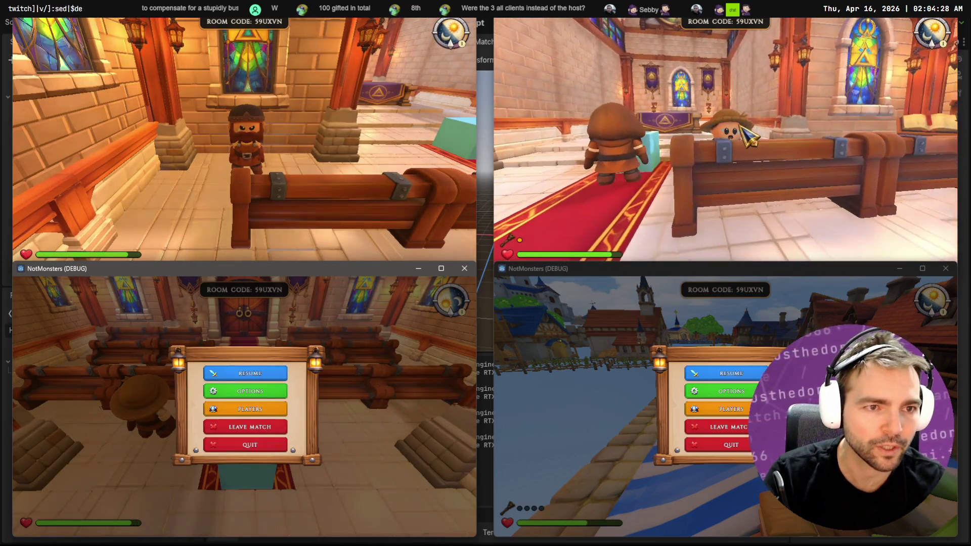
{"action": "left_click", "coordinate": [679, 228]}
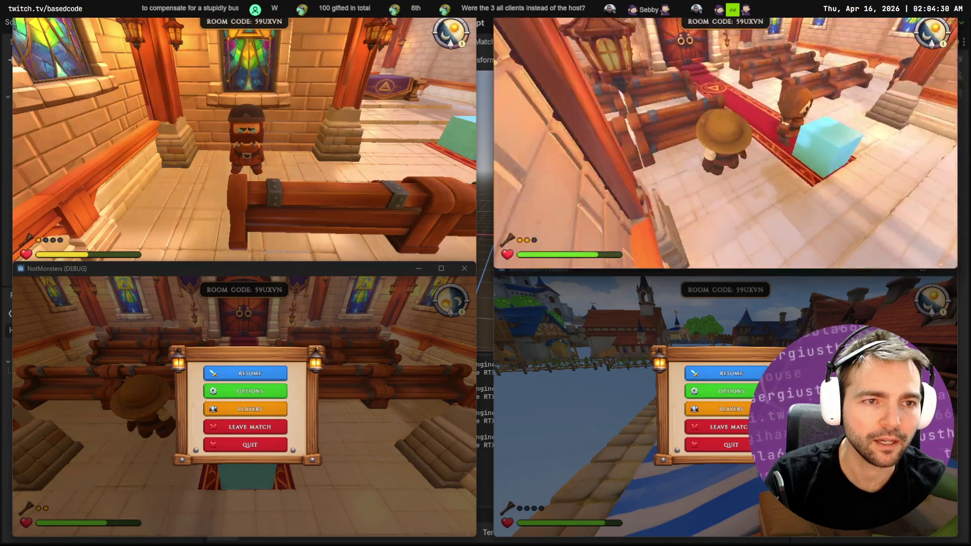
{"action": "key", "text": "w"}
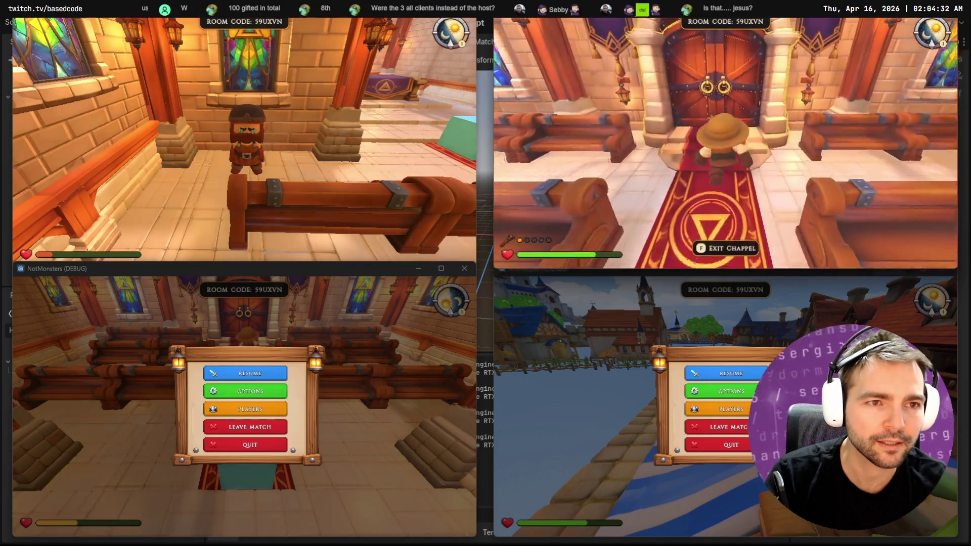
{"action": "key", "text": "w"}
{"action": "key", "text": "w"}
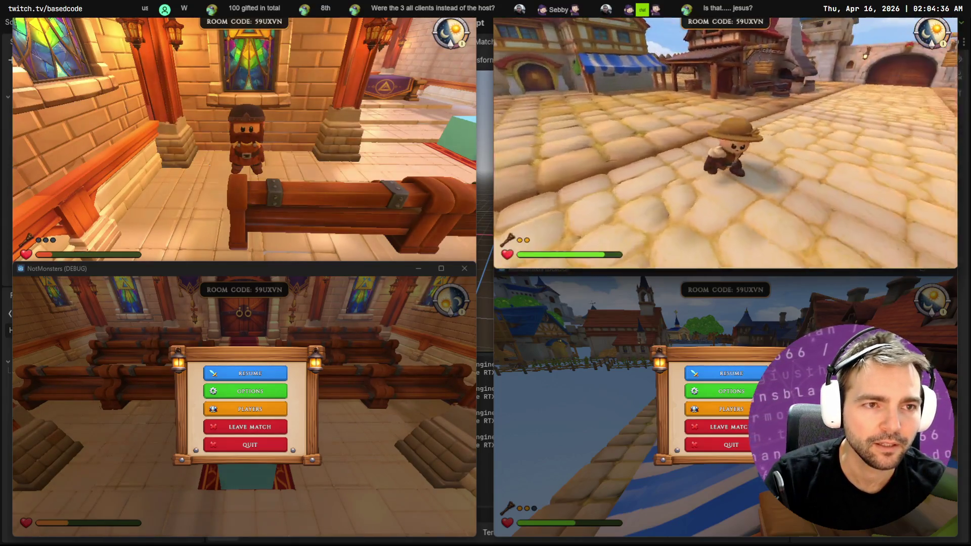
Run the hat-wearing player through town and along the striped awnings, then pause it.
{"action": "key", "text": "w"}
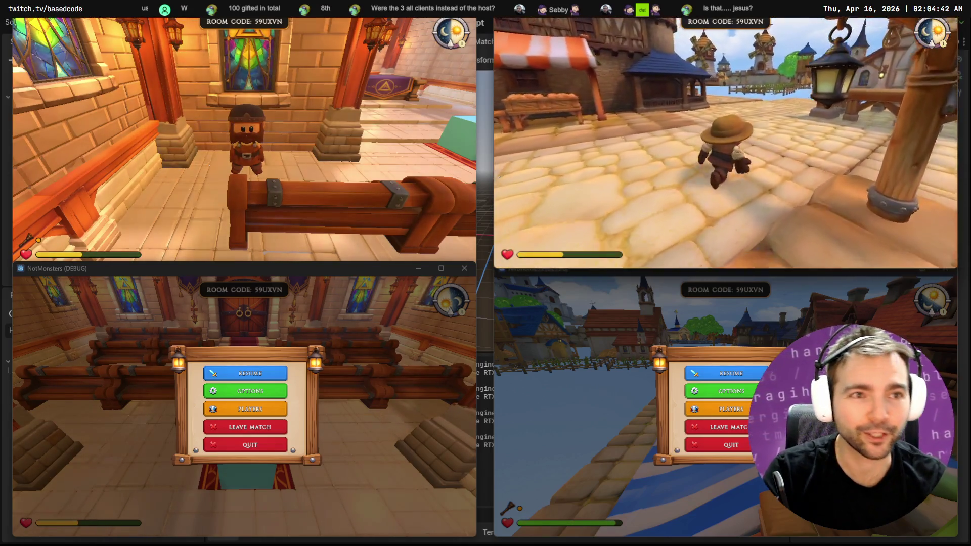
{"action": "key", "text": "w"}
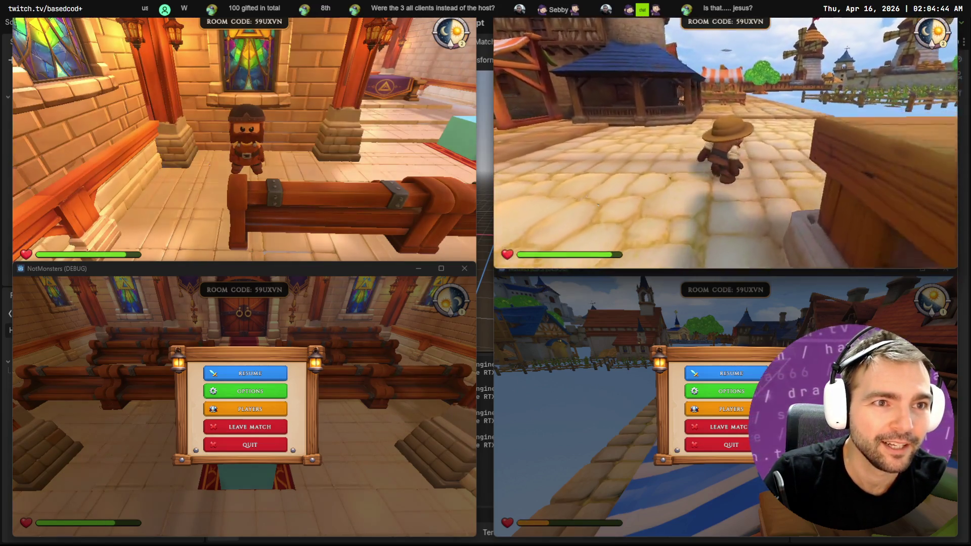
{"action": "key", "text": "w"}
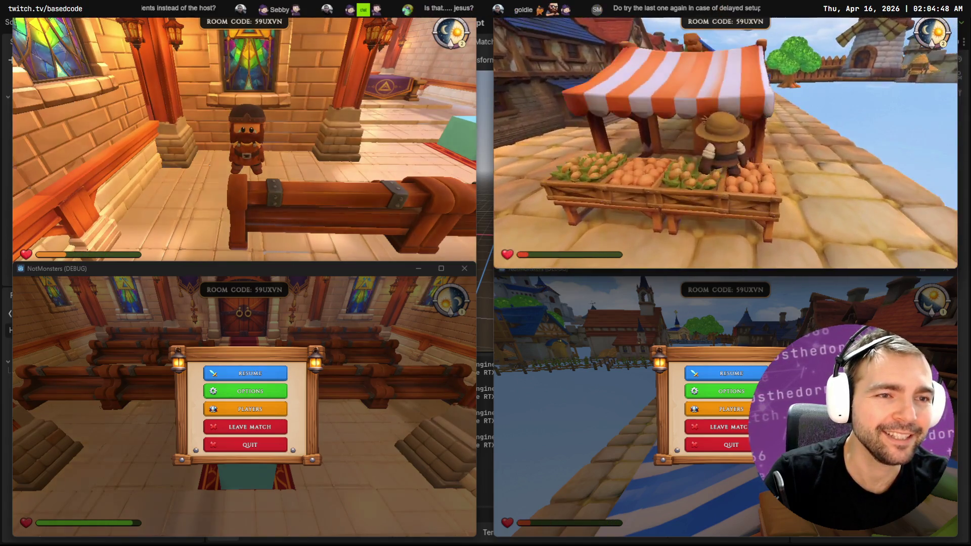
{"action": "key", "text": "w"}
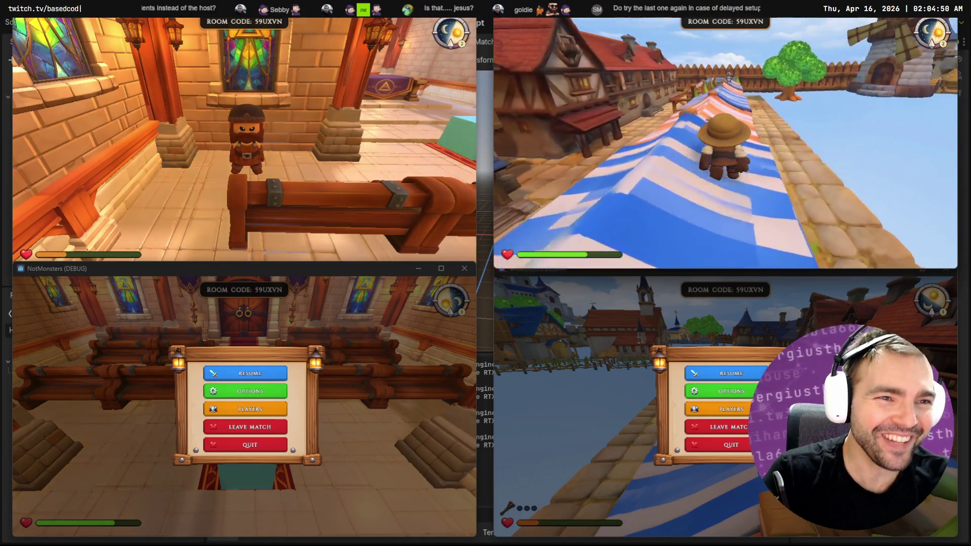
{"action": "key", "text": "w"}
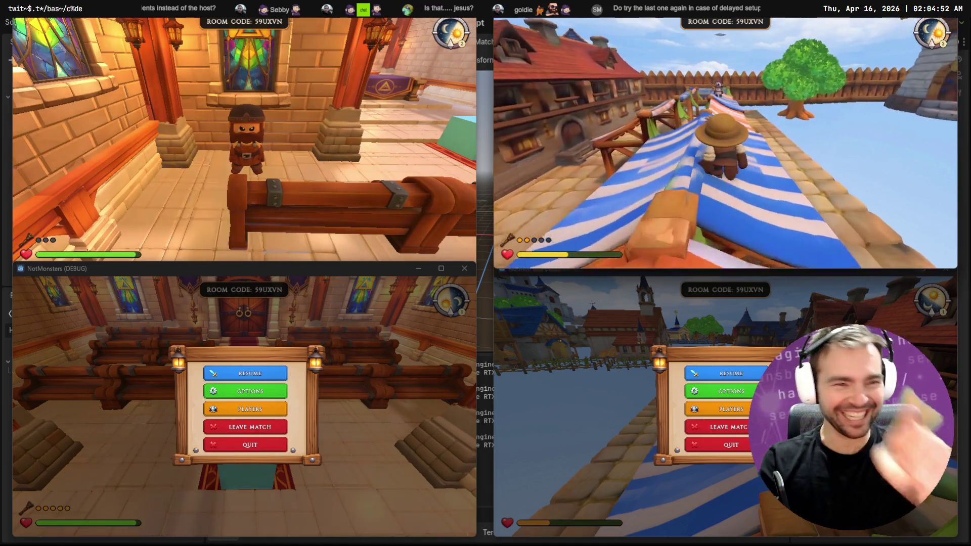
{"action": "key", "text": "w"}
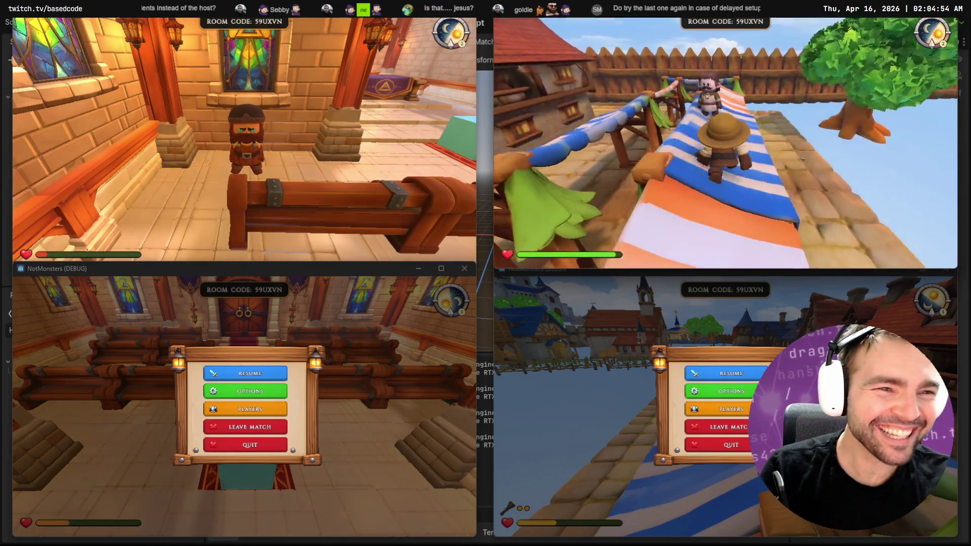
{"action": "key", "text": "w"}
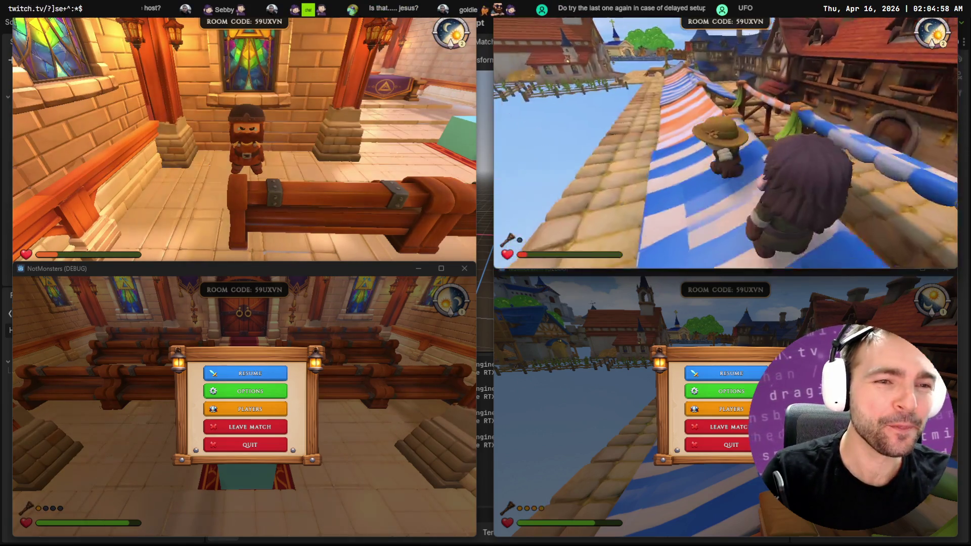
{"action": "key", "text": "Escape"}
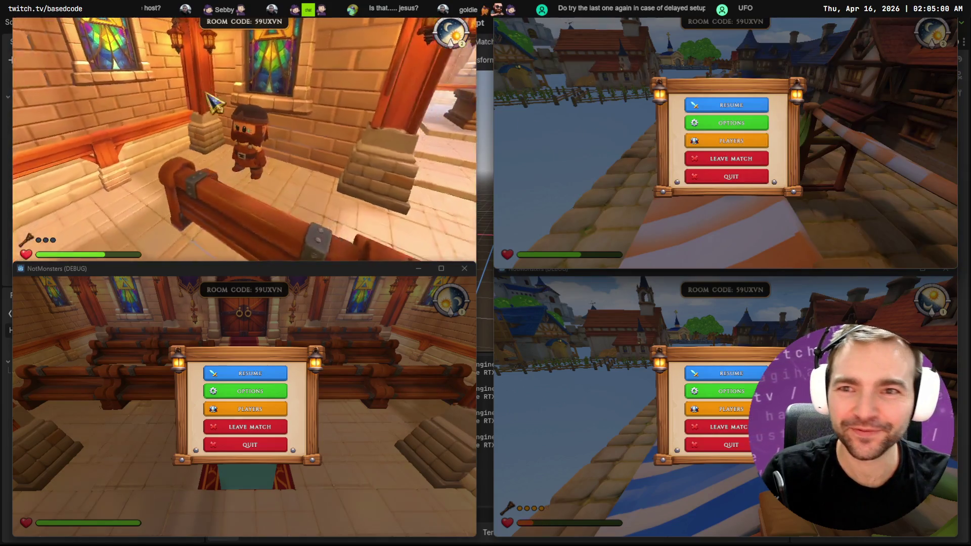
Move the top-left player out of the chapel and the hat-wearing player onto the wooden table.
{"action": "key", "text": "w"}
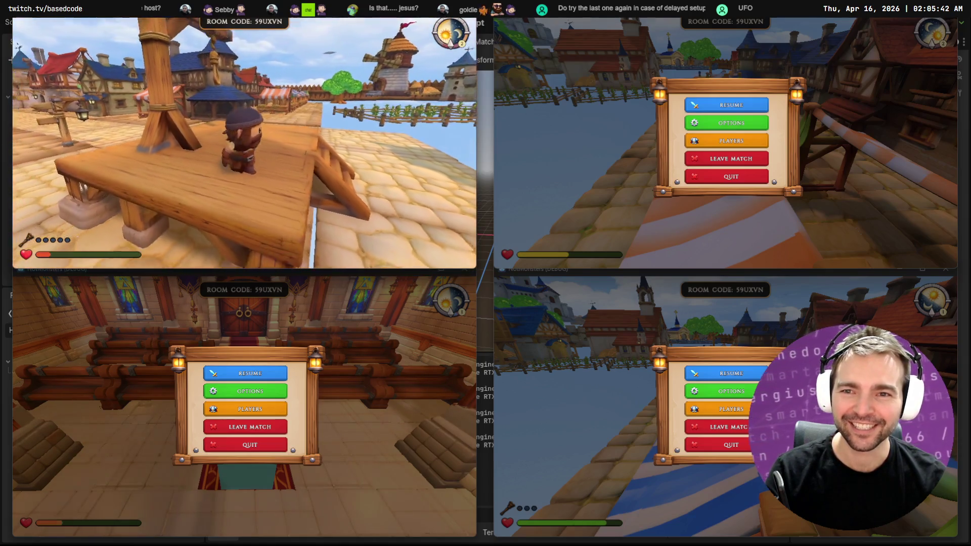
{"action": "key", "text": "Escape"}
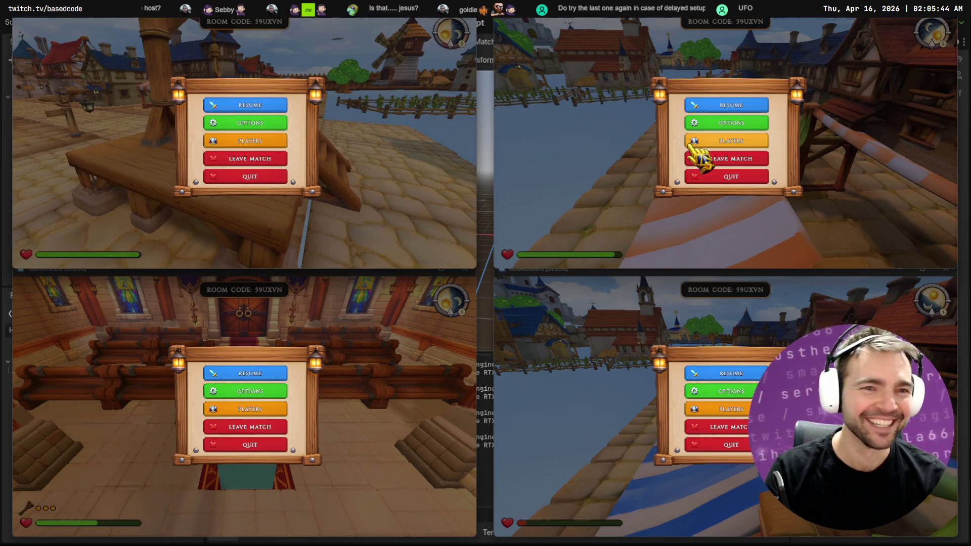
{"action": "key", "text": "Escape"}
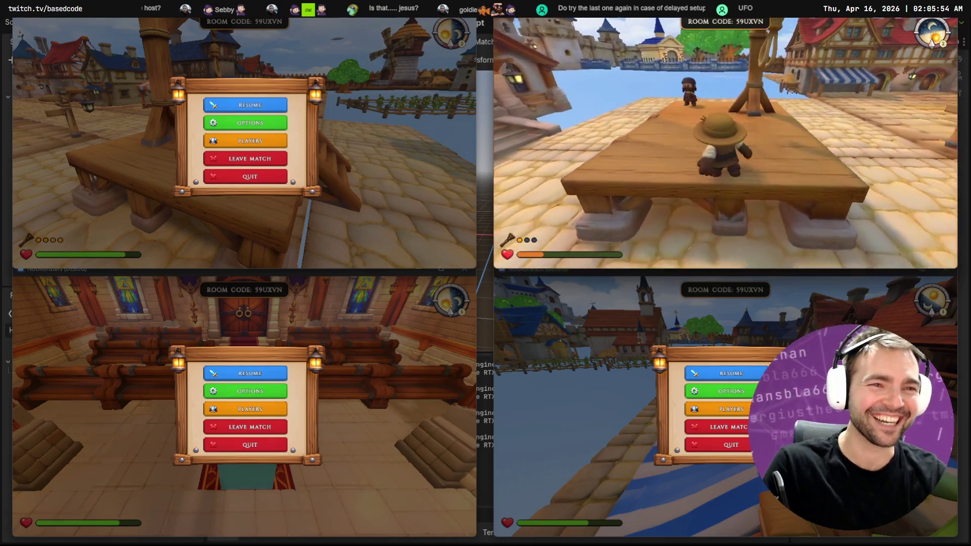
{"action": "key", "text": "Escape"}
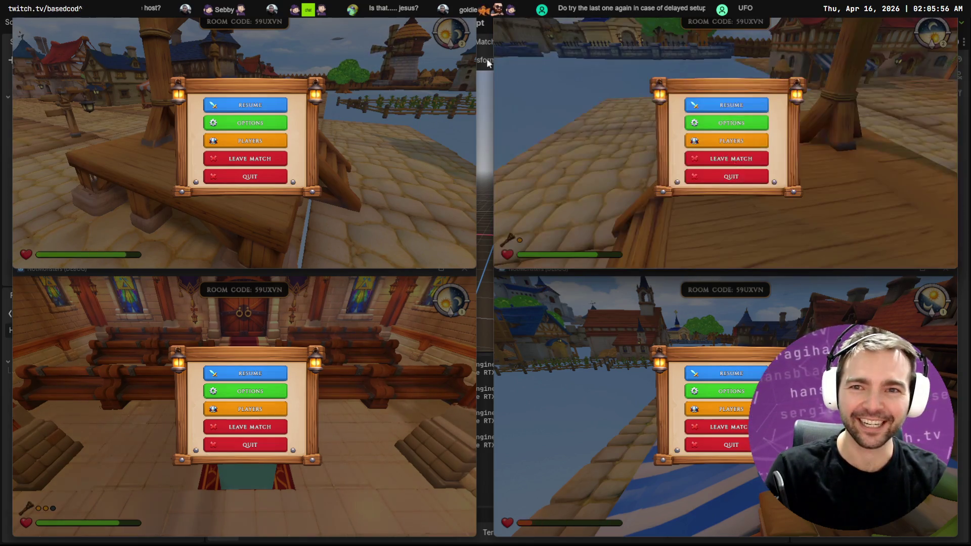
{"action": "left_click", "coordinate": [245, 107]}
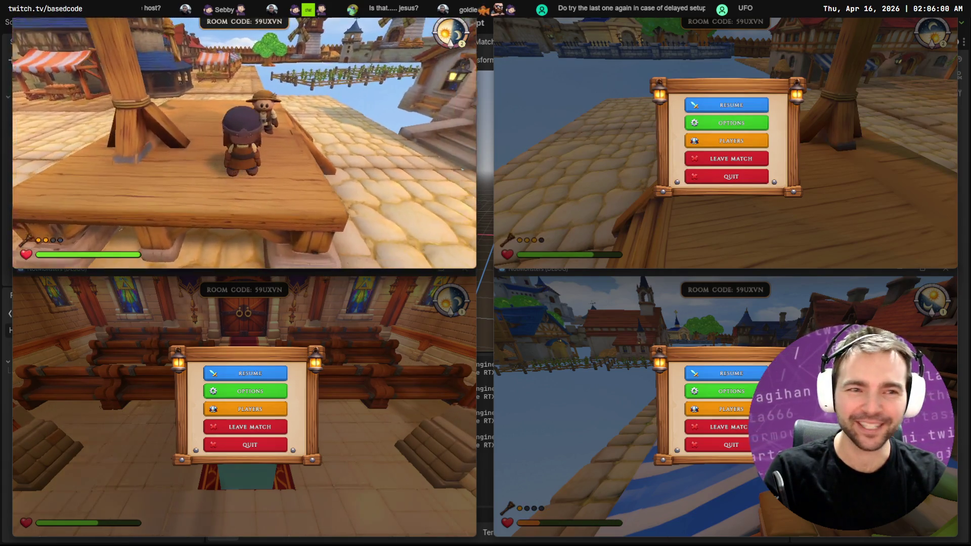
Walk the bottom-left player up to the chapel door, then pause that client.
{"action": "key", "text": "Escape"}
{"action": "left_click", "coordinate": [255, 376]}
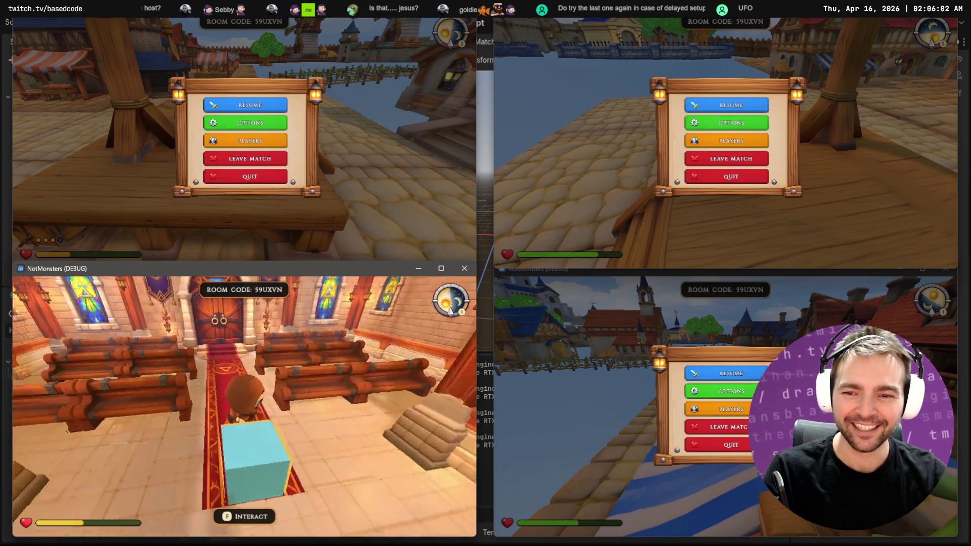
{"action": "key", "text": "w"}
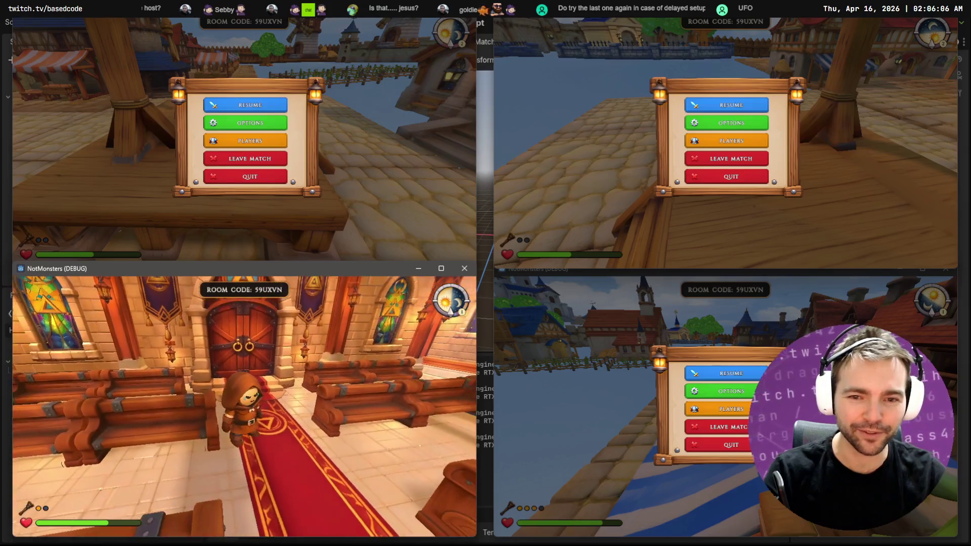
{"action": "key", "text": "Escape"}
Walk the bottom-right player along the roof onto the wooden table, pause it, and return to OpenCode.
{"action": "left_click", "coordinate": [576, 364]}
{"action": "left_click", "coordinate": [741, 375]}
{"action": "key", "text": "w"}
{"action": "key", "text": "w"}
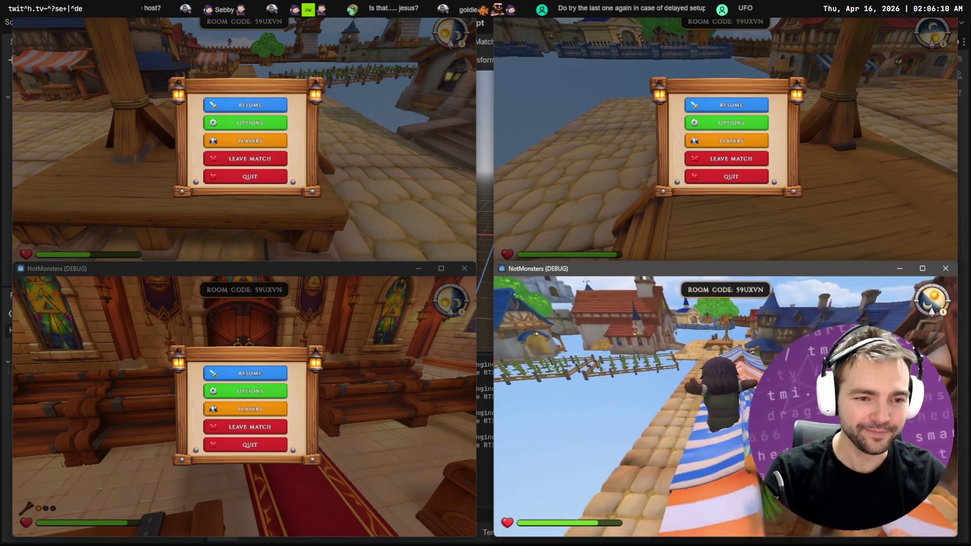
{"action": "key", "text": "w"}
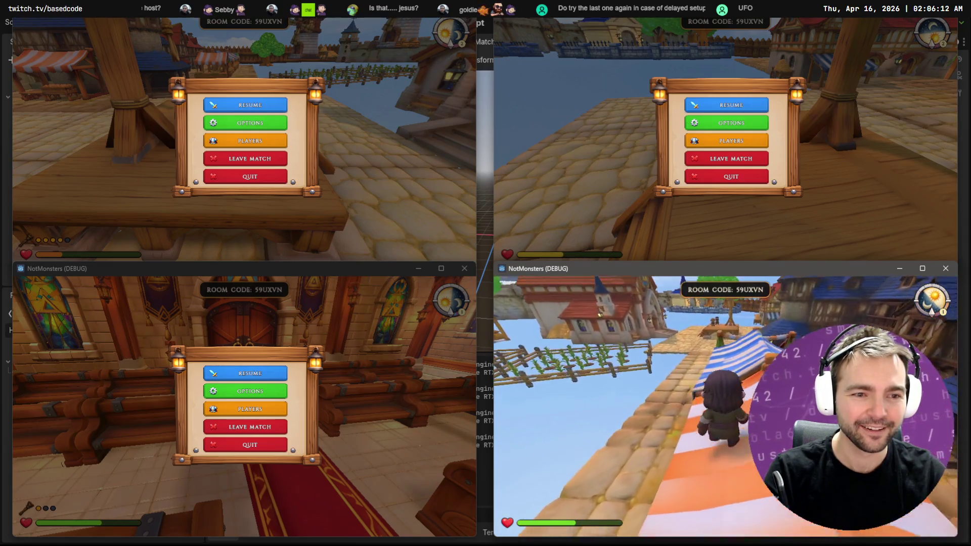
{"action": "key", "text": "w"}
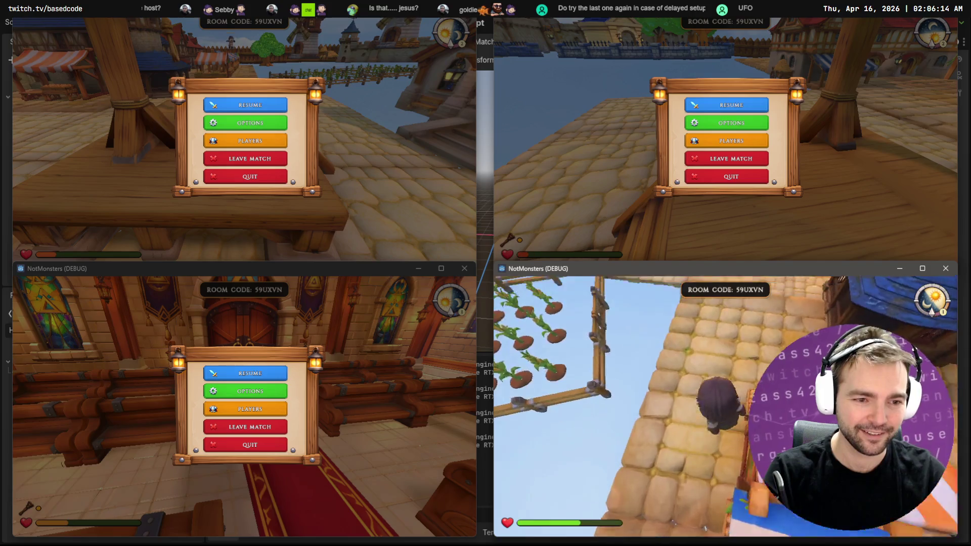
{"action": "key", "text": "w"}
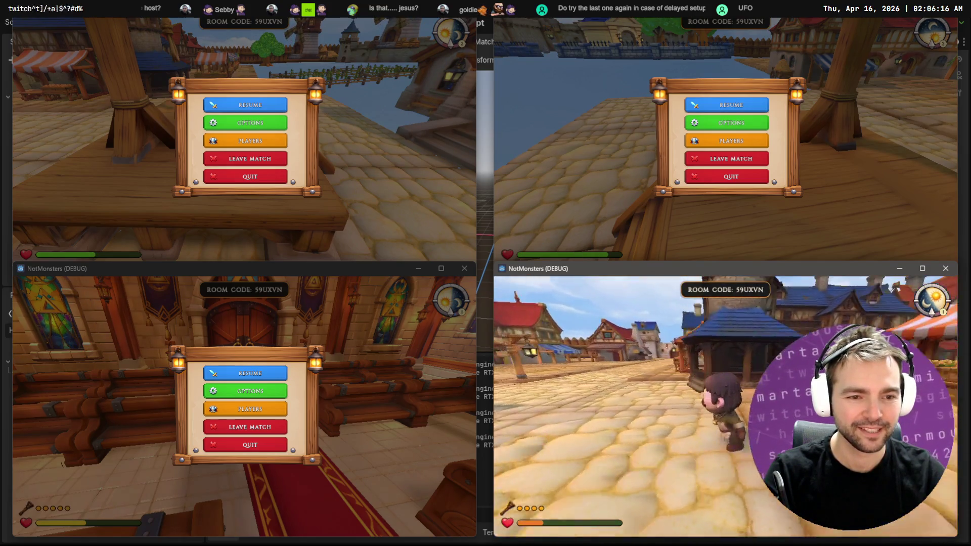
{"action": "key", "text": "w"}
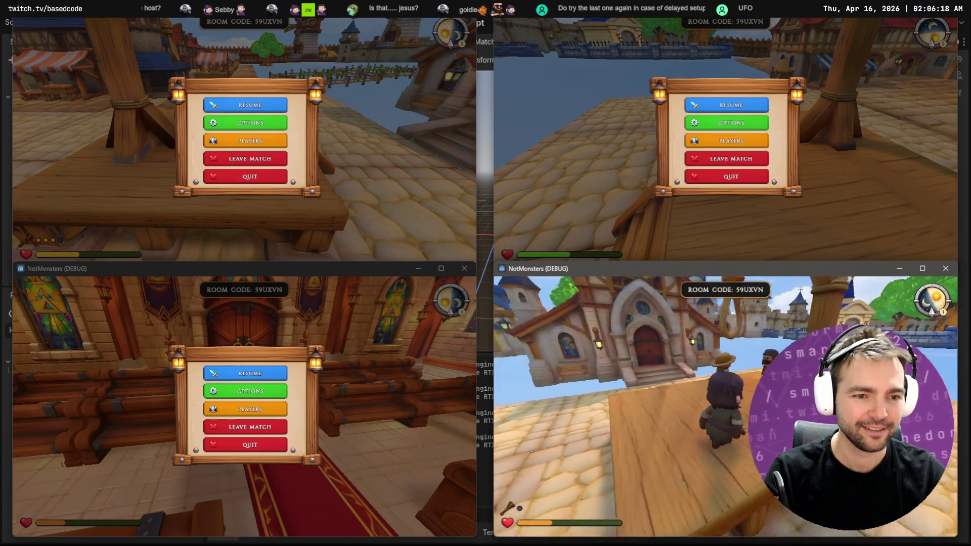
{"action": "key", "text": "w"}
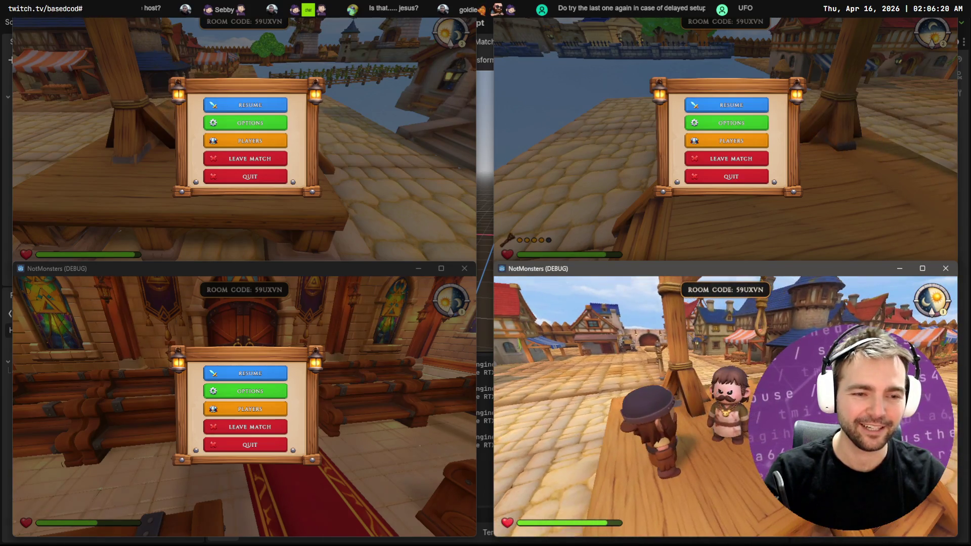
{"action": "key", "text": "Escape"}
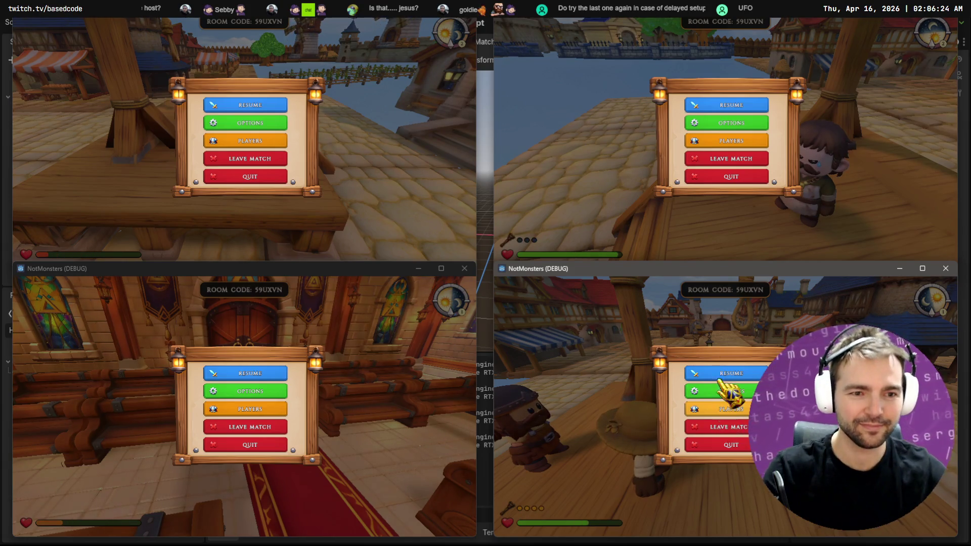
{"action": "left_click", "coordinate": [483, 256]}
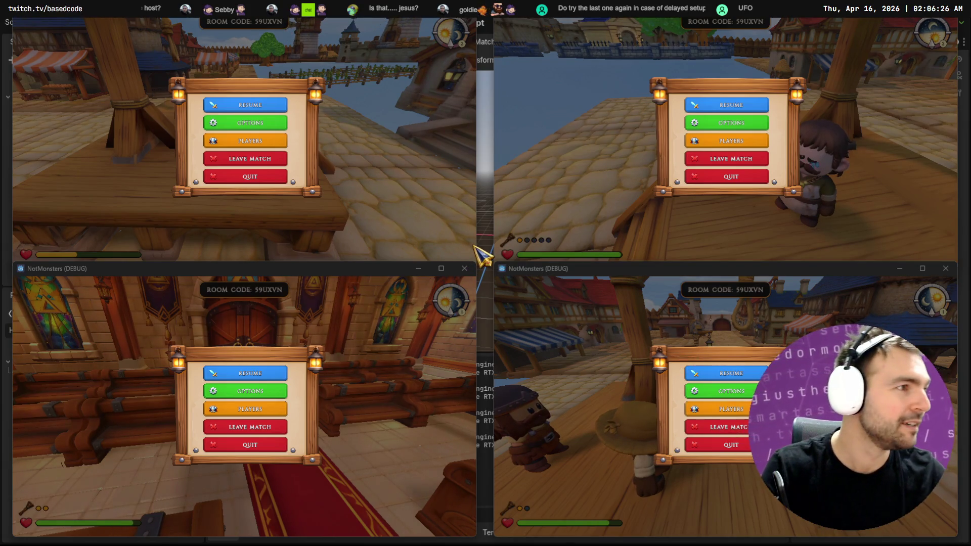
{"action": "key", "text": "alt+Tab"}
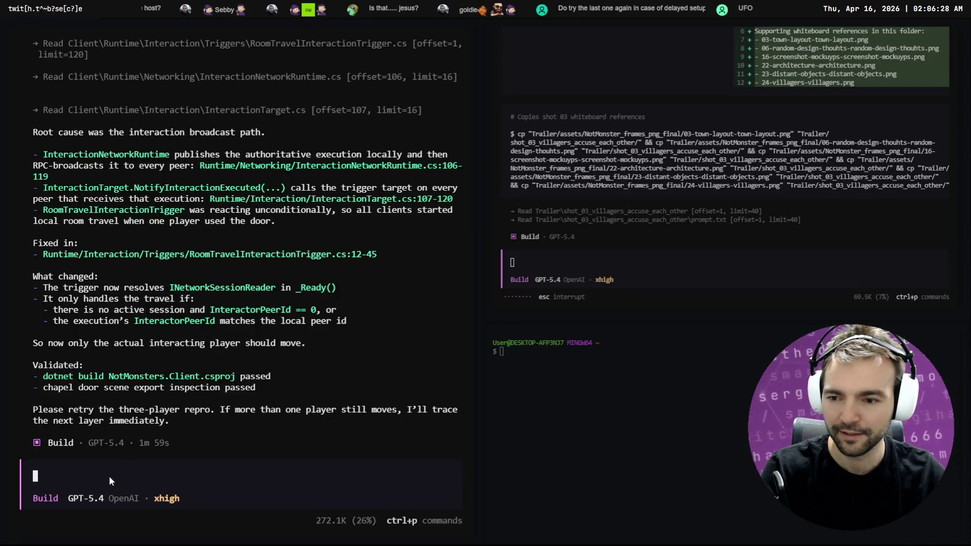
Dictate and send OpenCode the follow-up that the last player to connect couldn't activate the chapel door.
{"action": "key", "text": "super+h"}
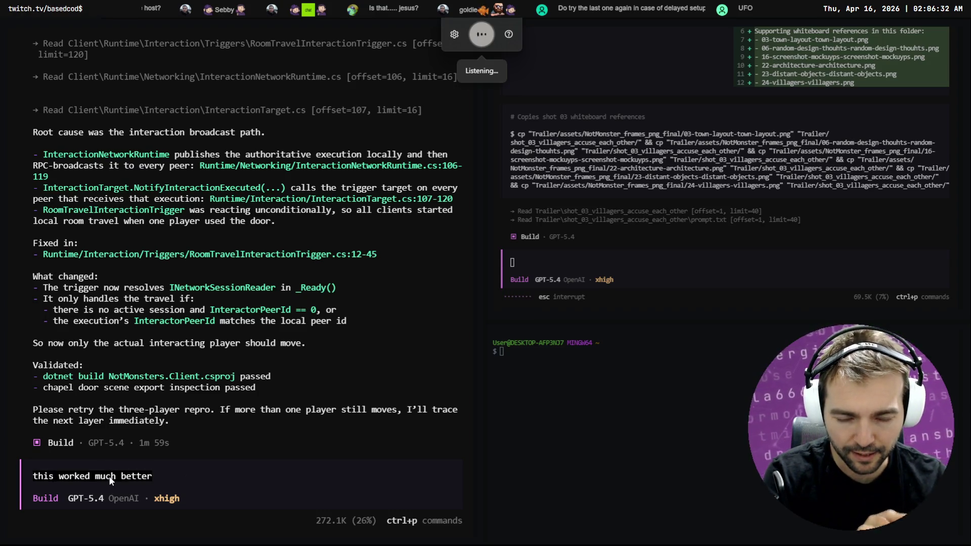
{"action": "type", "text": " but there's still an issue."}
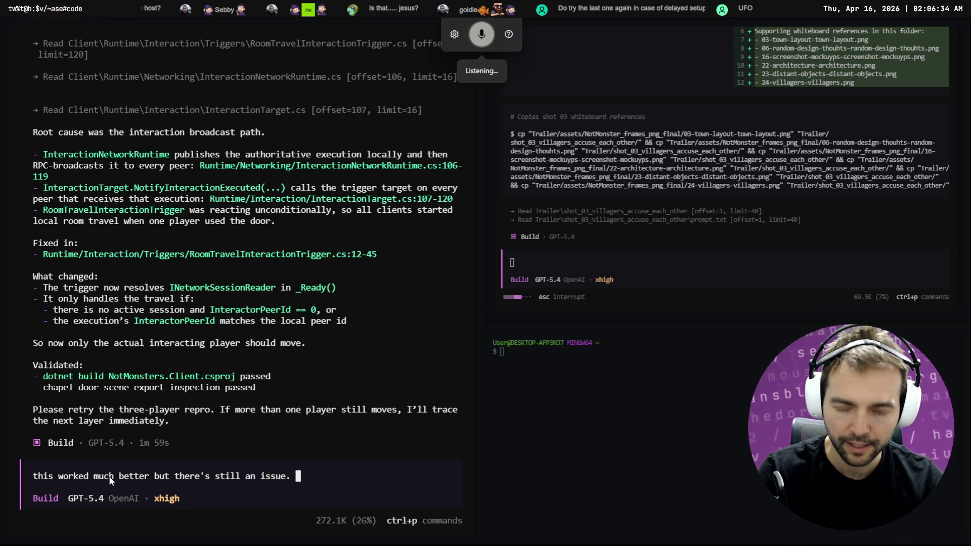
{"action": "type", "text": " it seems like the last player to connect wasn't able to activate the door."}
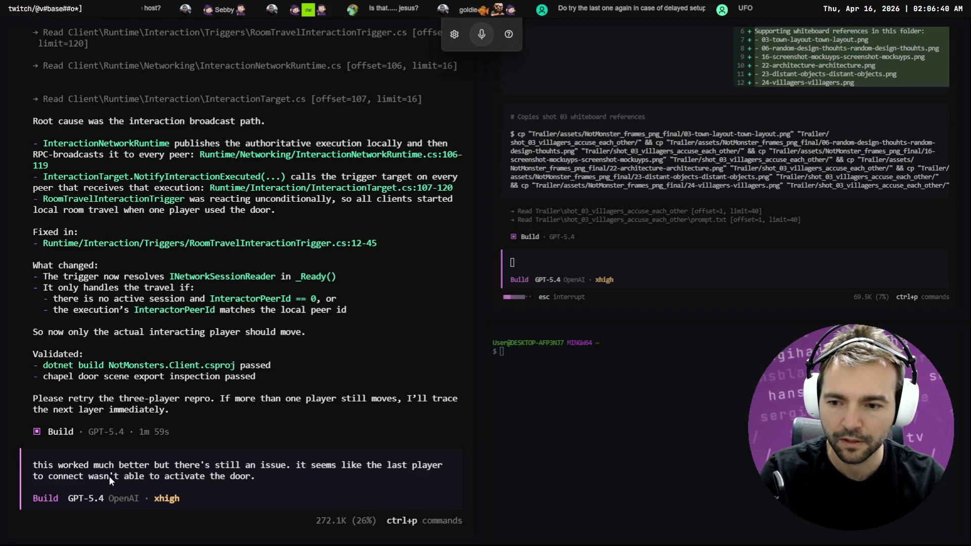
{"action": "key", "text": "Return"}
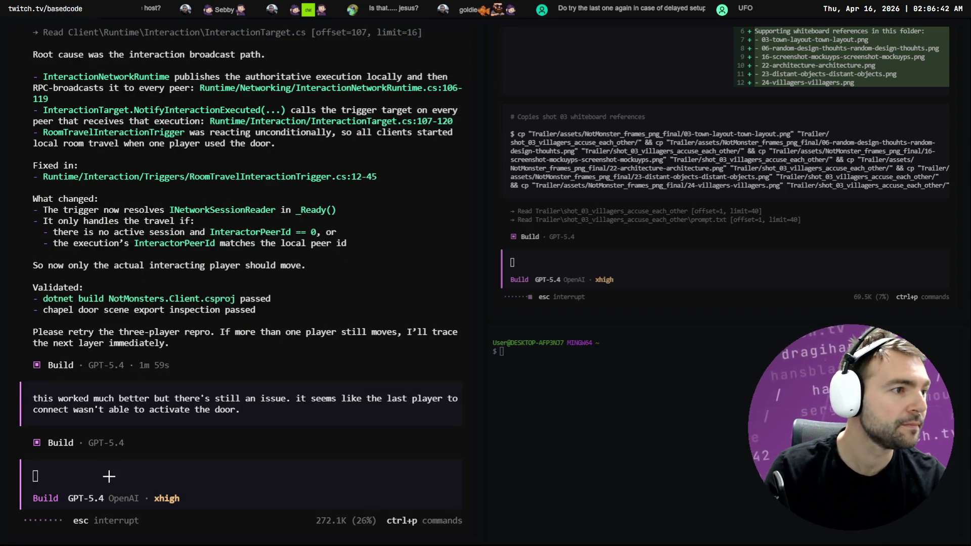
{"action": "scroll", "coordinate": [205, 255], "scroll_direction": "up", "scroll_amount": 10}
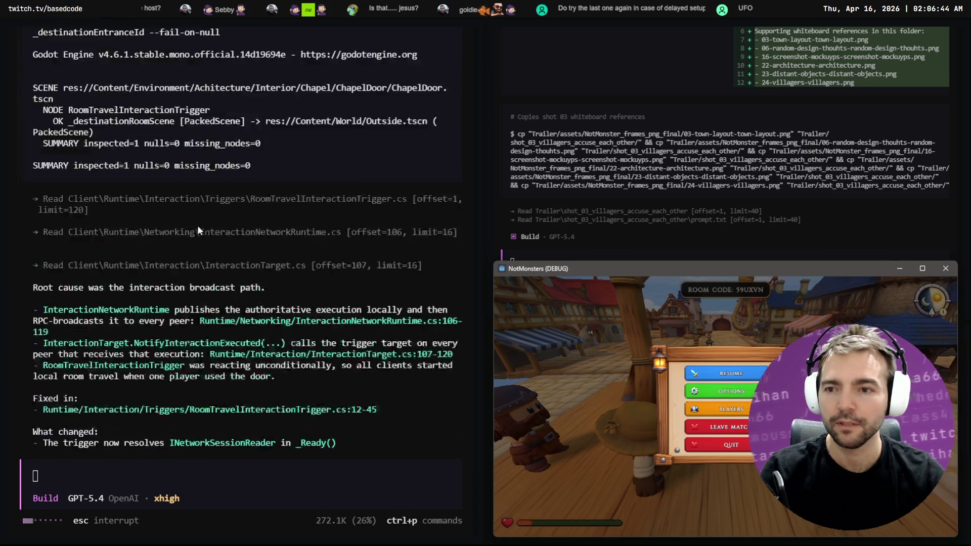
{"action": "scroll", "coordinate": [205, 256], "scroll_direction": "down", "scroll_amount": 15}
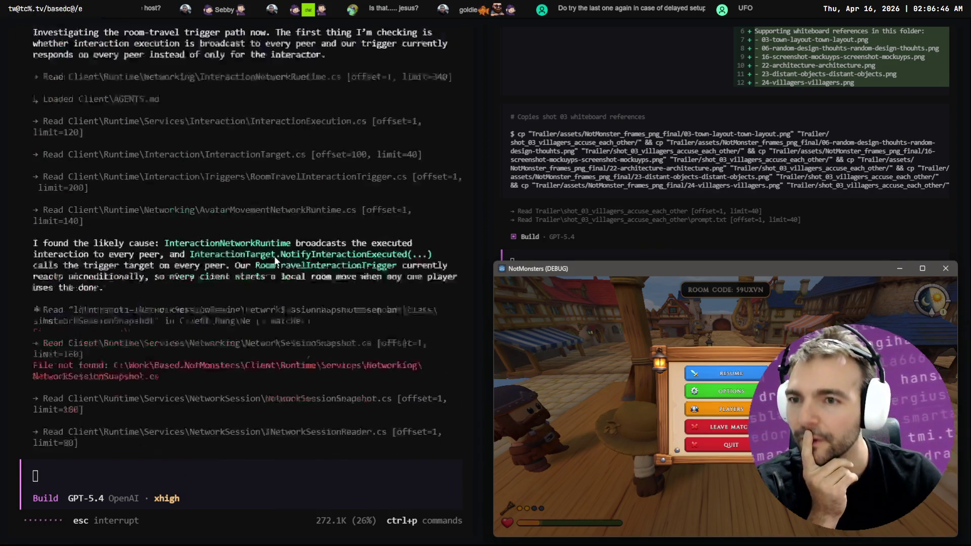